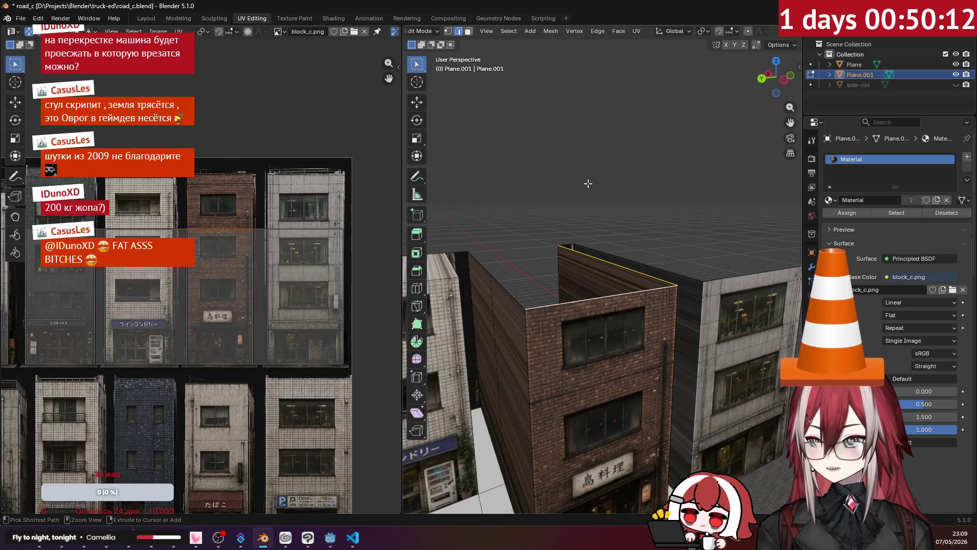
# Step: Switch to a straight side orthographic view of the brick facade
pyautogui.moveTo(591, 183); pyautogui.dragTo(557, 188, button='middle')
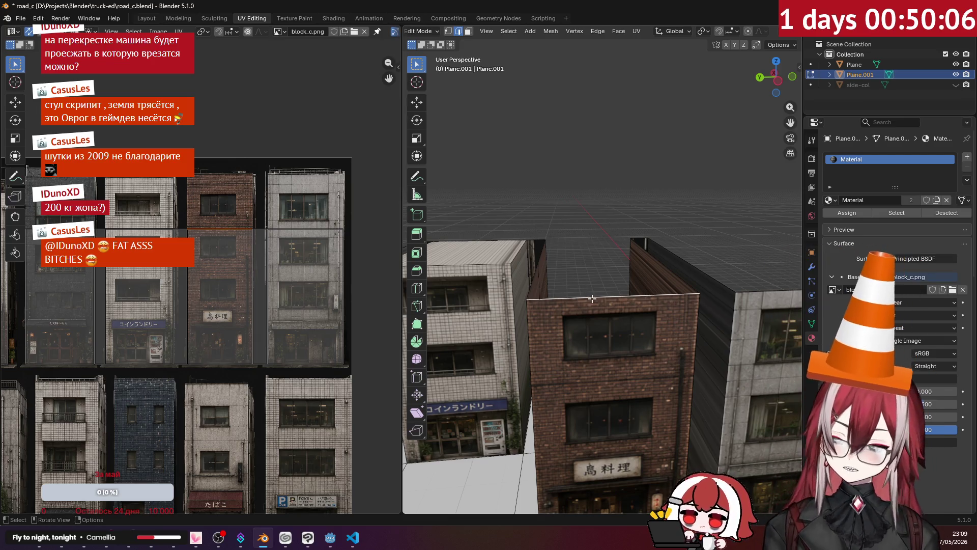
pyautogui.press('KP_3')
pyautogui.press('KP_1')
pyautogui.press('KP_3')
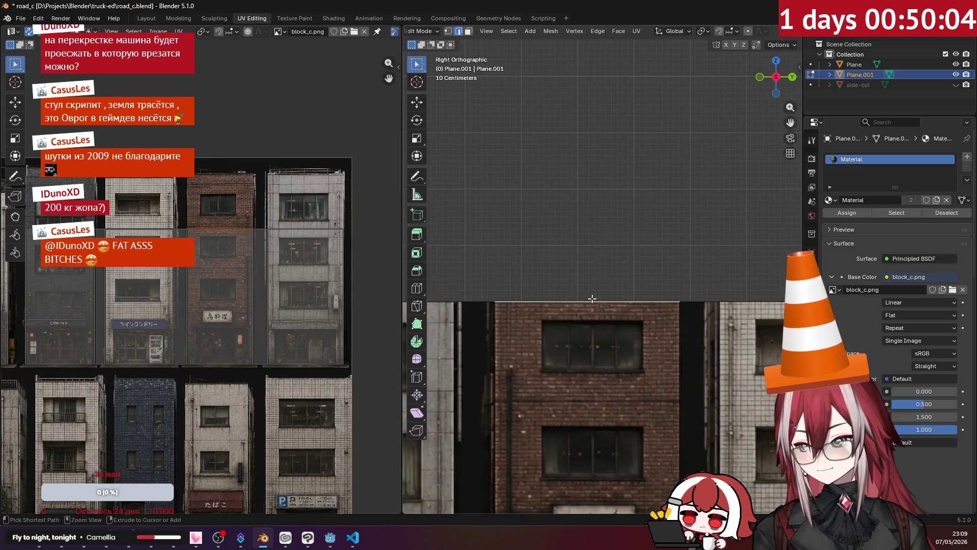
# Step: Move the facade's top edge straight up along Z so the brick building stands taller
pyautogui.press('g')
pyautogui.press('g')
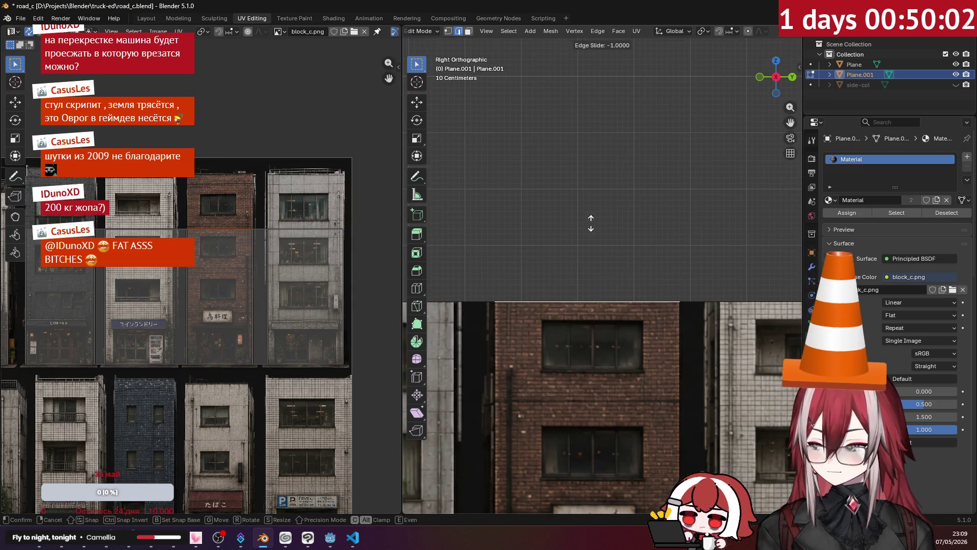
pyautogui.press('g')
pyautogui.press('z')
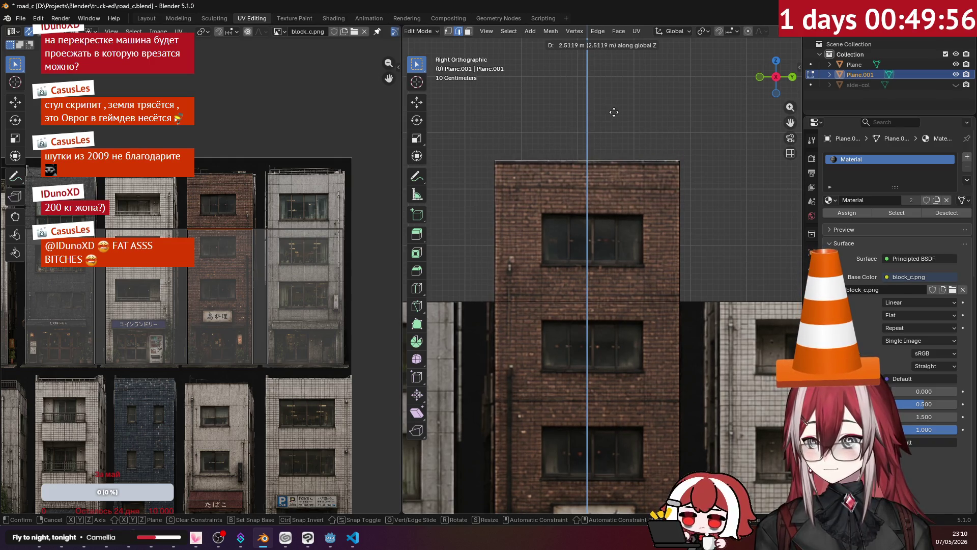
pyautogui.click(621, 113)
pyautogui.moveTo(703, 133)
pyautogui.mouseDown(button='middle')
pyautogui.moveTo(716, 162)
pyautogui.moveTo(700, 192)
pyautogui.mouseUp(button='middle')
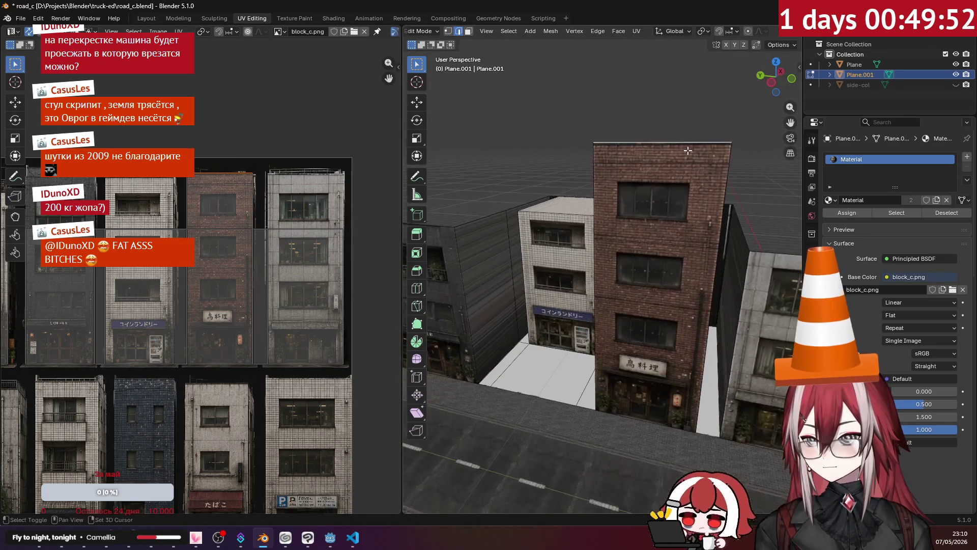
pyautogui.scroll(-2, 700, 192)
pyautogui.scroll(-1, 688, 184)
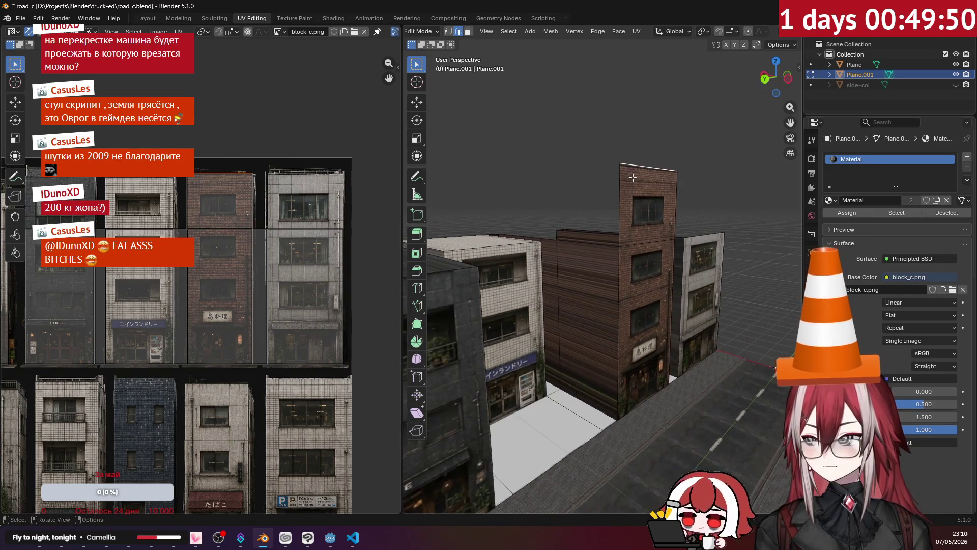
pyautogui.scroll(-1, 680, 179)
pyautogui.scroll(-2, 676, 175)
# Step: Choose a different snapping target in the viewport Snap options before editing the walls
pyautogui.moveTo(676, 175)
pyautogui.mouseDown(button='middle')
pyautogui.moveTo(524, 163)
pyautogui.moveTo(617, 221)
pyautogui.moveTo(550, 253)
pyautogui.mouseUp(button='middle')
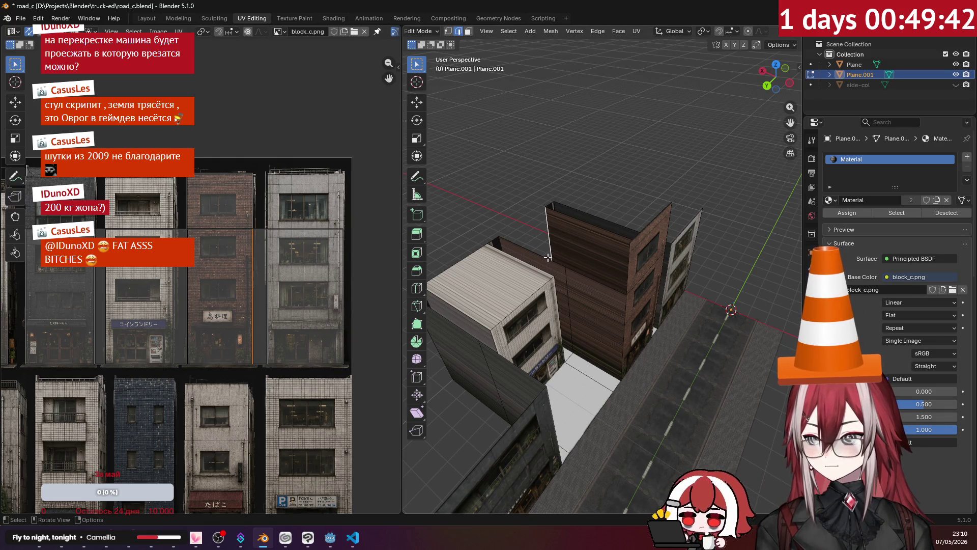
pyautogui.scroll(-2, 659, 37)
pyautogui.scroll(-1, 659, 38)
pyautogui.scroll(-1, 659, 37)
pyautogui.scroll(1, 659, 38)
pyautogui.scroll(1, 660, 37)
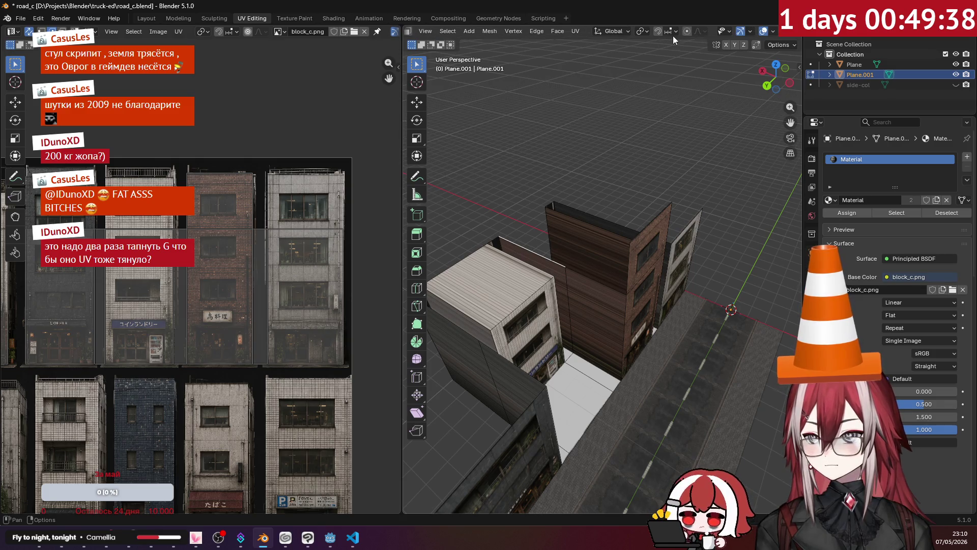
pyautogui.click(673, 34)
pyautogui.click(648, 97)
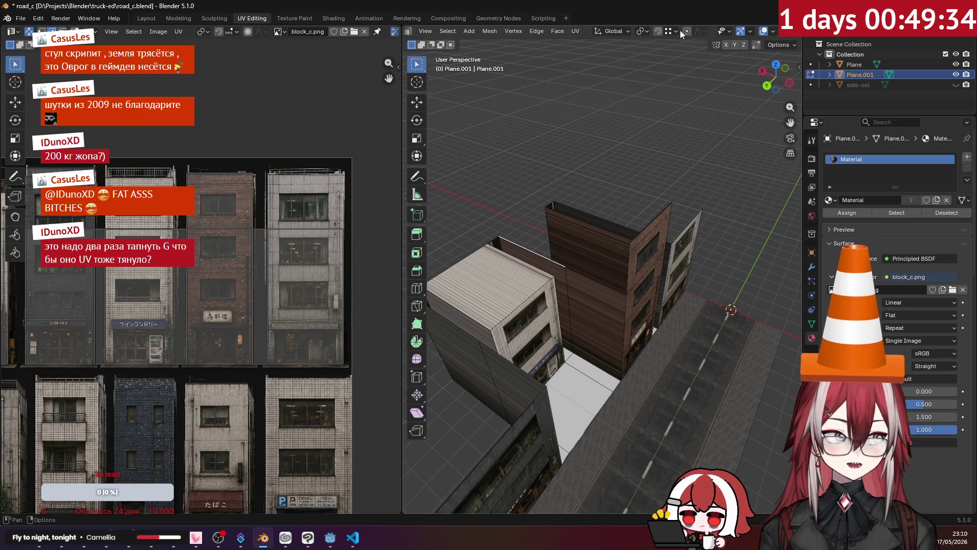
pyautogui.scroll(2, 545, 188)
pyautogui.scroll(2, 545, 188)
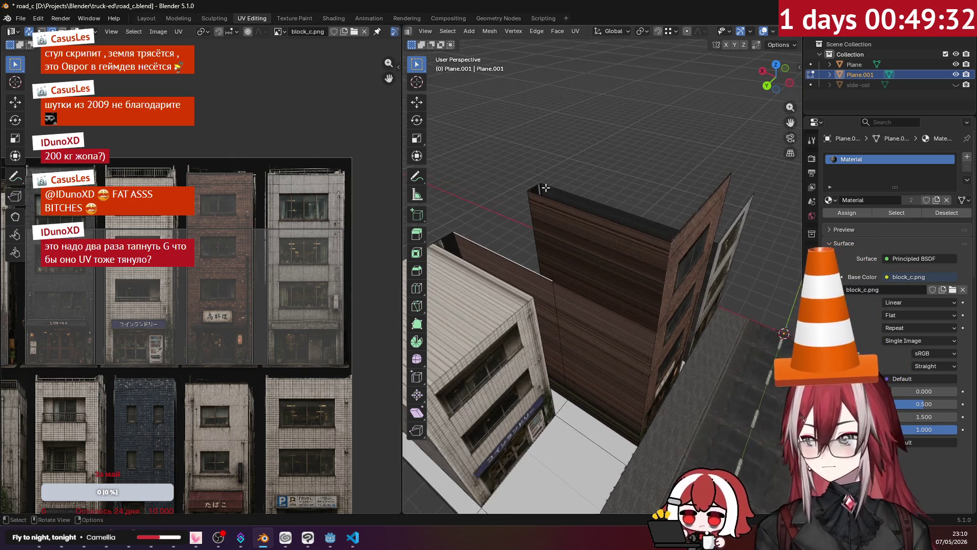
# Step: Try several moves and slides of the top wall edge, cancelling each stray attempt
pyautogui.press('g')
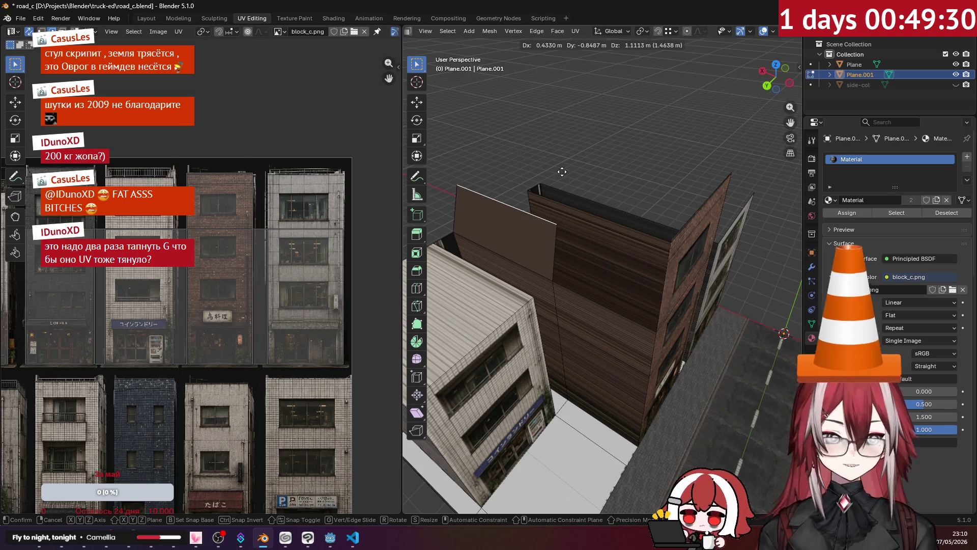
pyautogui.press('g')
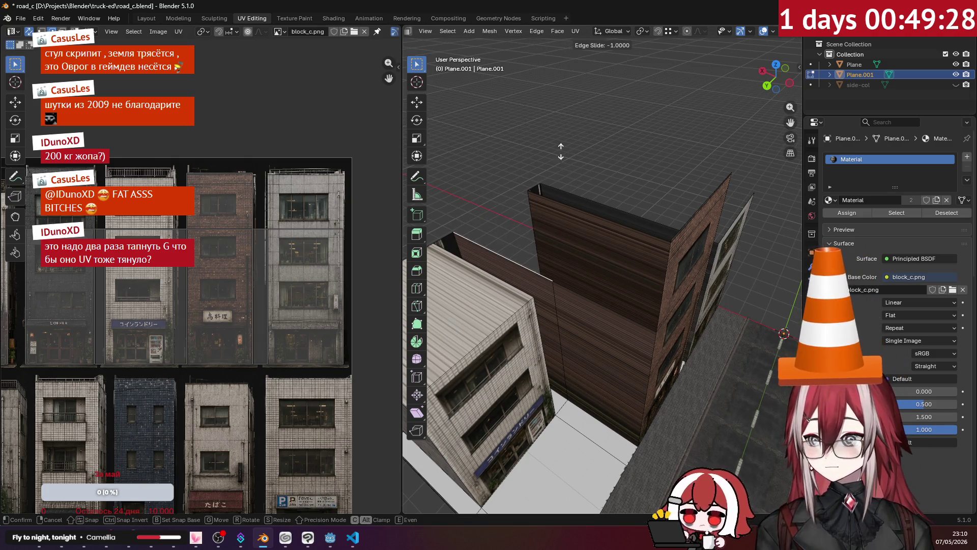
pyautogui.press('Escape')
pyautogui.press('g')
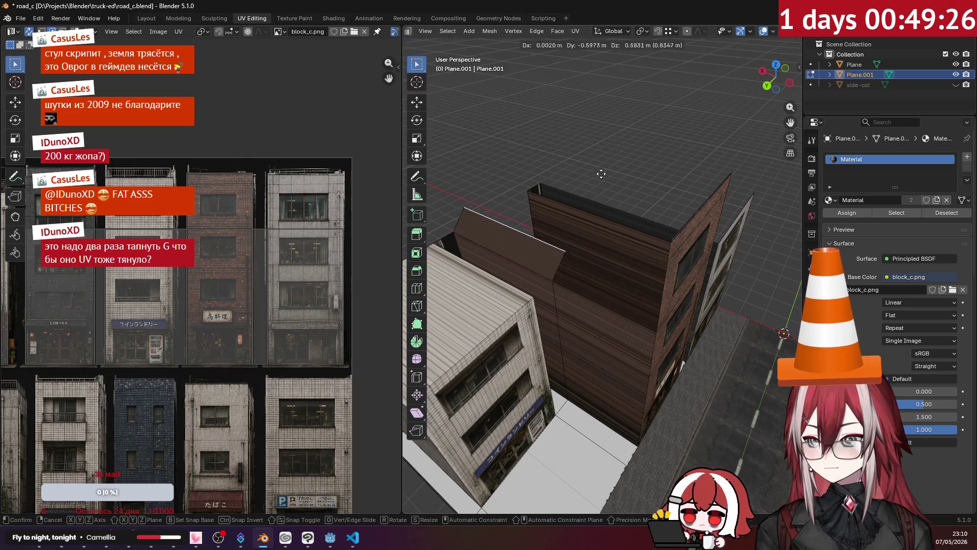
pyautogui.press('g')
pyautogui.press('Escape')
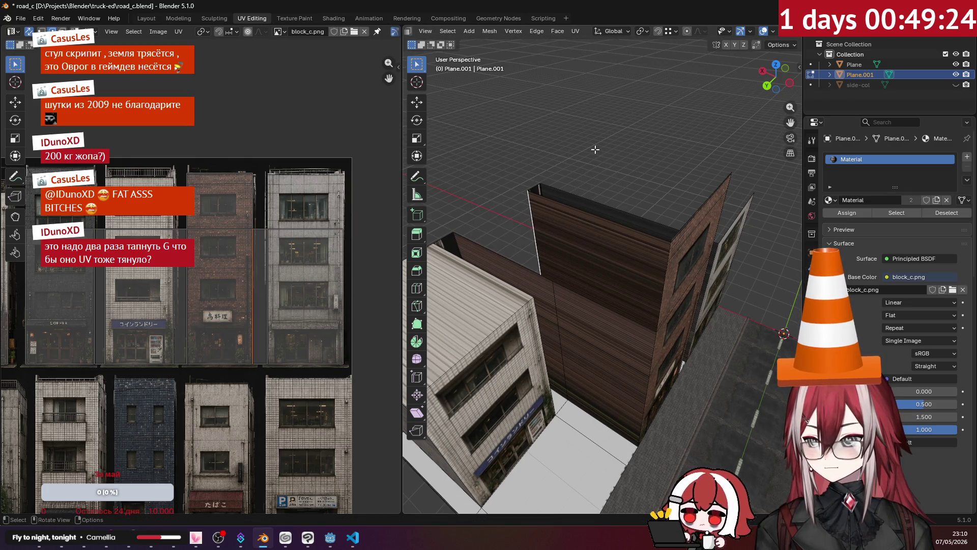
pyautogui.press('g')
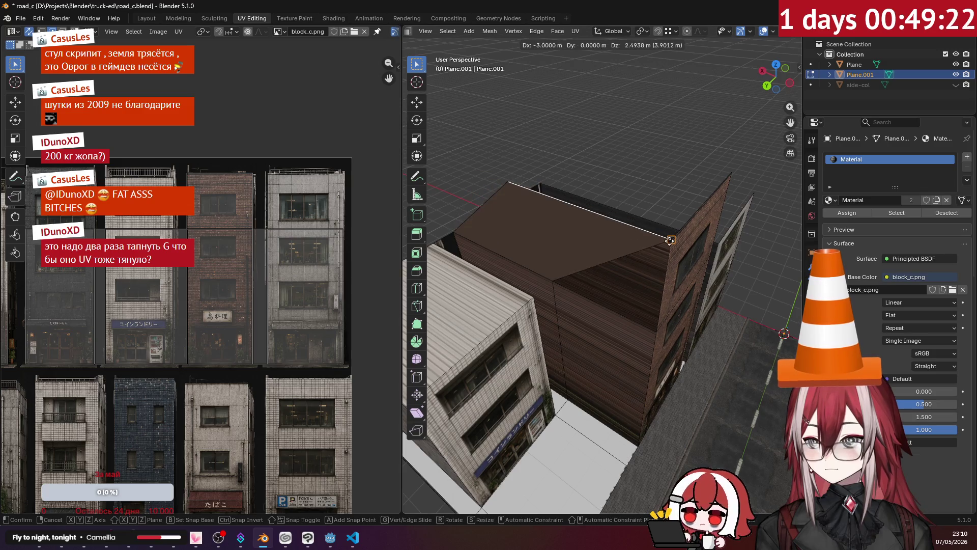
pyautogui.press('Escape')
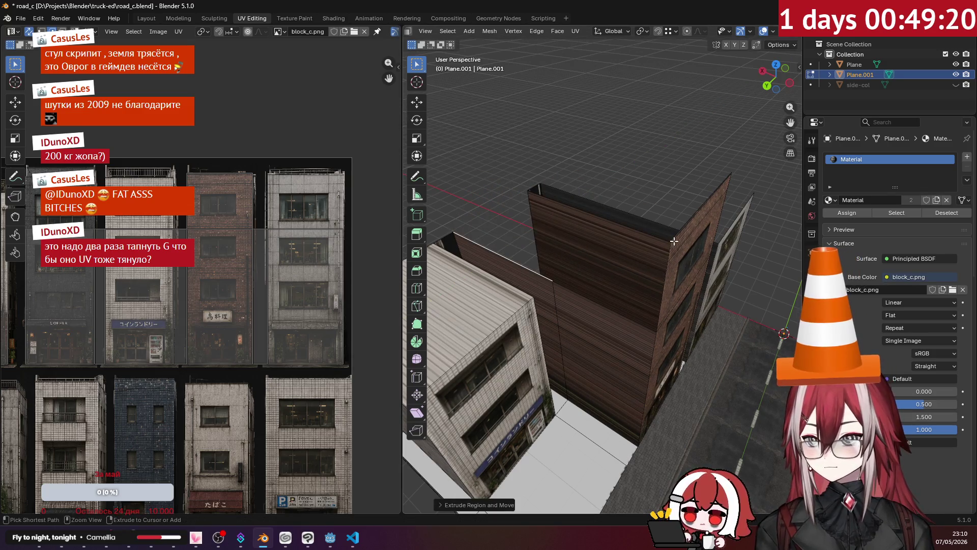
# Step: Attempt a vertical move of the edge from the front, cancel it, and view the buildings from behind
pyautogui.moveTo(616, 232); pyautogui.dragTo(556, 220, button='middle')
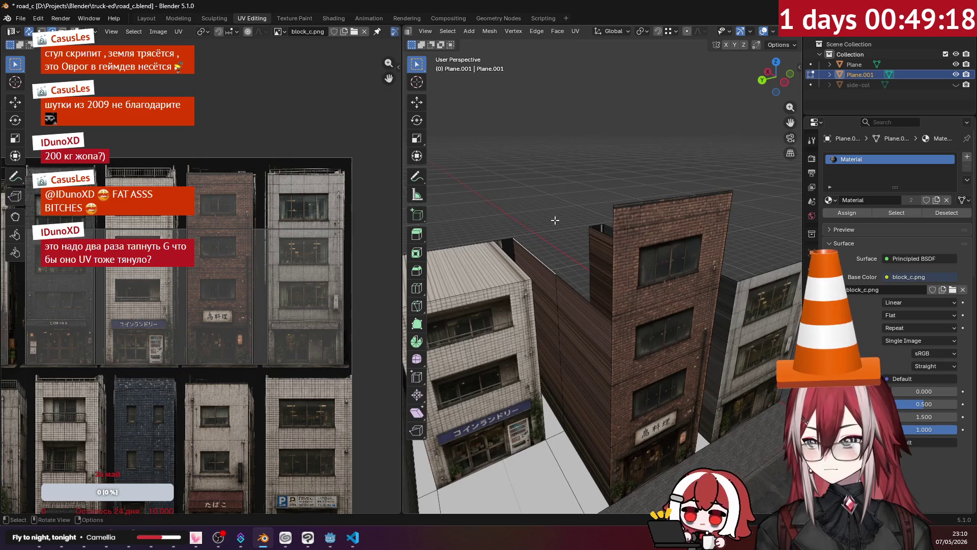
pyautogui.press('g')
pyautogui.press('z')
pyautogui.press('Escape')
pyautogui.moveTo(575, 211)
pyautogui.mouseDown(button='middle')
pyautogui.moveTo(536, 271)
pyautogui.moveTo(437, 98)
pyautogui.mouseUp(button='middle')
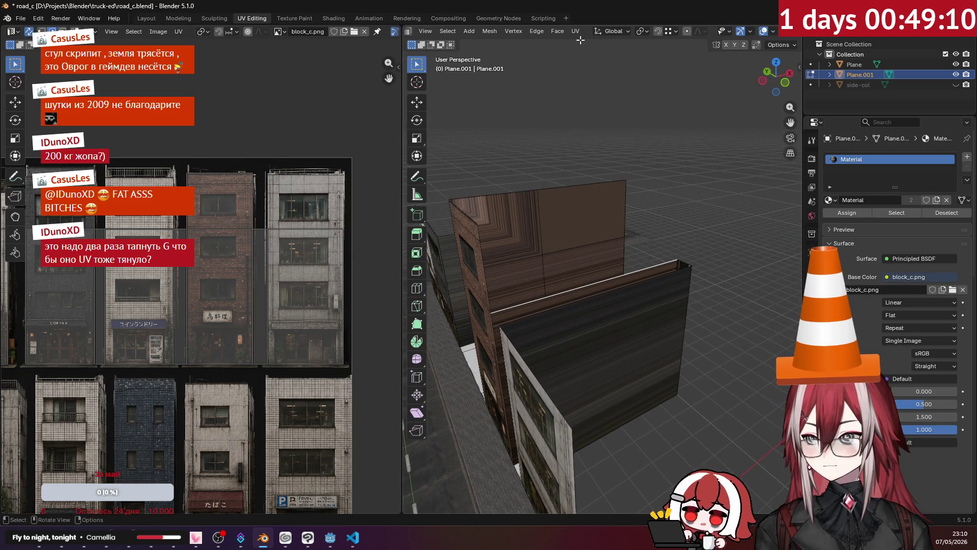
# Step: Extrude the corner wall edge upward beside the brick building, then undo and inspect from the front and left
pyautogui.press('Tab')
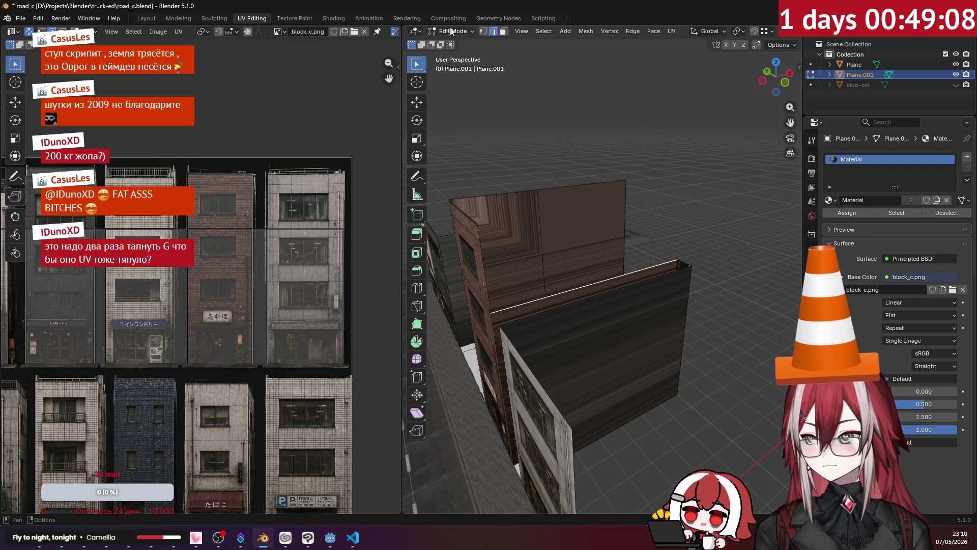
pyautogui.press('g')
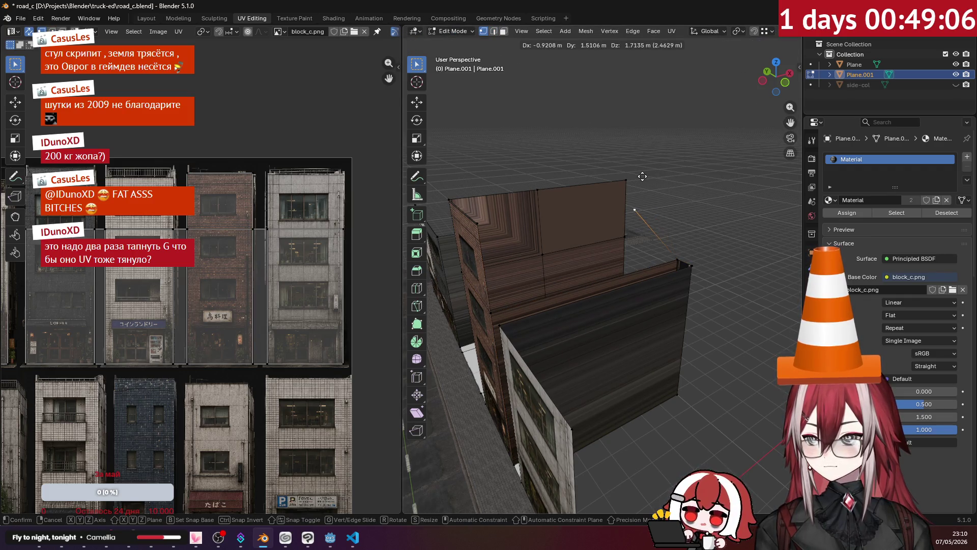
pyautogui.click(664, 169)
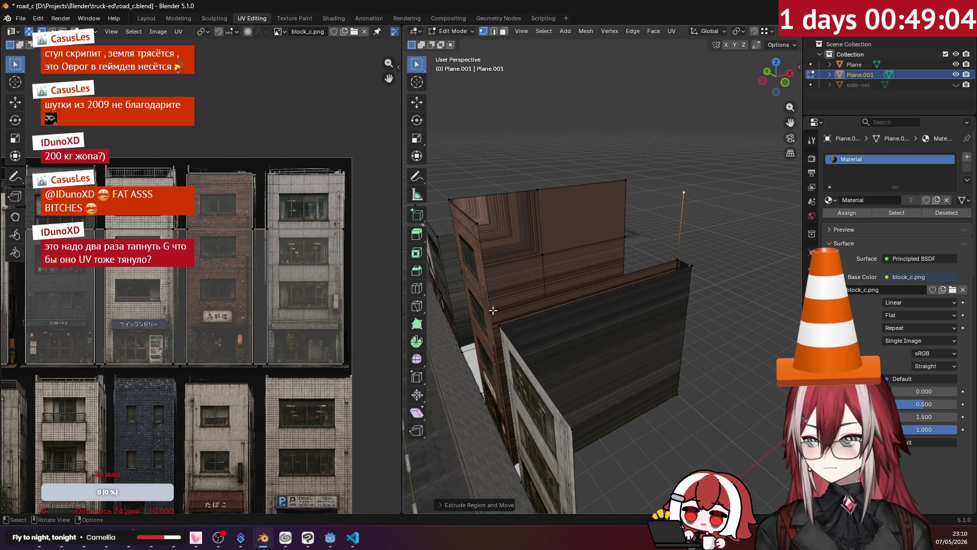
pyautogui.hotkey('ctrl', 'z')
pyautogui.moveTo(588, 256)
pyautogui.mouseDown(button='middle')
pyautogui.moveTo(673, 242)
pyautogui.moveTo(654, 223)
pyautogui.mouseUp(button='middle')
pyautogui.moveTo(594, 227)
pyautogui.mouseDown(button='middle')
pyautogui.moveTo(595, 240)
pyautogui.moveTo(672, 219)
pyautogui.mouseUp(button='middle')
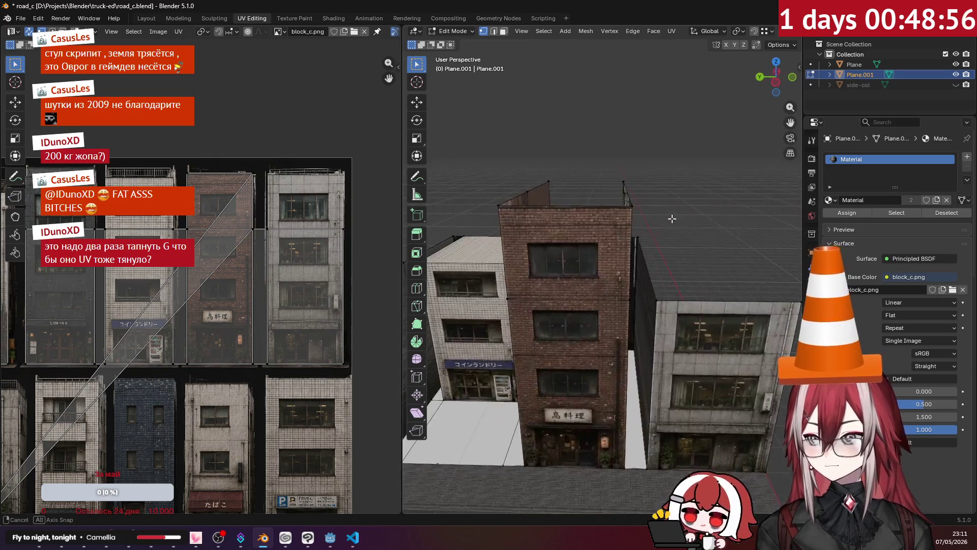
# Step: Select the brown building's top edge loop and fill it with a new roof face
pyautogui.moveTo(672, 218)
pyautogui.mouseDown(button='middle')
pyautogui.moveTo(638, 197)
pyautogui.moveTo(611, 213)
pyautogui.moveTo(479, 83)
pyautogui.mouseUp(button='middle')
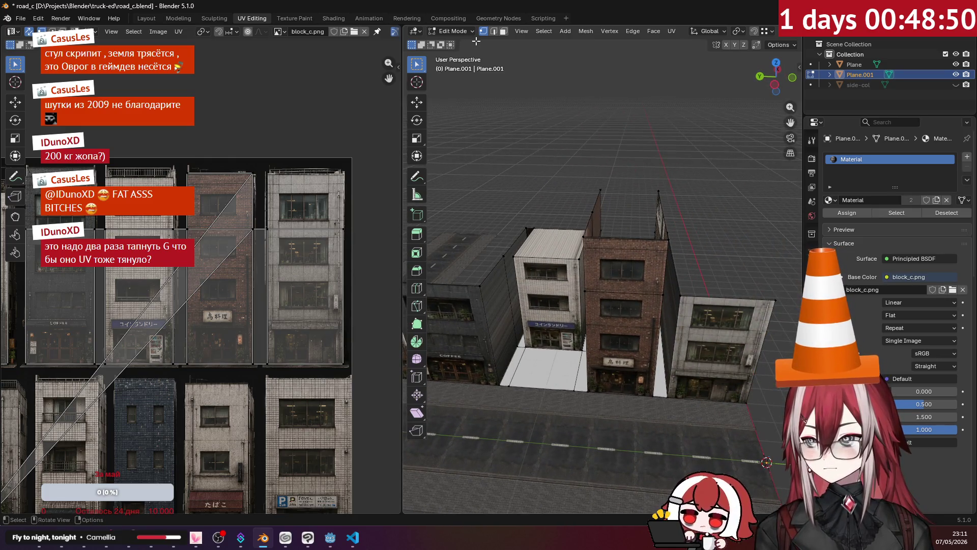
pyautogui.moveTo(595, 135); pyautogui.dragTo(538, 261, button='middle')
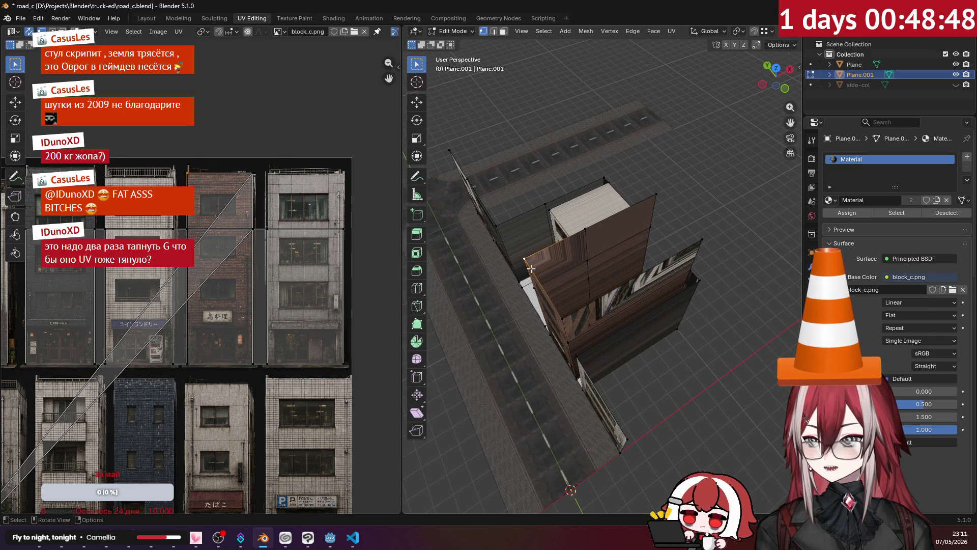
pyautogui.press('g')
pyautogui.press('Escape')
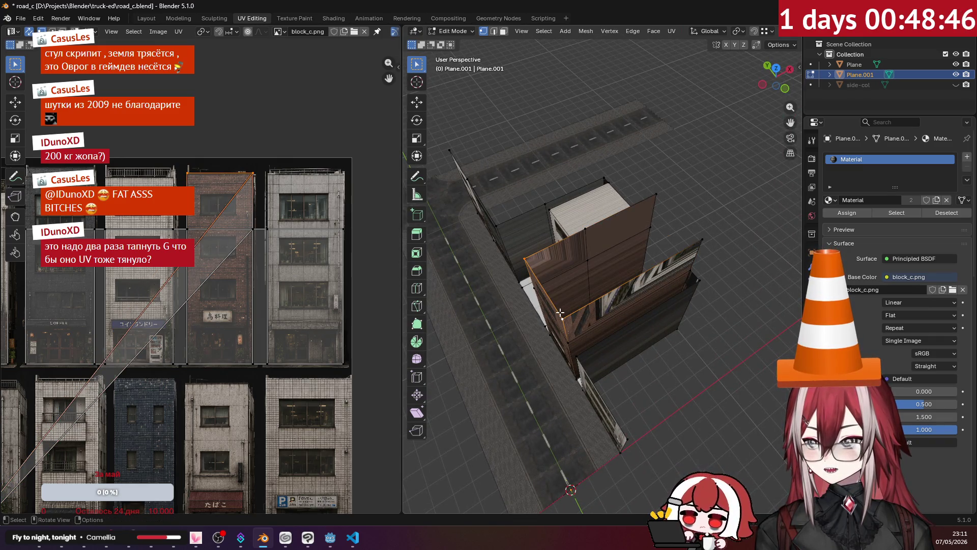
pyautogui.keyDown('shift'); pyautogui.click(700, 237); pyautogui.keyUp('shift')
pyautogui.press('f')
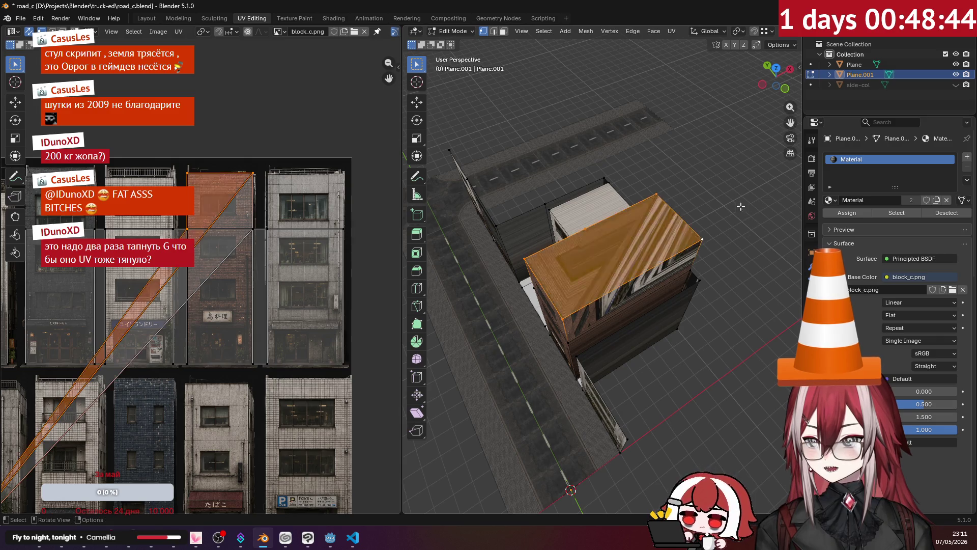
# Step: Orbit around the block from street level up to a wide overhead view to check the roof
pyautogui.moveTo(602, 227)
pyautogui.mouseDown(button='middle')
pyautogui.moveTo(603, 263)
pyautogui.moveTo(553, 229)
pyautogui.mouseUp(button='middle')
pyautogui.scroll(3, 603, 263)
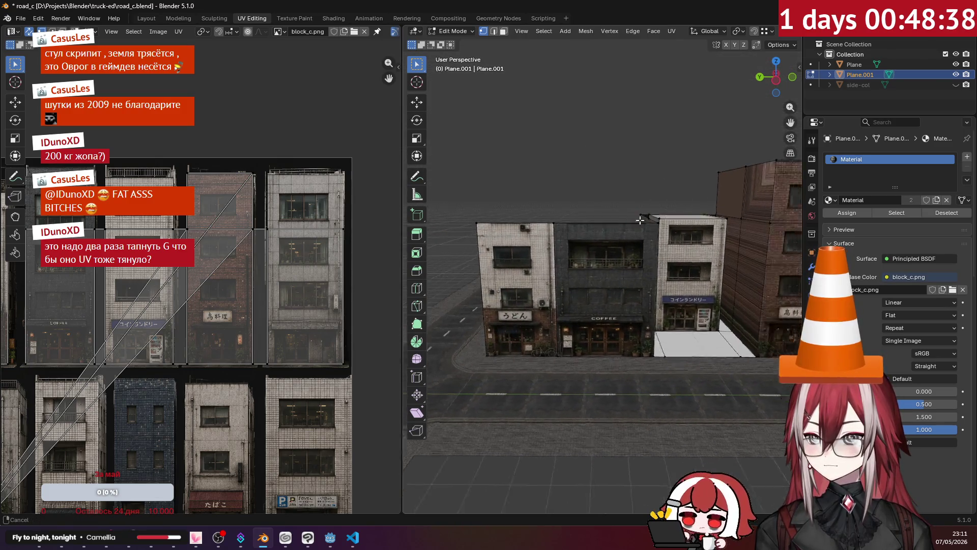
pyautogui.moveTo(553, 229)
pyautogui.mouseDown(button='middle')
pyautogui.moveTo(527, 203)
pyautogui.moveTo(708, 257)
pyautogui.mouseUp(button='middle')
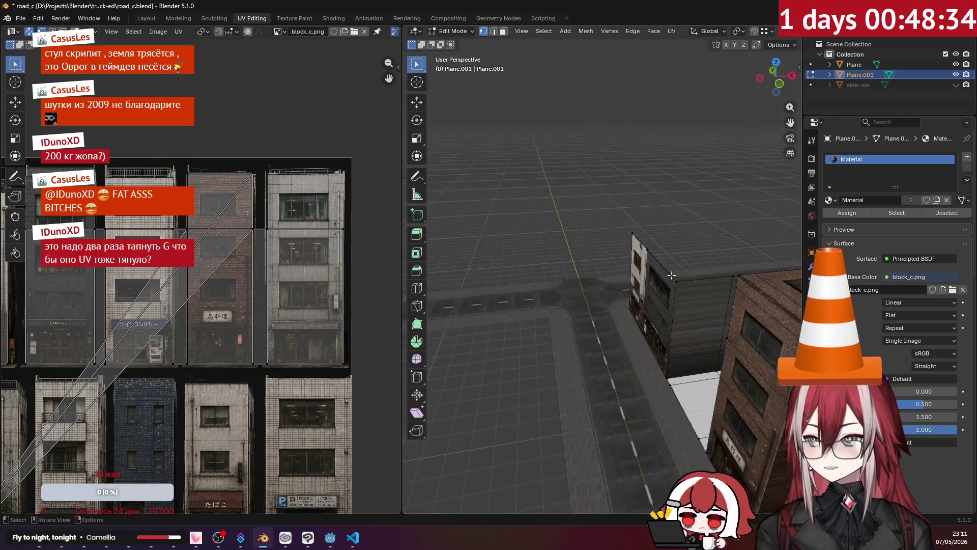
pyautogui.moveTo(707, 258); pyautogui.dragTo(588, 342, button='middle')
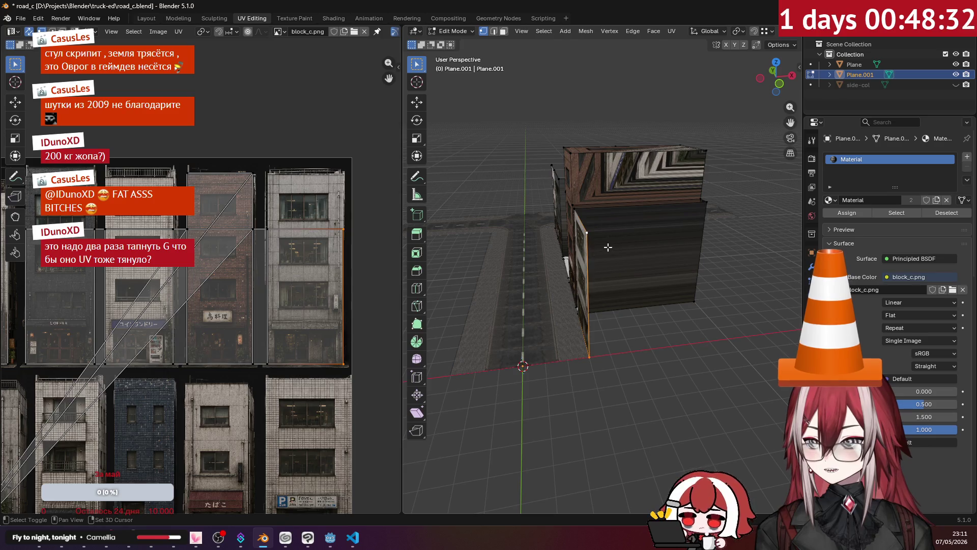
pyautogui.moveTo(602, 246); pyautogui.dragTo(587, 274, button='middle')
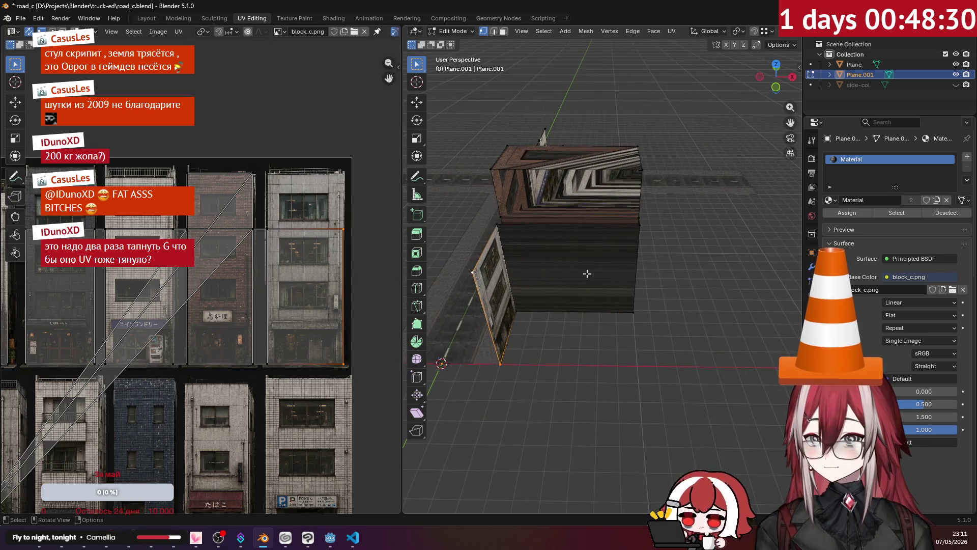
pyautogui.moveTo(588, 274)
pyautogui.mouseDown(button='middle')
pyautogui.moveTo(714, 253)
pyautogui.moveTo(609, 249)
pyautogui.moveTo(722, 274)
pyautogui.mouseUp(button='middle')
# Step: Select the building object Plane.001 and start editing its mesh from a top-down view
pyautogui.press('Tab')
pyautogui.click(721, 273)
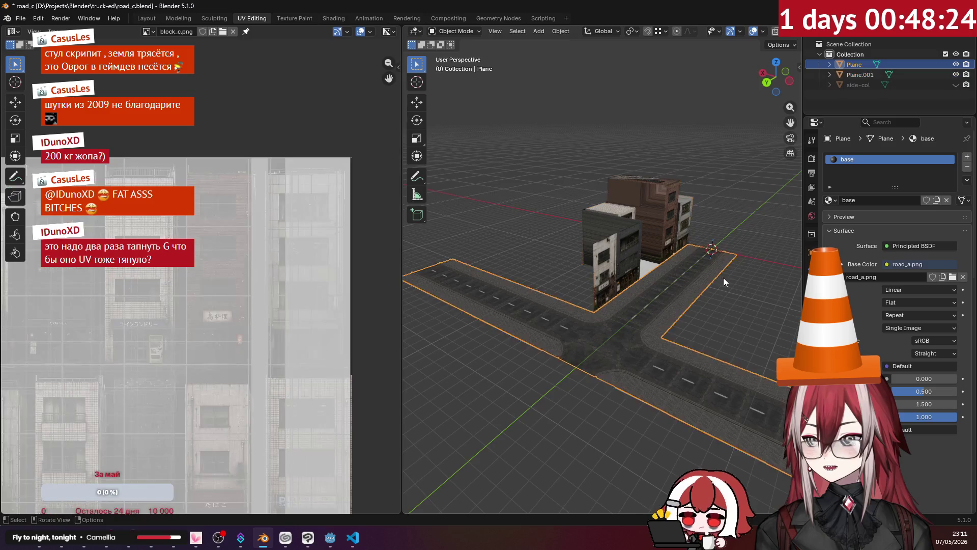
pyautogui.click(611, 276)
pyautogui.moveTo(646, 261)
pyautogui.mouseDown(button='middle')
pyautogui.moveTo(681, 274)
pyautogui.moveTo(590, 213)
pyautogui.moveTo(575, 246)
pyautogui.mouseUp(button='middle')
pyautogui.press('KP_7')
pyautogui.press('Tab')
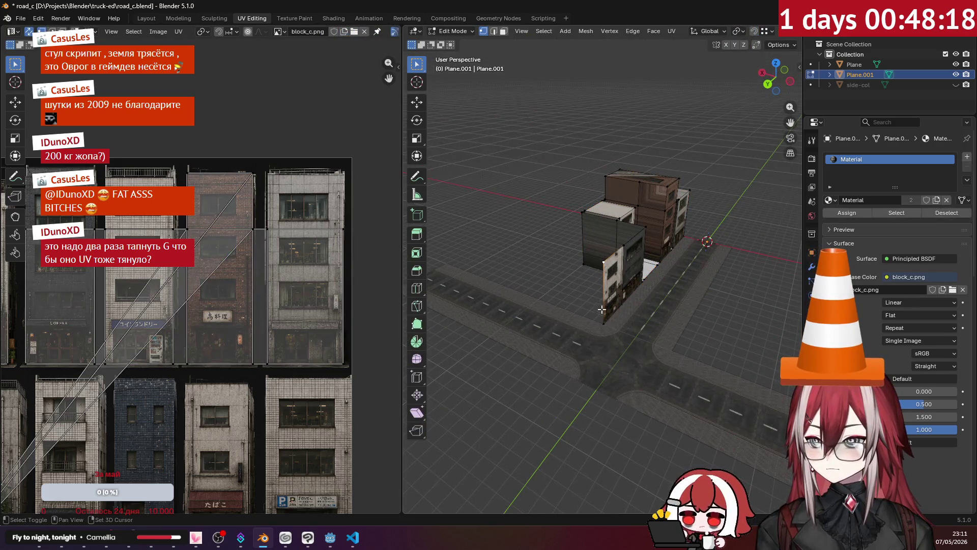
# Step: Extrude the selected wall edge along the X axis to run a long wall beside the road
pyautogui.moveTo(603, 313); pyautogui.dragTo(523, 258, button='middle')
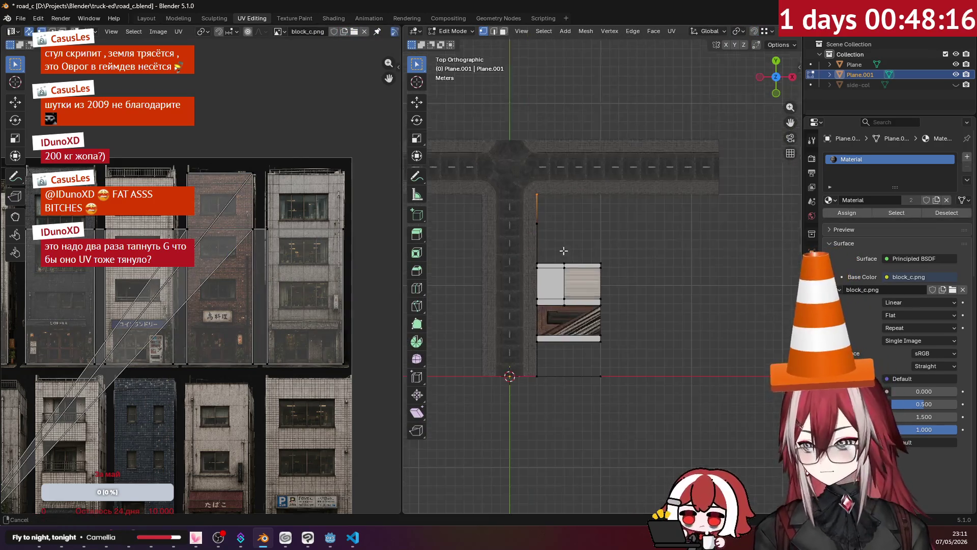
pyautogui.press('g')
pyautogui.press('x')
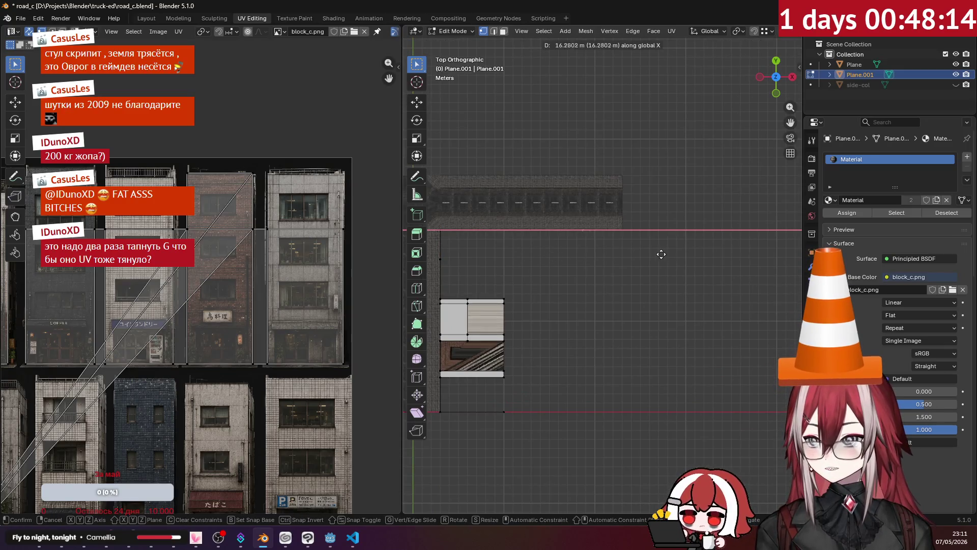
pyautogui.click(693, 255)
pyautogui.moveTo(698, 251)
pyautogui.mouseDown(button='middle')
pyautogui.moveTo(585, 225)
pyautogui.moveTo(604, 200)
pyautogui.mouseUp(button='middle')
pyautogui.hotkey('ctrl', 'z')
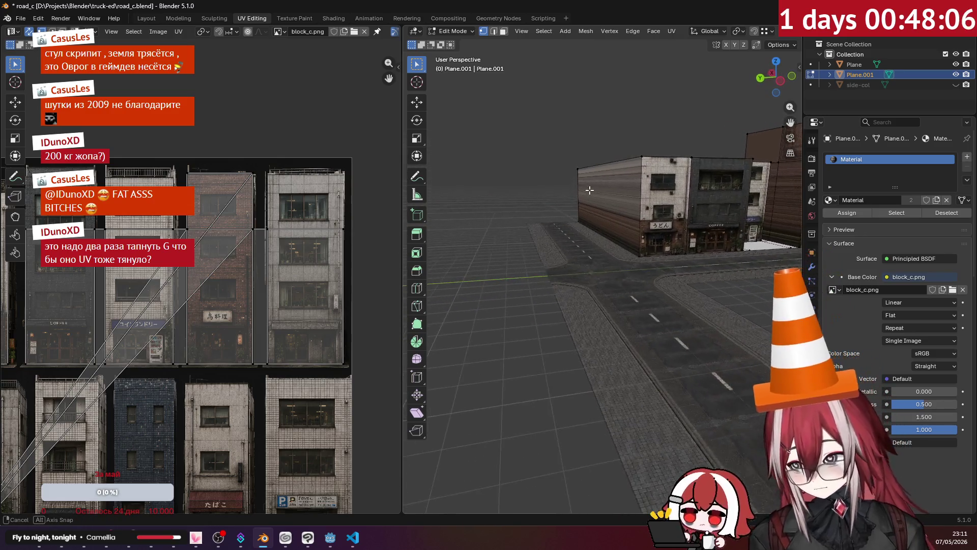
pyautogui.moveTo(604, 199)
pyautogui.mouseDown(button='middle')
pyautogui.moveTo(531, 190)
pyautogui.moveTo(588, 198)
pyautogui.moveTo(630, 222)
pyautogui.moveTo(579, 187)
pyautogui.mouseUp(button='middle')
# Step: Add one vertical loop cut across the long new wall and slide it into place
pyautogui.hotkey('ctrl', 'r')
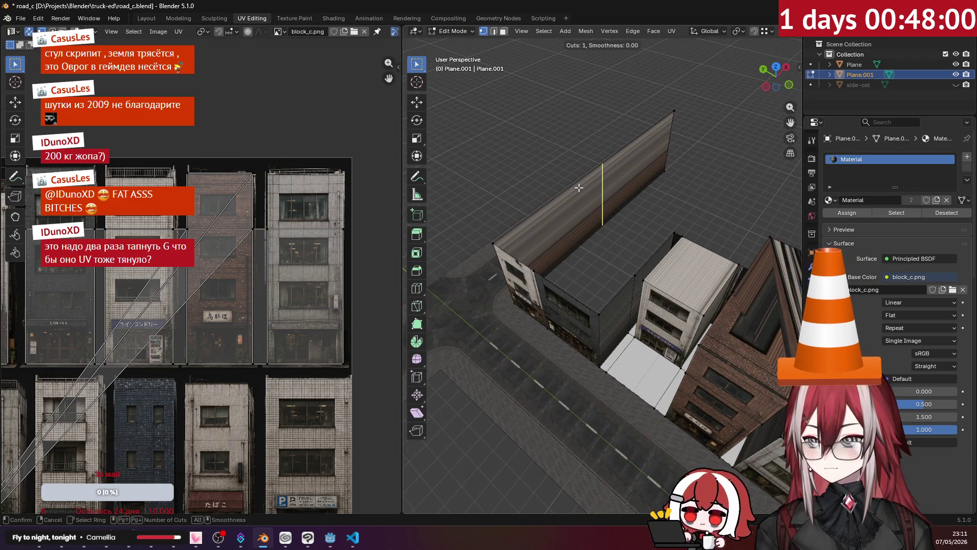
pyautogui.click(579, 187)
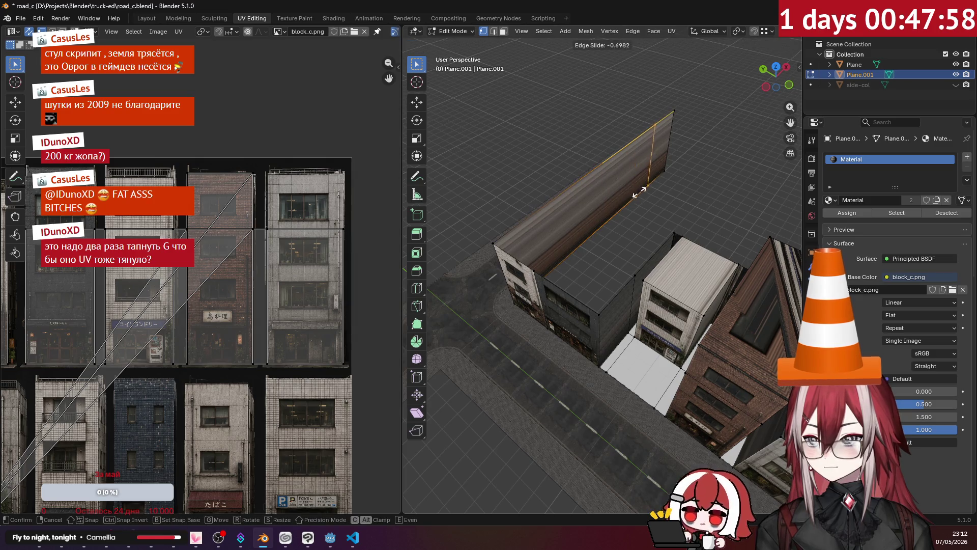
pyautogui.moveTo(640, 191); pyautogui.dragTo(631, 239, button='middle')
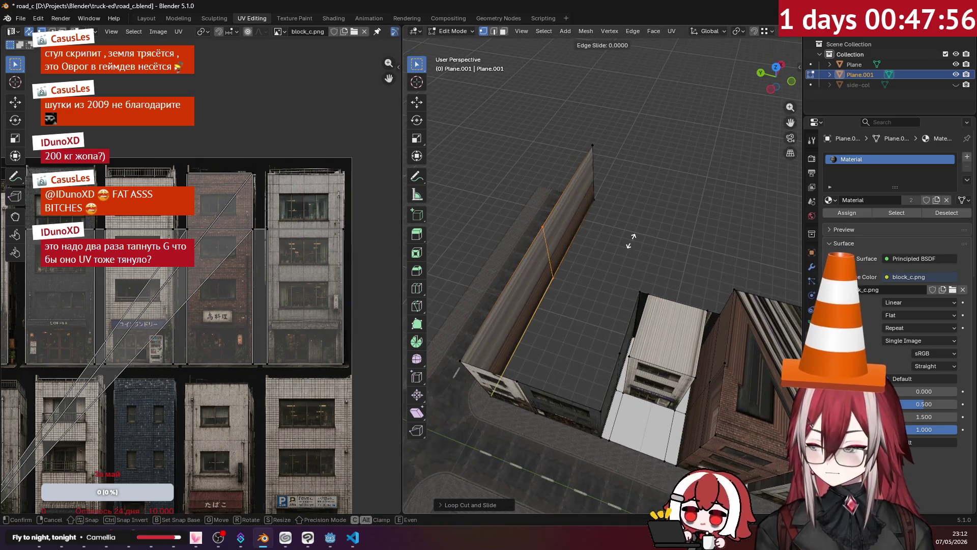
pyautogui.click(640, 294)
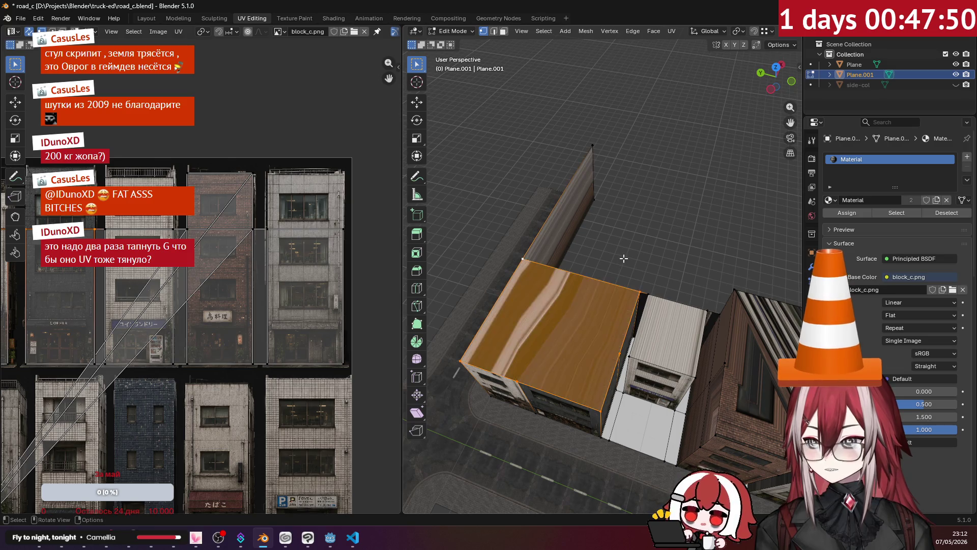
pyautogui.scroll(-5, 517, 261)
# Step: Orbit from a low angle to a front view and in onto the white building
pyautogui.moveTo(517, 260)
pyautogui.mouseDown(button='middle')
pyautogui.moveTo(636, 241)
pyautogui.moveTo(643, 289)
pyautogui.mouseUp(button='middle')
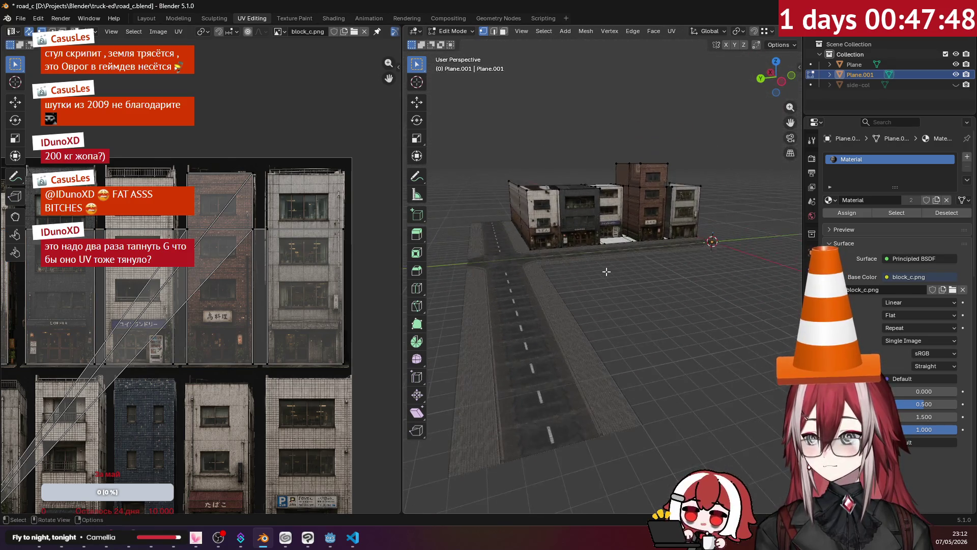
pyautogui.scroll(4, 644, 289)
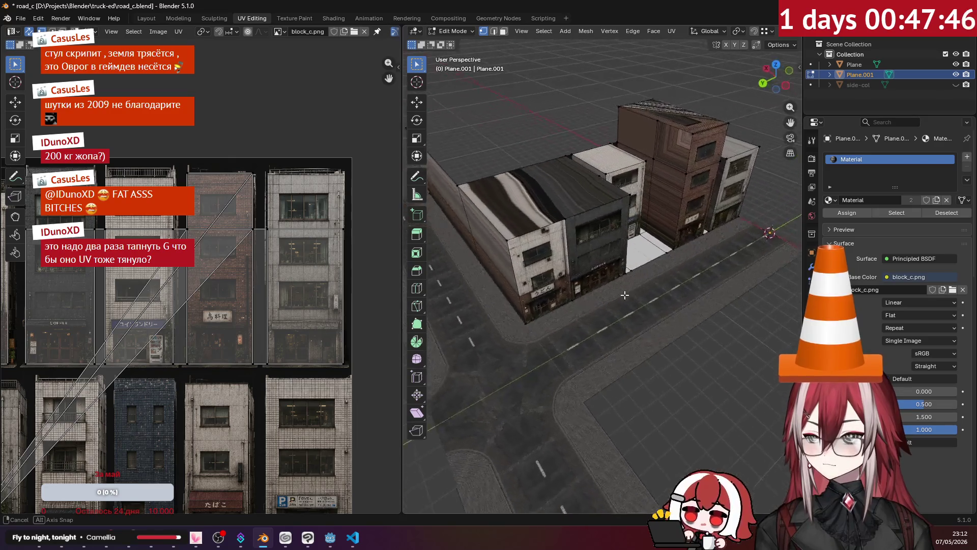
pyautogui.moveTo(644, 289); pyautogui.dragTo(582, 283, button='middle')
pyautogui.scroll(2, 561, 250)
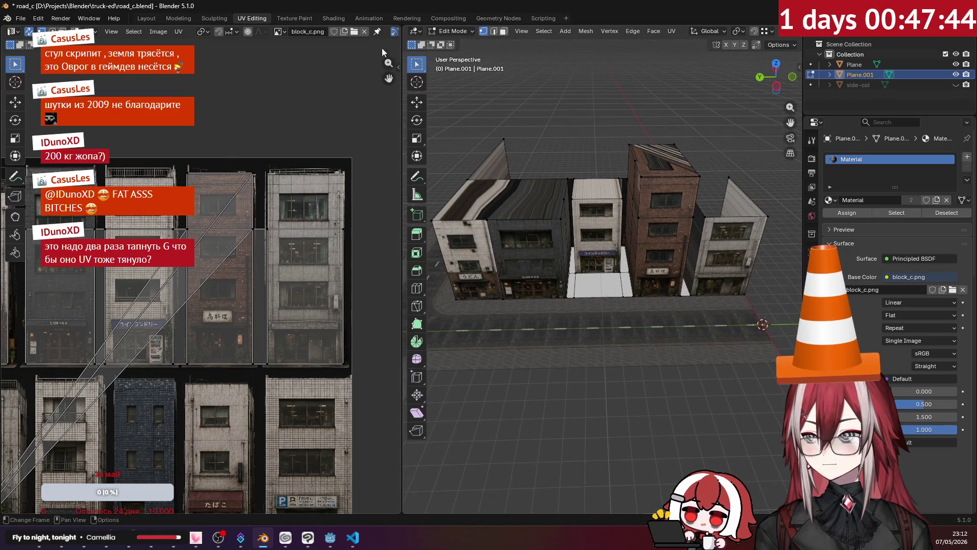
pyautogui.scroll(3, 535, 286)
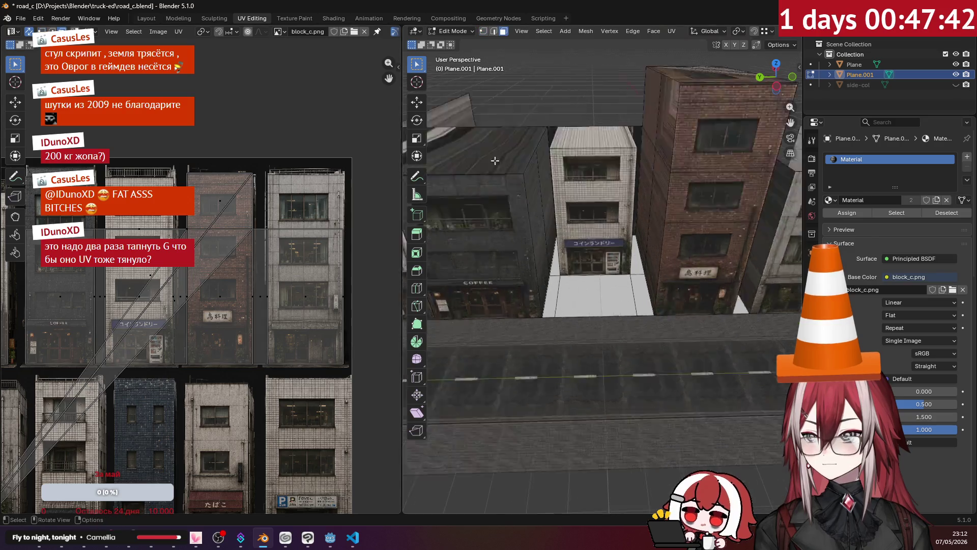
pyautogui.moveTo(534, 286); pyautogui.dragTo(550, 152, button='middle')
# Step: Delete the unwanted faces around the white building and return to Object Mode
pyautogui.click(550, 151)
pyautogui.scroll(2, 547, 151)
pyautogui.press('x')
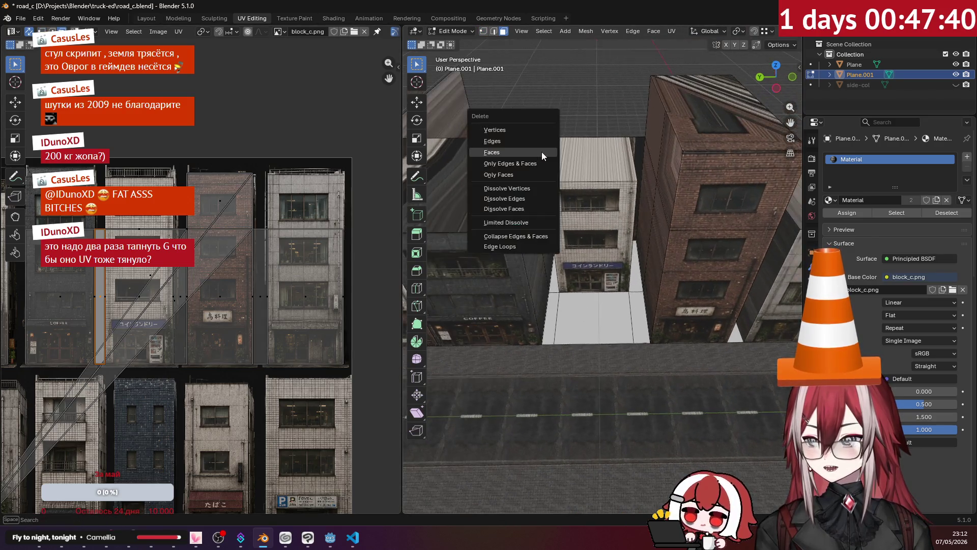
pyautogui.click(541, 153)
pyautogui.click(636, 146)
pyautogui.press('x')
pyautogui.moveTo(635, 146)
pyautogui.mouseDown(button='middle')
pyautogui.moveTo(590, 174)
pyautogui.moveTo(607, 145)
pyautogui.moveTo(628, 235)
pyautogui.mouseUp(button='middle')
pyautogui.press('x')
pyautogui.click(578, 143)
pyautogui.scroll(-3, 578, 143)
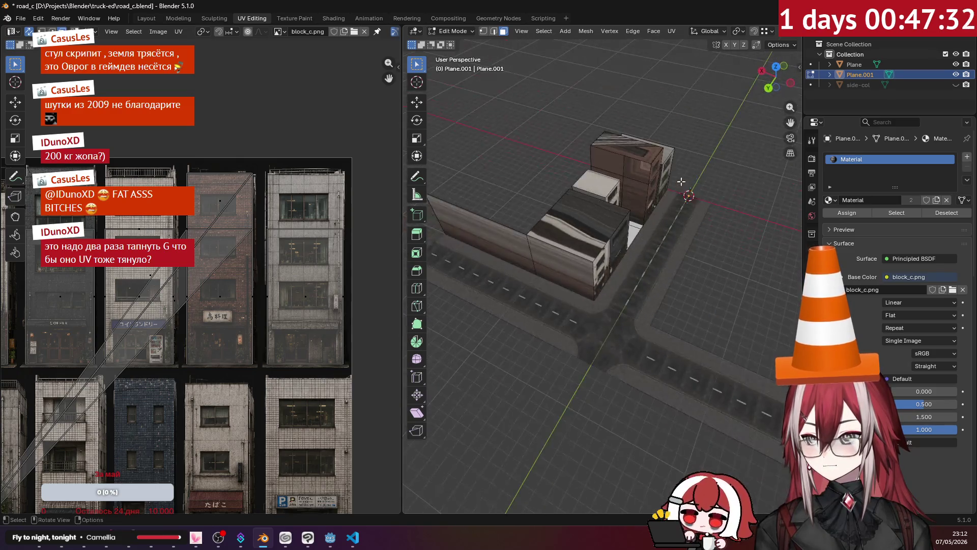
pyautogui.press('Tab')
# Step: Deselect, look down on the road, and select the building object Plane.001 again
pyautogui.click(702, 252)
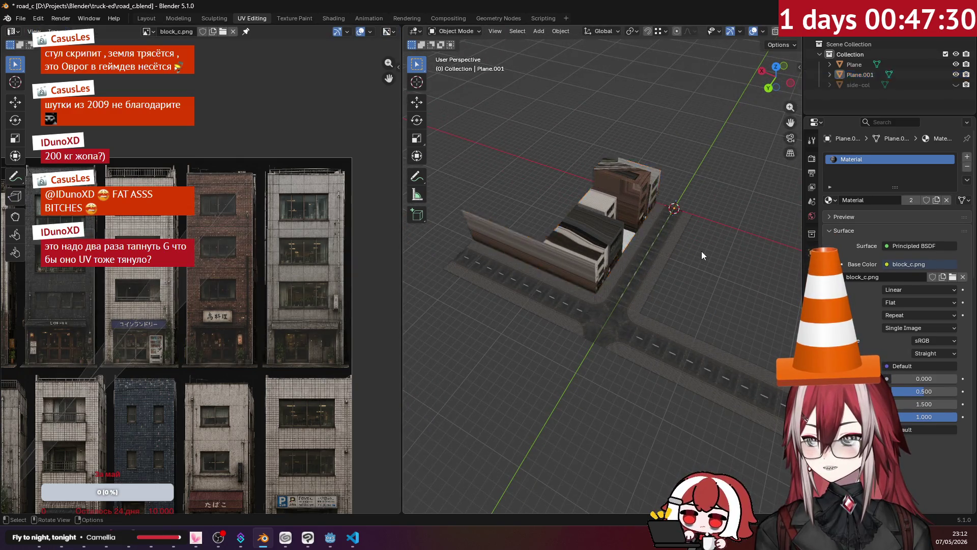
pyautogui.moveTo(703, 251); pyautogui.dragTo(614, 225, button='middle')
pyautogui.scroll(3, 614, 225)
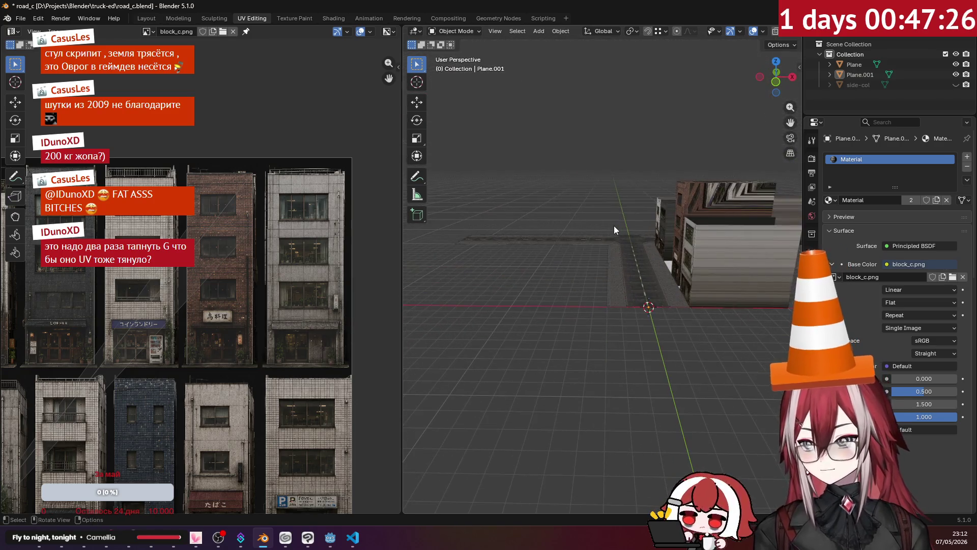
pyautogui.scroll(2, 614, 225)
pyautogui.scroll(2, 615, 225)
pyautogui.moveTo(614, 225)
pyautogui.mouseDown(button='middle')
pyautogui.moveTo(680, 258)
pyautogui.moveTo(711, 245)
pyautogui.moveTo(609, 246)
pyautogui.moveTo(627, 207)
pyautogui.moveTo(561, 250)
pyautogui.moveTo(603, 246)
pyautogui.moveTo(562, 228)
pyautogui.moveTo(604, 244)
pyautogui.moveTo(738, 232)
pyautogui.moveTo(654, 237)
pyautogui.moveTo(705, 230)
pyautogui.moveTo(609, 258)
pyautogui.moveTo(638, 285)
pyautogui.moveTo(640, 265)
pyautogui.moveTo(617, 329)
pyautogui.mouseUp(button='middle')
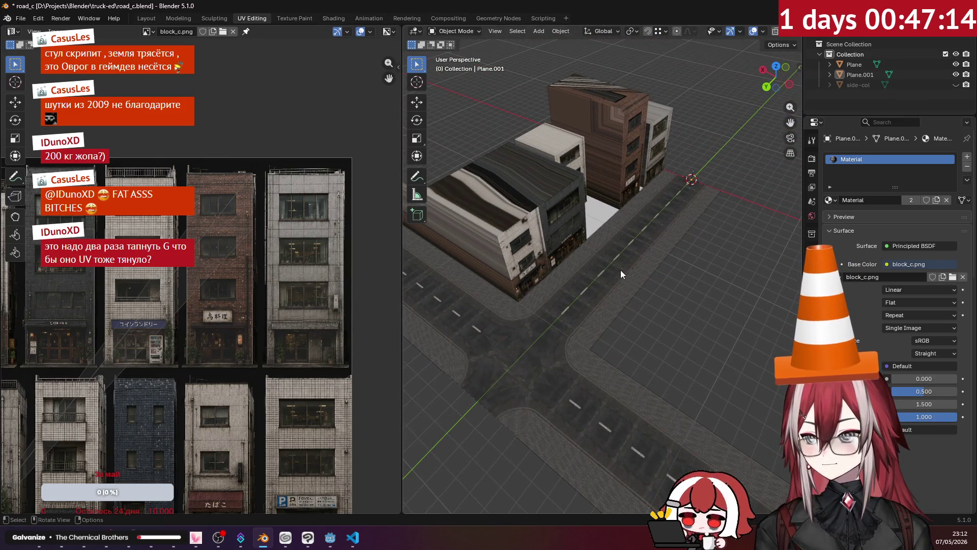
pyautogui.click(598, 227)
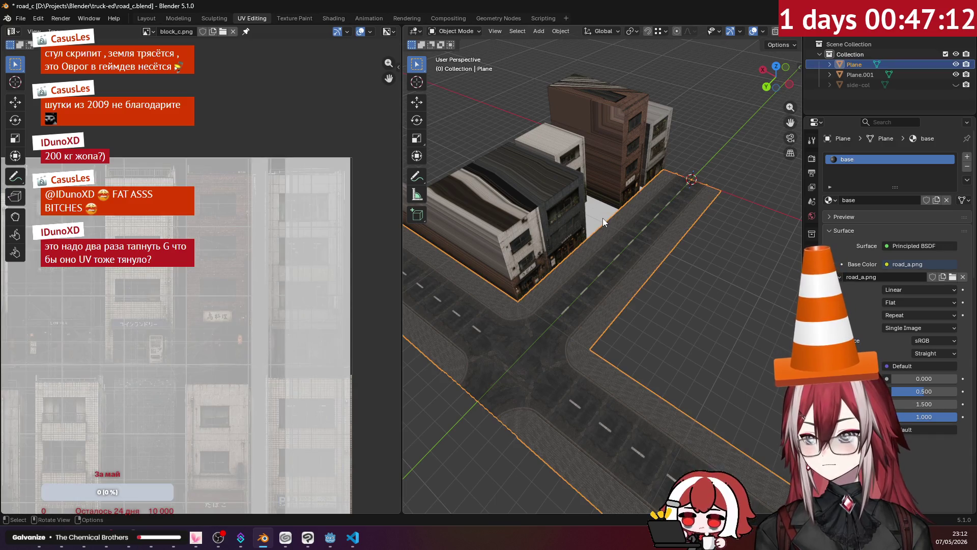
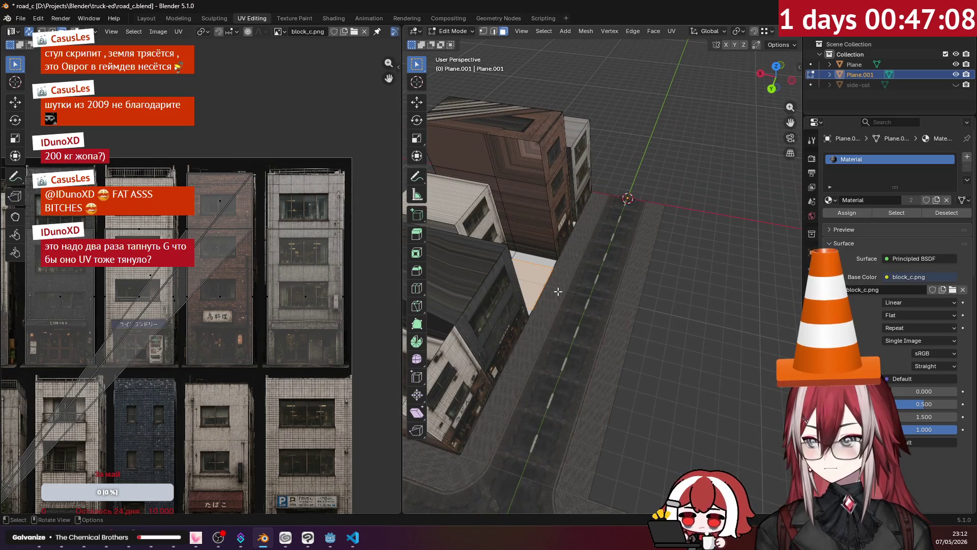
# Step: In edge select and top view, duplicate the road's side edge and place the copy beside the road
pyautogui.click(494, 31)
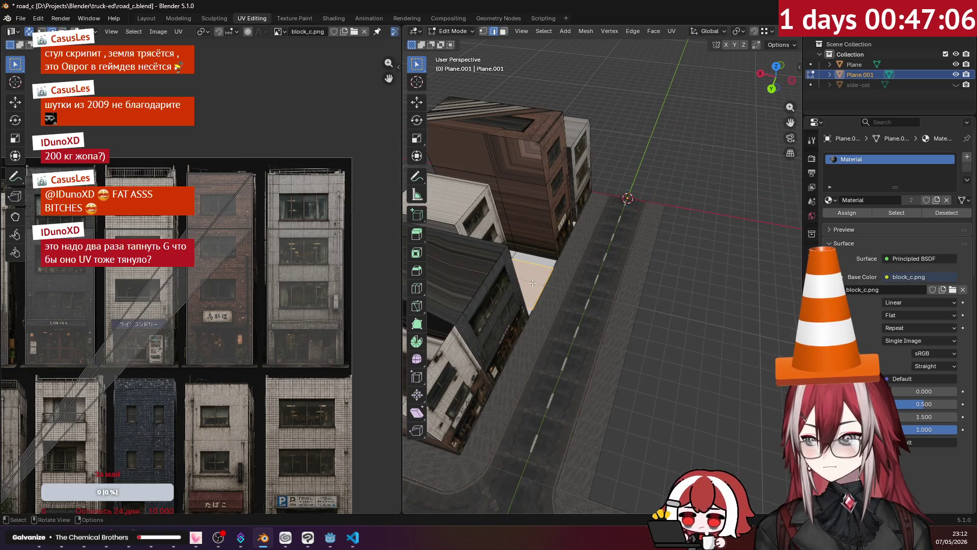
pyautogui.press('KP_7')
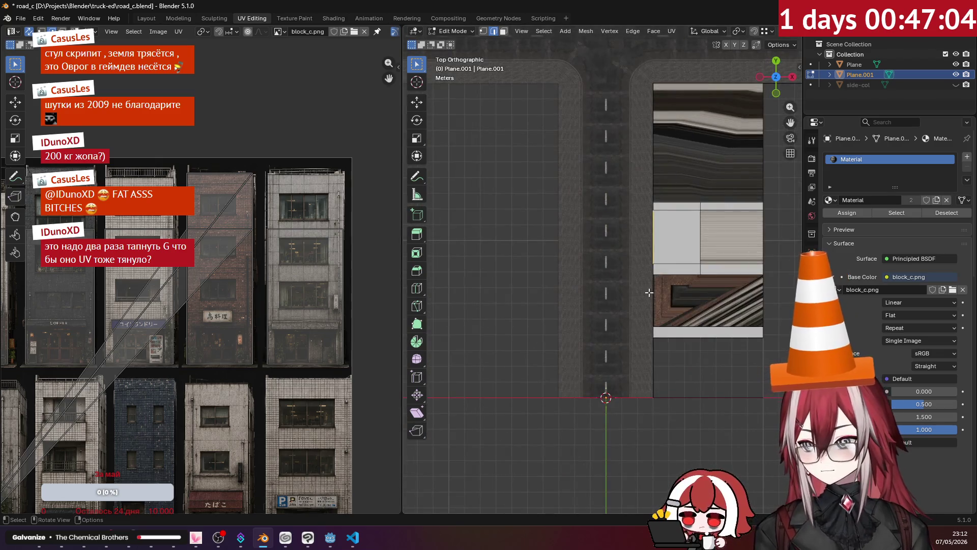
pyautogui.press('g')
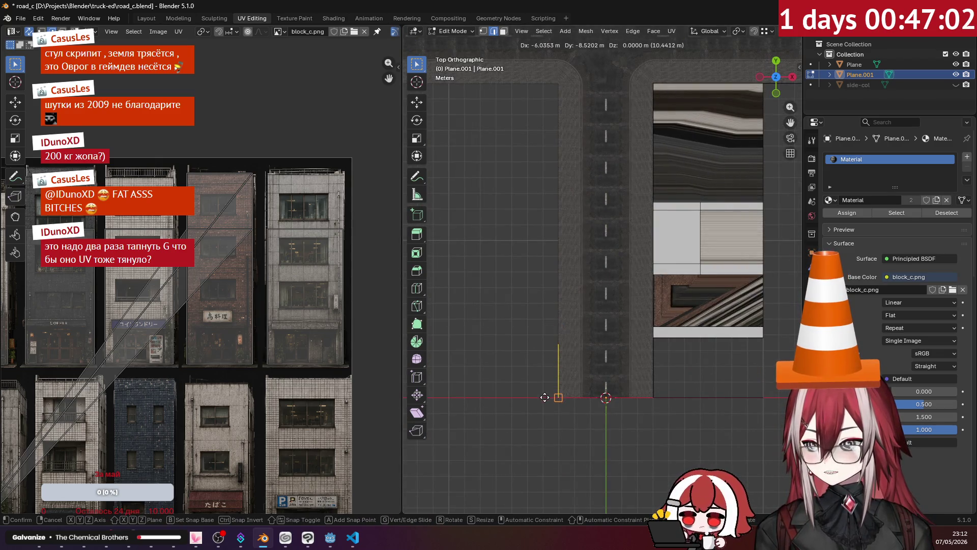
pyautogui.click(544, 398)
pyautogui.keyDown('shift'); pyautogui.moveTo(544, 397); pyautogui.dragTo(631, 315, button='middle'); pyautogui.keyUp('shift')
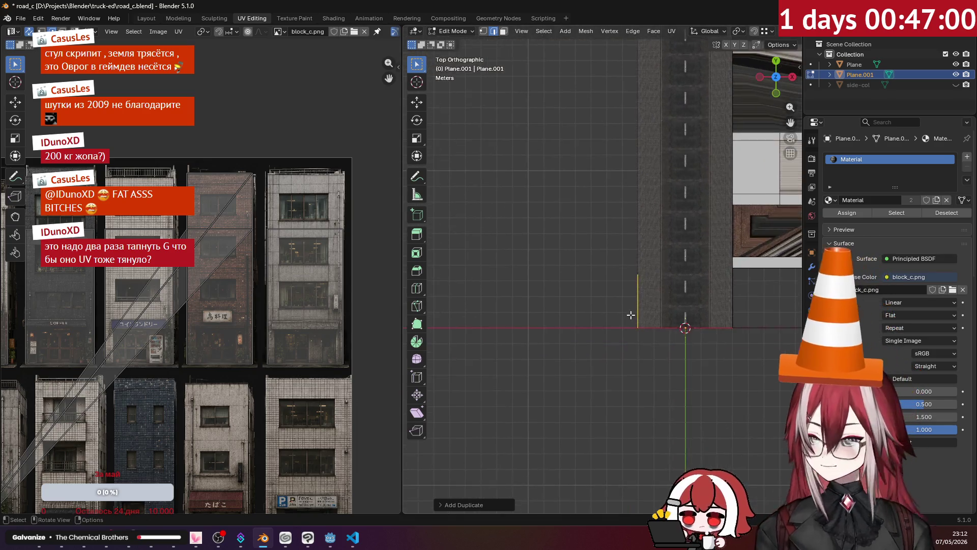
pyautogui.scroll(3, 630, 315)
# Step: Move the selected road-side edge along Y down the road's length and check it in perspective
pyautogui.click(484, 35)
pyautogui.scroll(-2, 664, 230)
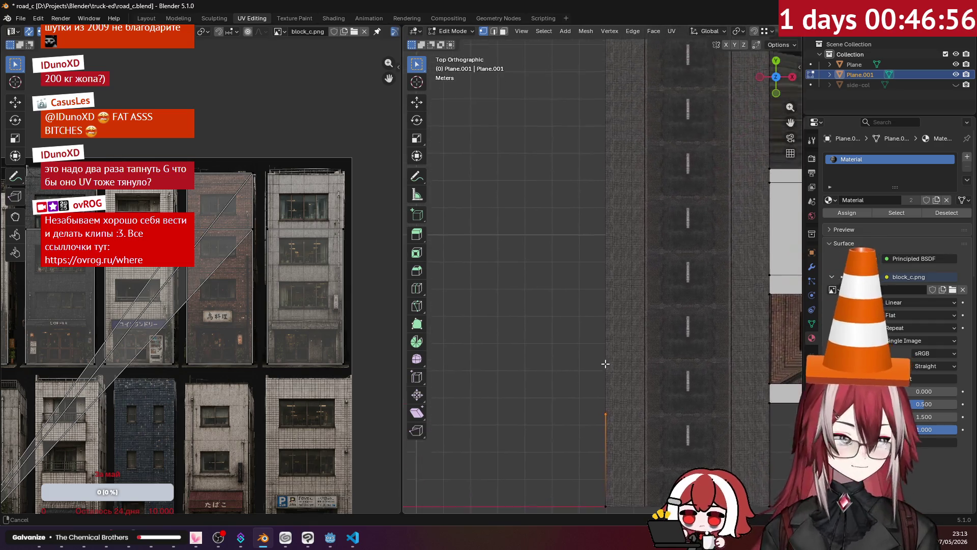
pyautogui.keyDown('shift'); pyautogui.moveTo(664, 231); pyautogui.dragTo(628, 312, button='middle'); pyautogui.keyUp('shift')
pyautogui.press('g')
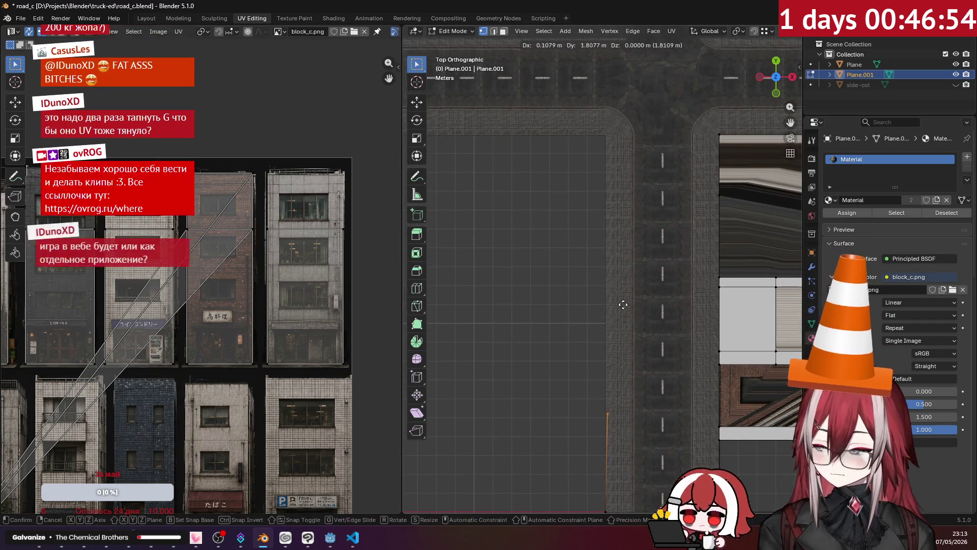
pyautogui.press('y')
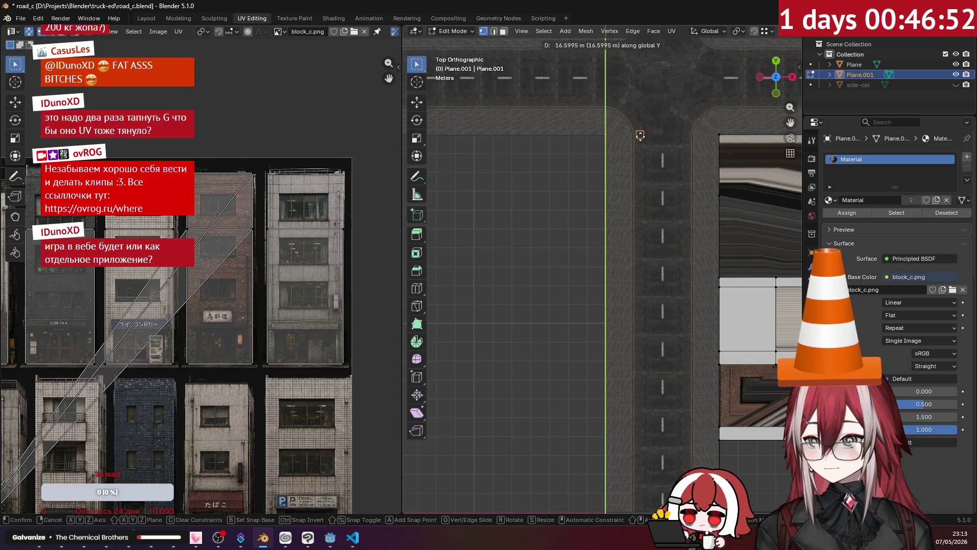
pyautogui.click(640, 135)
pyautogui.moveTo(640, 152); pyautogui.dragTo(595, 199, button='middle')
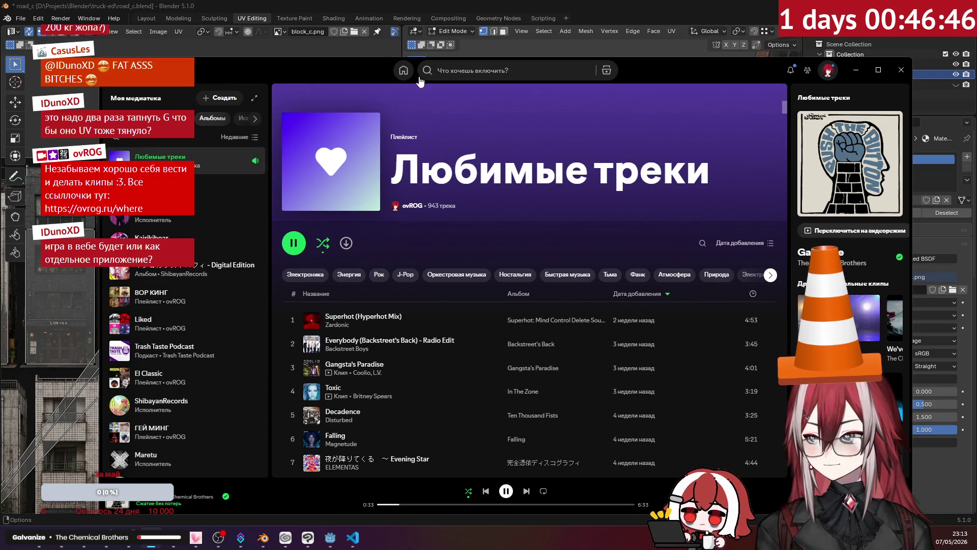
# Step: From Spotify's home page, play the Daft Punk station The Prime Time of Your Life
pyautogui.click(403, 71)
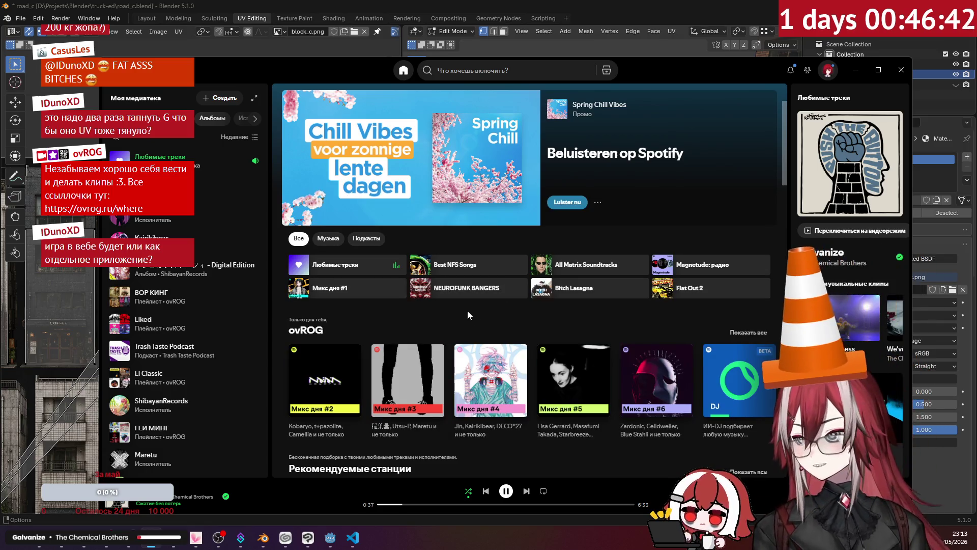
pyautogui.scroll(-1, 469, 308)
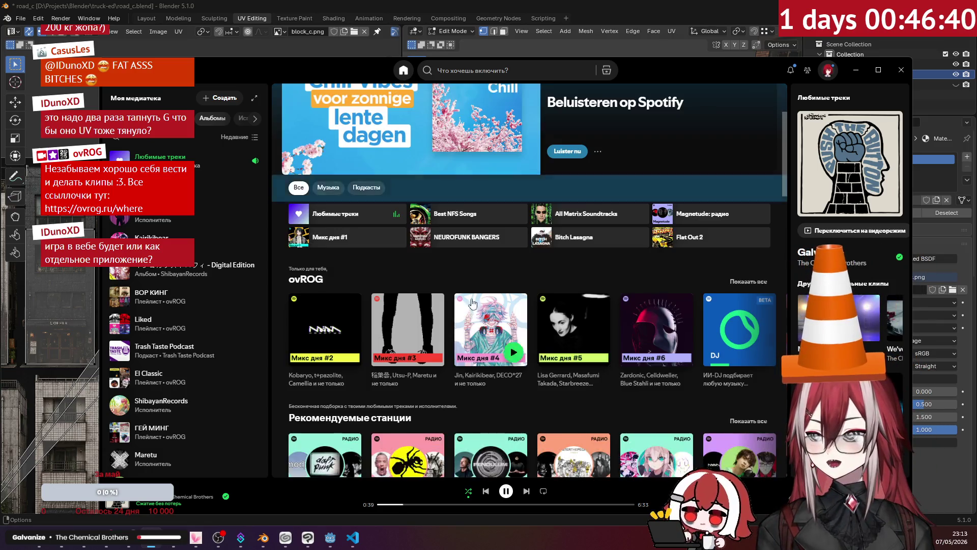
pyautogui.scroll(-2, 474, 292)
pyautogui.scroll(-1, 493, 276)
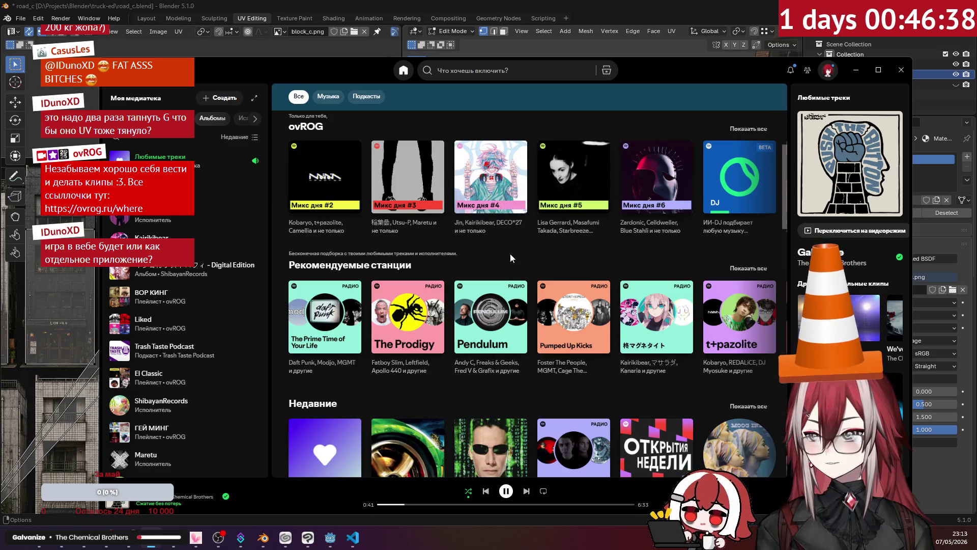
pyautogui.scroll(-2, 510, 258)
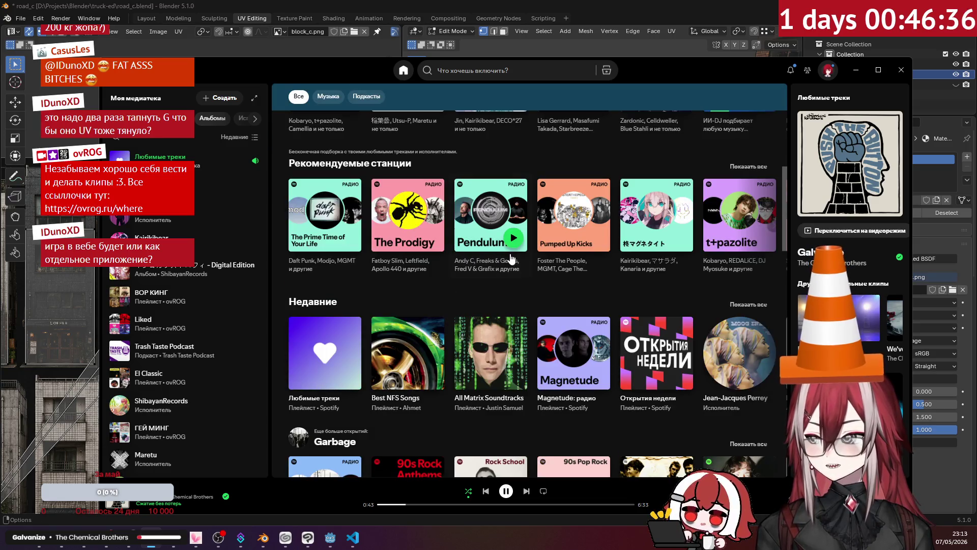
pyautogui.scroll(-1, 504, 260)
pyautogui.scroll(-2, 501, 248)
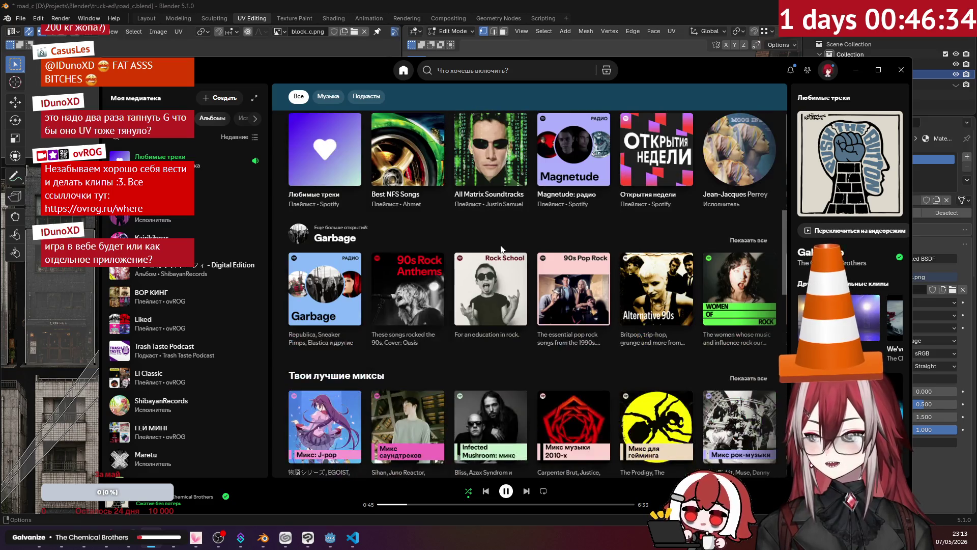
pyautogui.scroll(-2, 501, 246)
pyautogui.scroll(3, 500, 245)
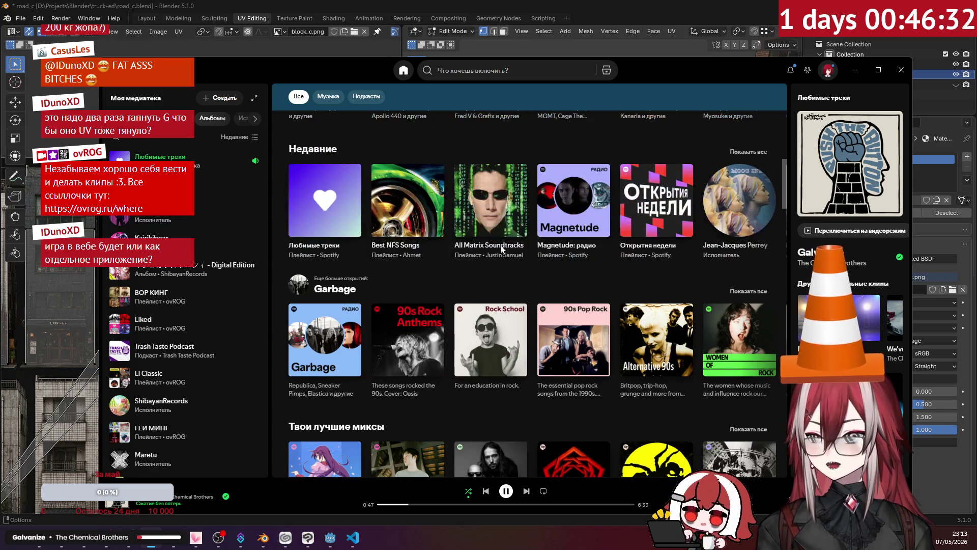
pyautogui.scroll(-2, 502, 251)
pyautogui.scroll(-1, 502, 250)
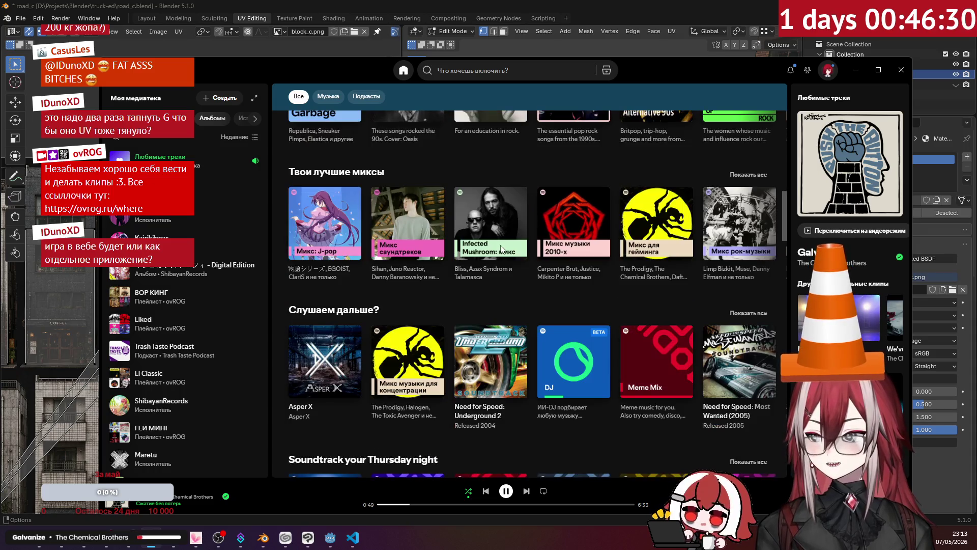
pyautogui.scroll(2, 501, 251)
pyautogui.scroll(2, 497, 243)
pyautogui.scroll(1, 458, 252)
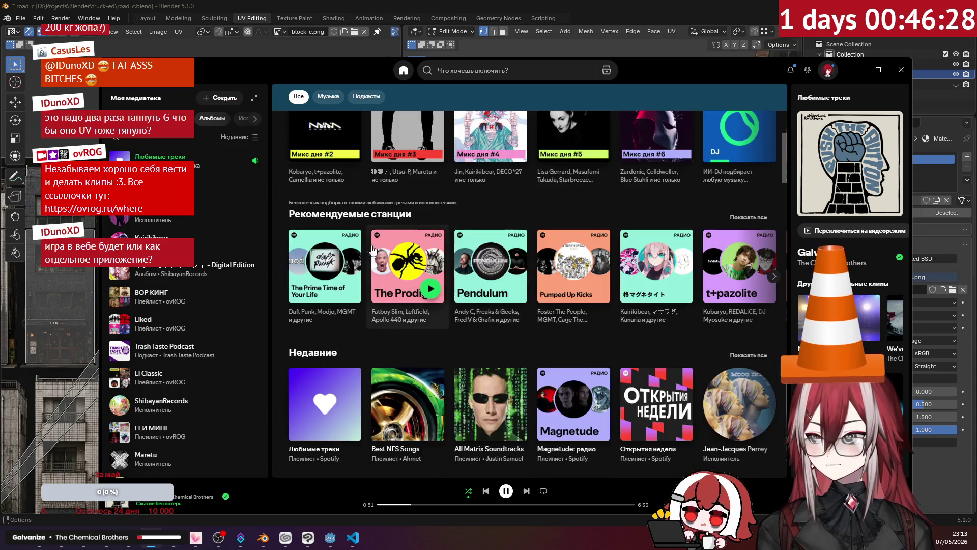
pyautogui.click(350, 291)
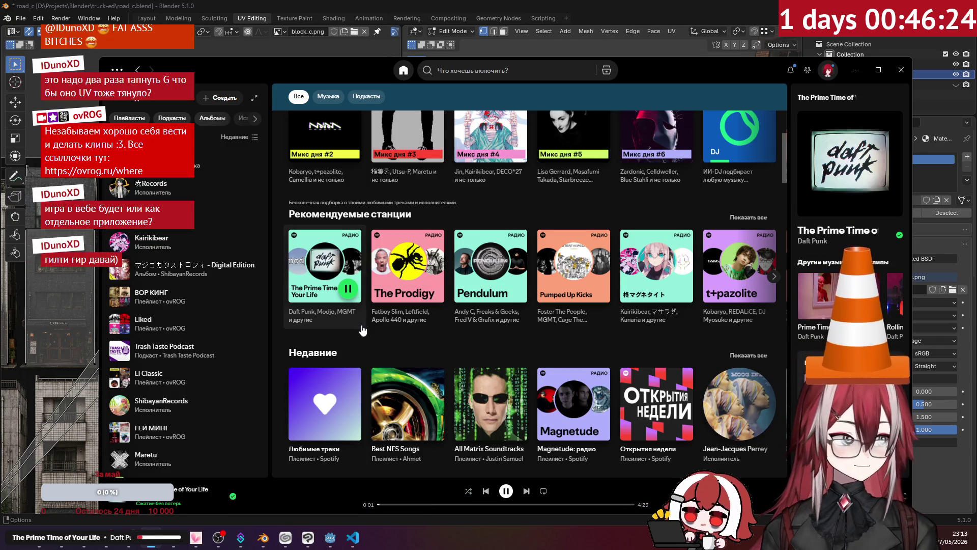
# Step: Search Spotify for guilty gear and play the Guilty Gear Strive + DLC playlist
pyautogui.click(487, 72)
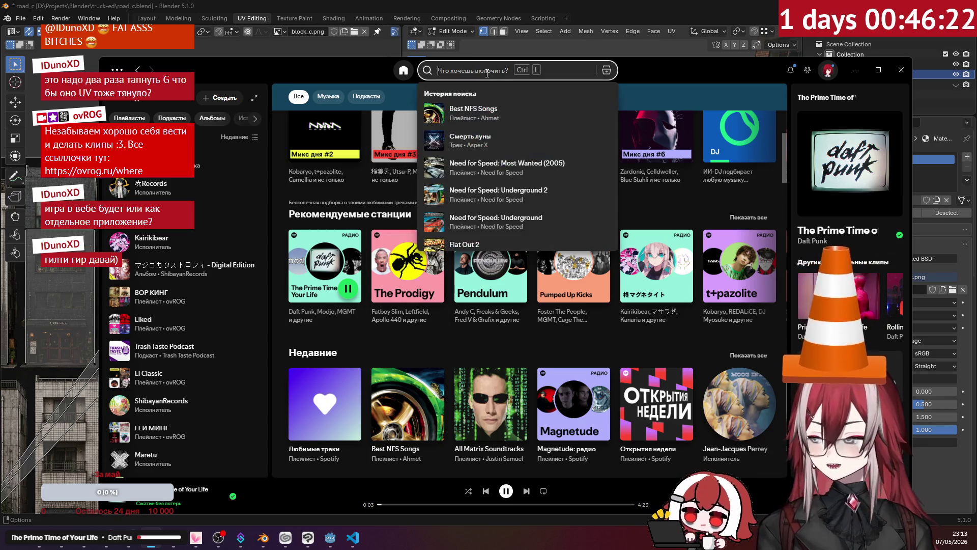
pyautogui.write('gylit')
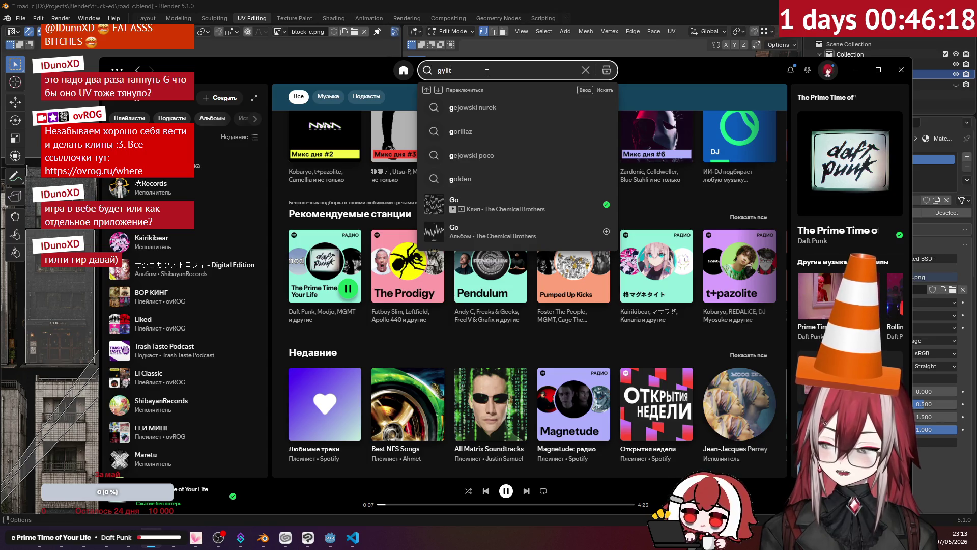
pyautogui.press('BackSpace')
pyautogui.press('BackSpace')
pyautogui.press('BackSpace')
pyautogui.press('BackSpace')
pyautogui.press('BackSpace')
pyautogui.write('gy')
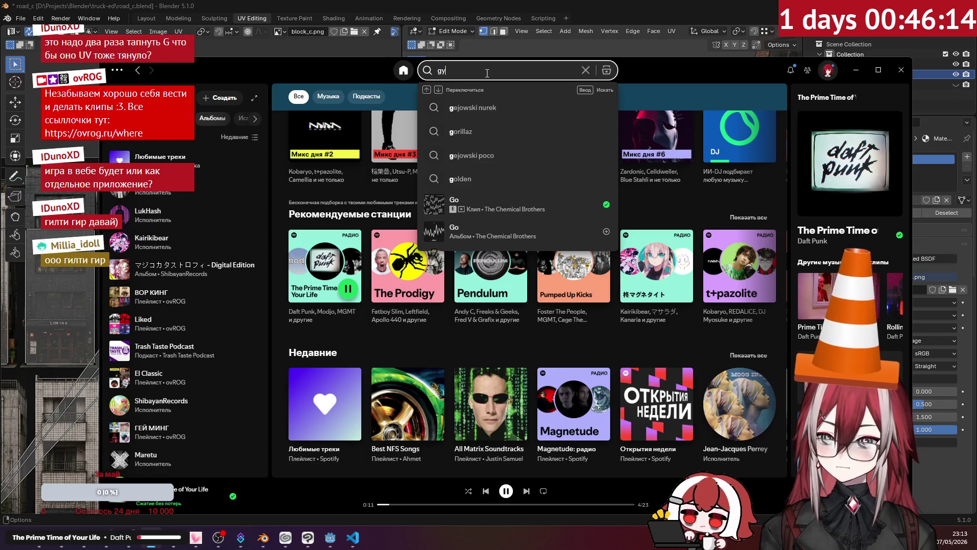
pyautogui.write('ulity')
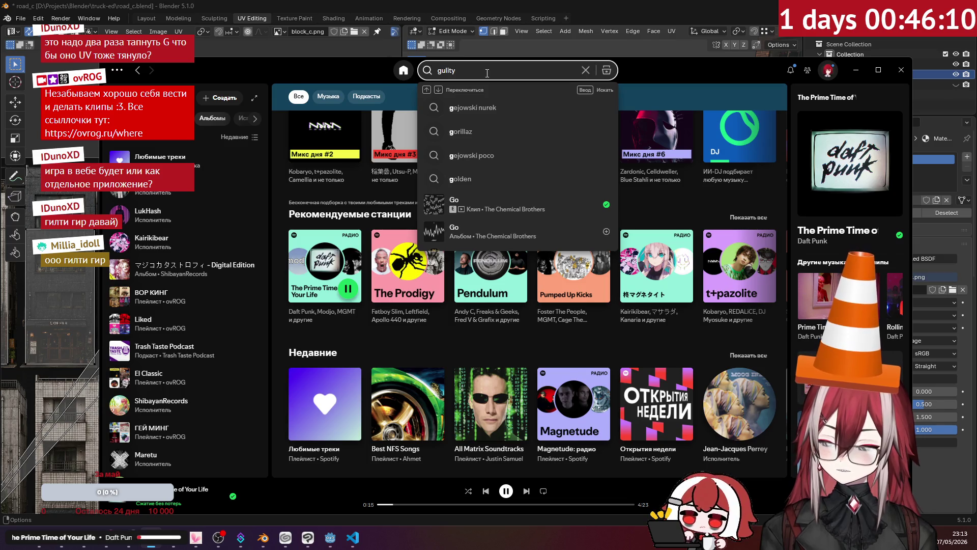
pyautogui.write(' gear')
pyautogui.press('Return')
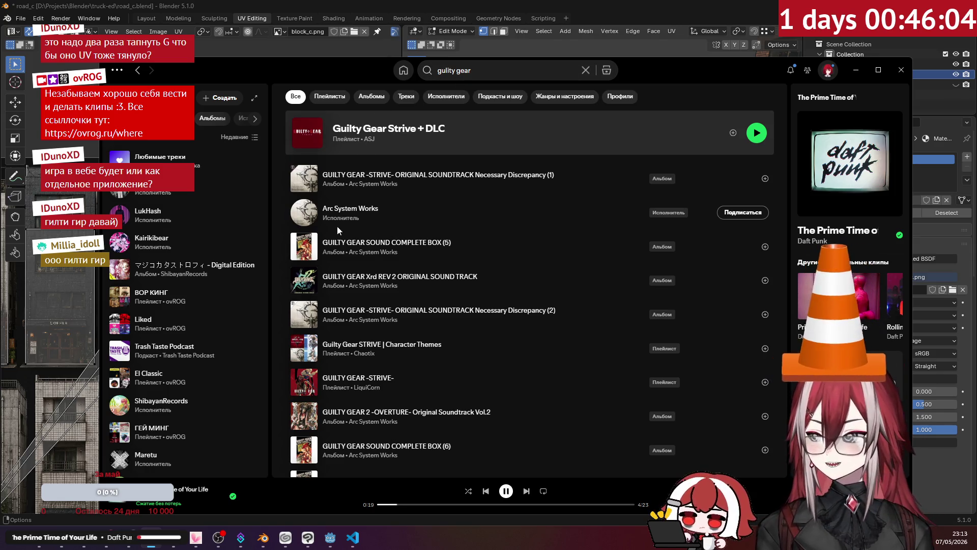
pyautogui.moveTo(428, 178)
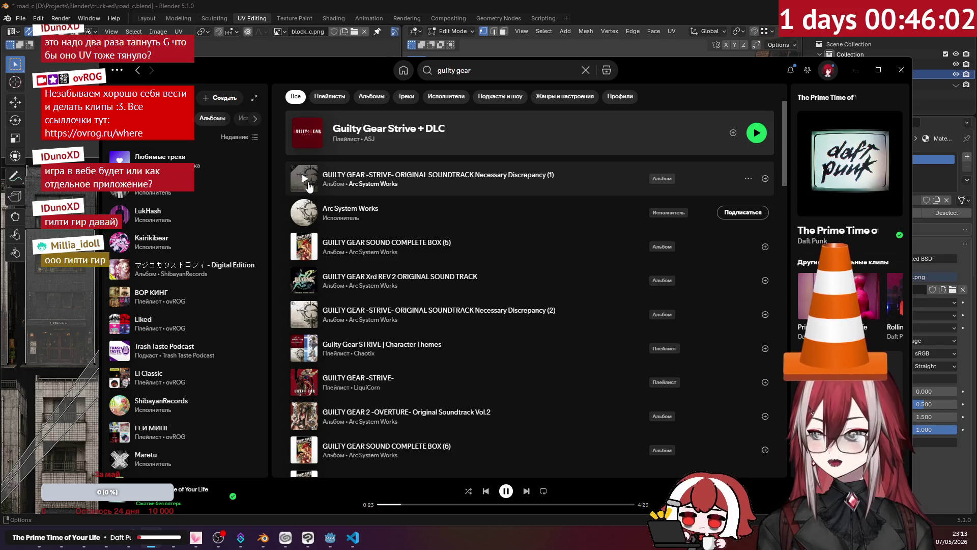
pyautogui.click(305, 178)
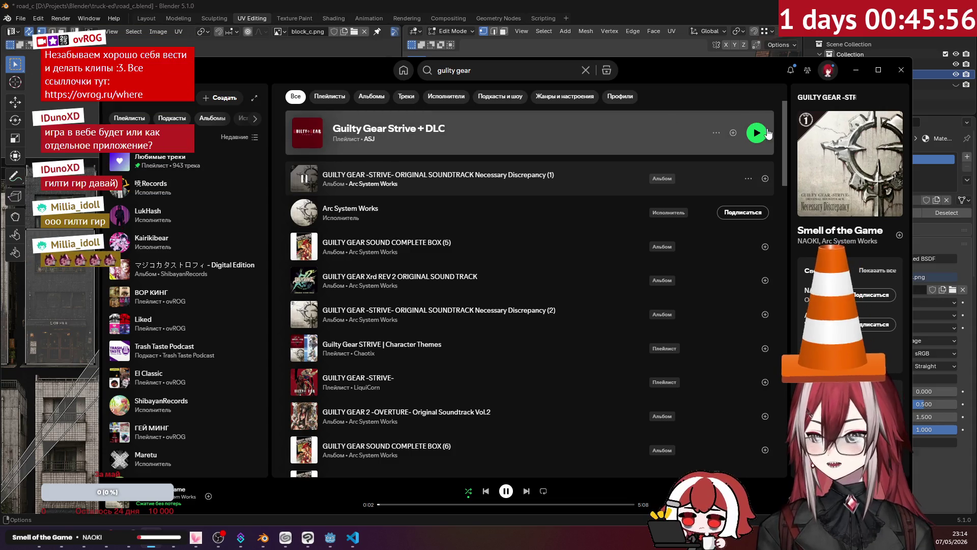
pyautogui.click(759, 133)
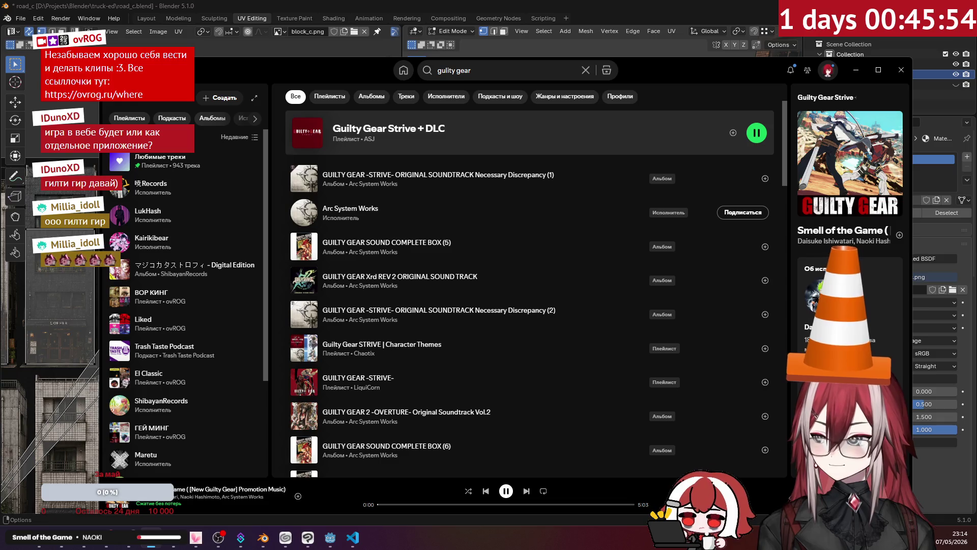
# Step: Check the Smell of the Game single page and the play queue, then hide Spotify for Blender
pyautogui.click(229, 490)
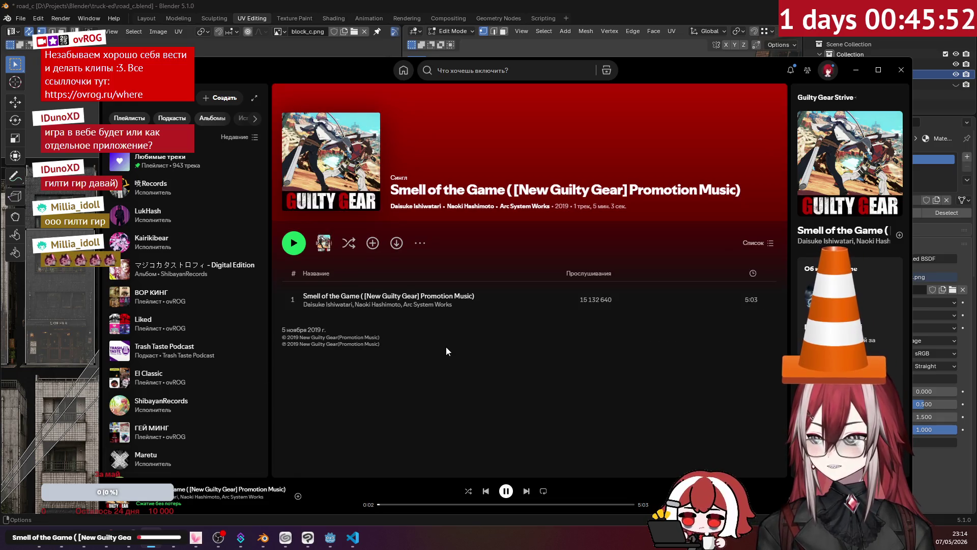
pyautogui.hotkey('alt', 'Left')
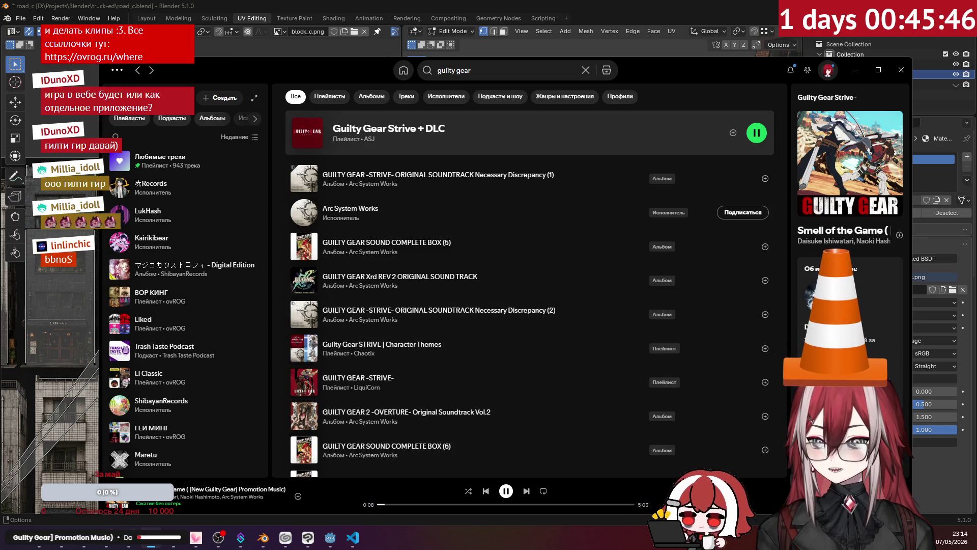
pyautogui.hotkey('alt', 'shift', 'q')
pyautogui.scroll(-2, 849, 241)
pyautogui.scroll(2, 848, 241)
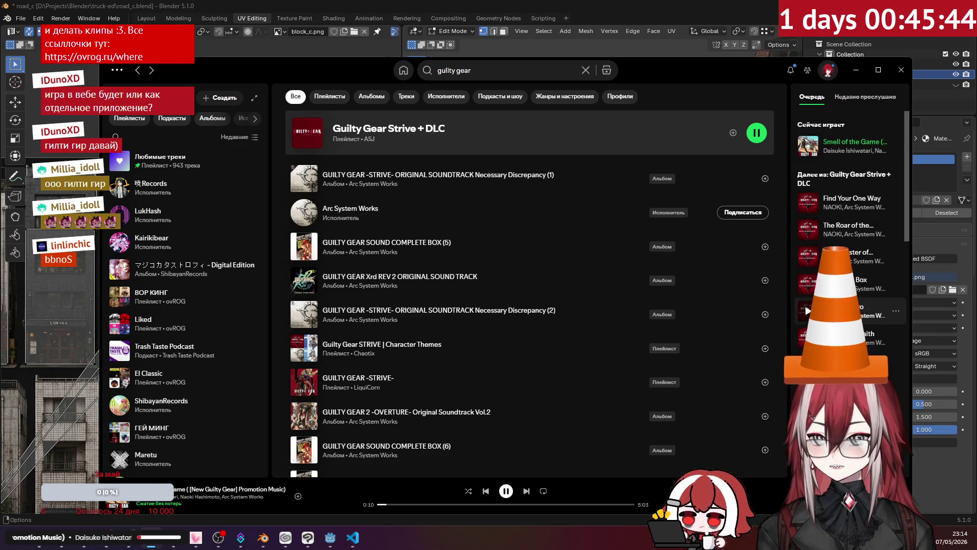
pyautogui.click(865, 68)
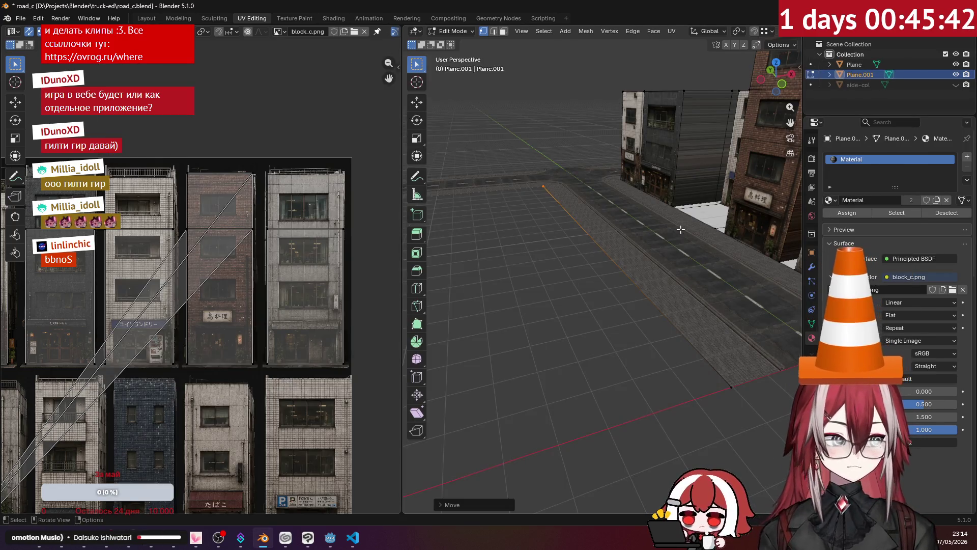
# Step: Select the road's outer edge and extrude it upward into a facade wall, ending in a side orthographic view
pyautogui.moveTo(555, 253)
pyautogui.mouseDown(button='middle')
pyautogui.moveTo(602, 273)
pyautogui.moveTo(594, 299)
pyautogui.mouseUp(button='middle')
pyautogui.moveTo(591, 261); pyautogui.dragTo(598, 202, button='middle')
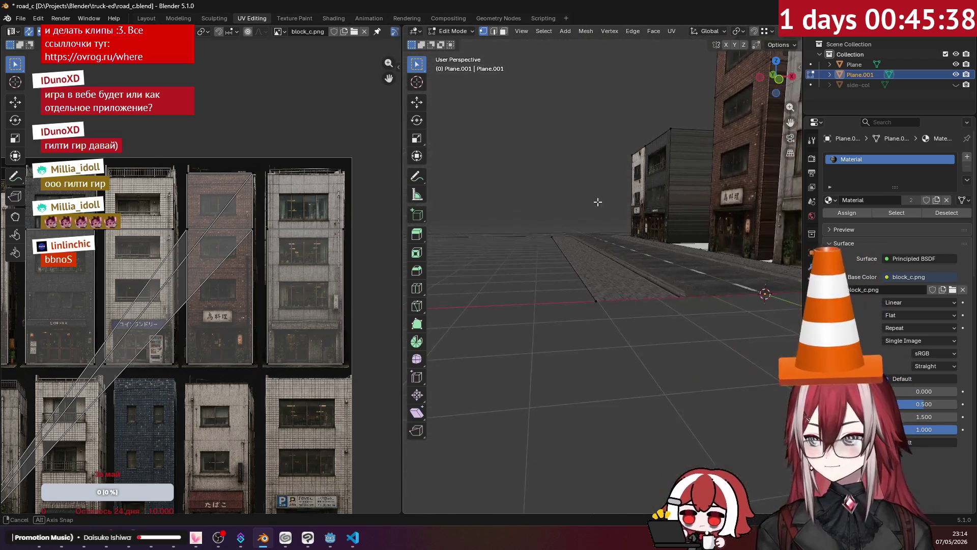
pyautogui.moveTo(534, 209); pyautogui.dragTo(606, 331)
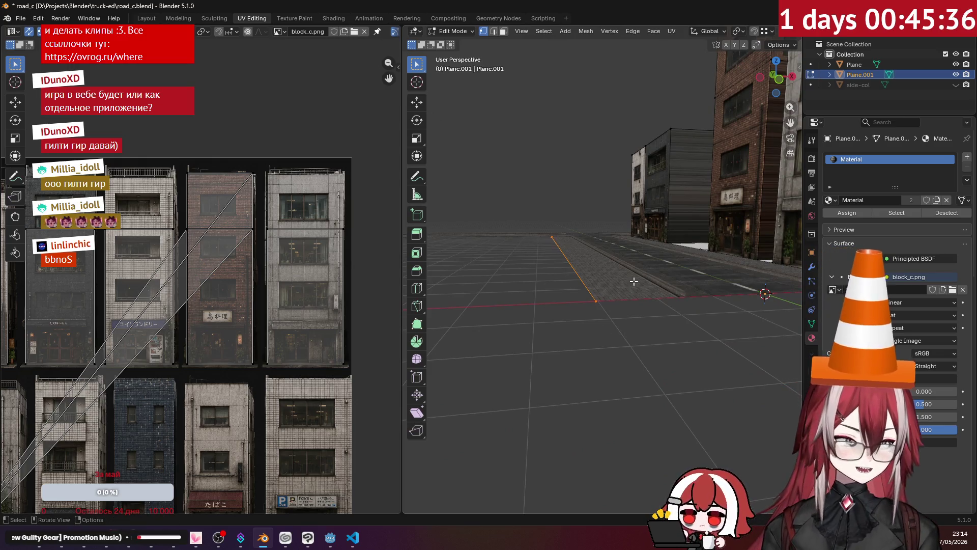
pyautogui.press('KP_1')
pyautogui.press('KP_3')
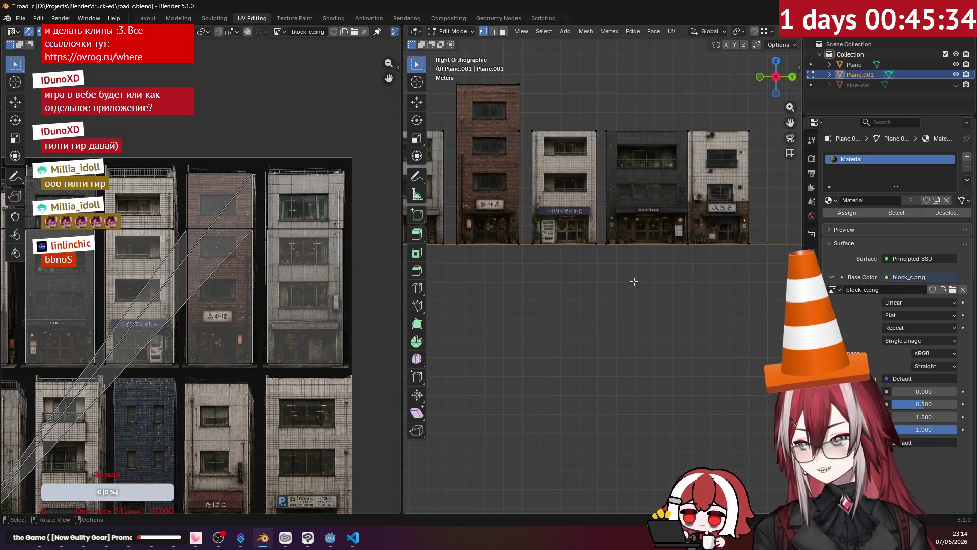
pyautogui.press('KP_1')
pyautogui.moveTo(634, 259)
pyautogui.mouseDown(button='middle')
pyautogui.moveTo(577, 220)
pyautogui.moveTo(565, 229)
pyautogui.mouseUp(button='middle')
pyautogui.press('e')
pyautogui.click(558, 155)
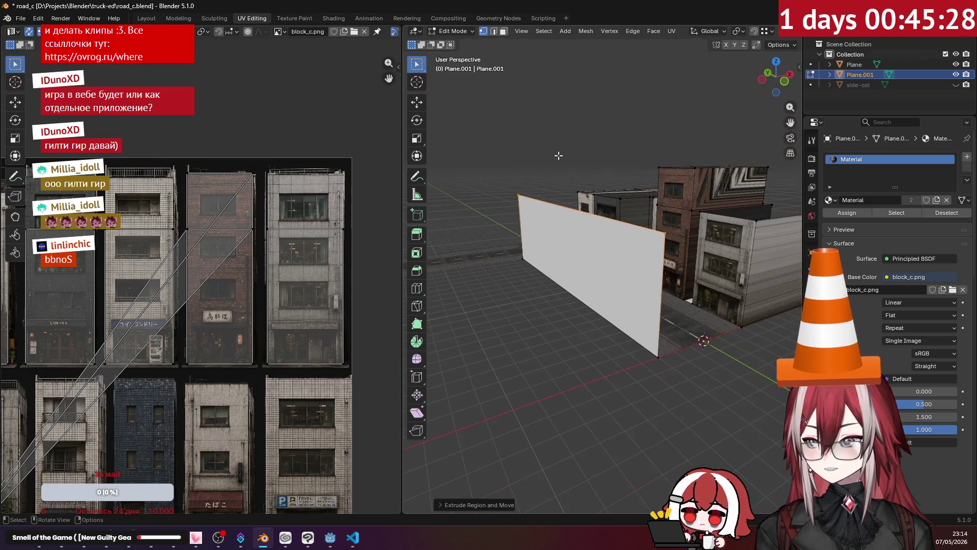
pyautogui.moveTo(565, 153)
pyautogui.mouseDown(button='middle')
pyautogui.moveTo(524, 164)
pyautogui.moveTo(575, 185)
pyautogui.moveTo(581, 217)
pyautogui.moveTo(679, 247)
pyautogui.mouseUp(button='middle')
pyautogui.press('KP_3')
pyautogui.press('KP_3')
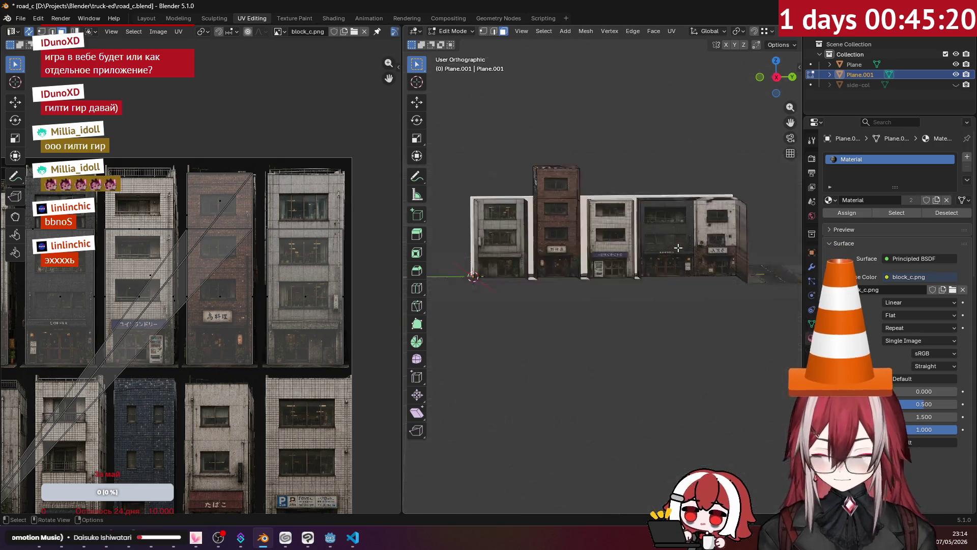
pyautogui.scroll(2, 678, 248)
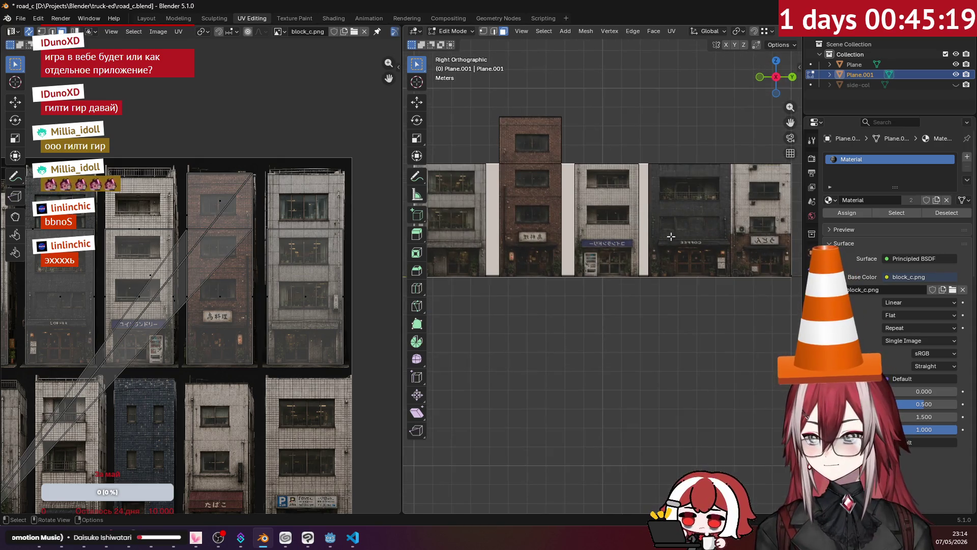
# Step: Project the wall's UVs from view and drag the UV strip over a building row in the atlas
pyautogui.click(672, 31)
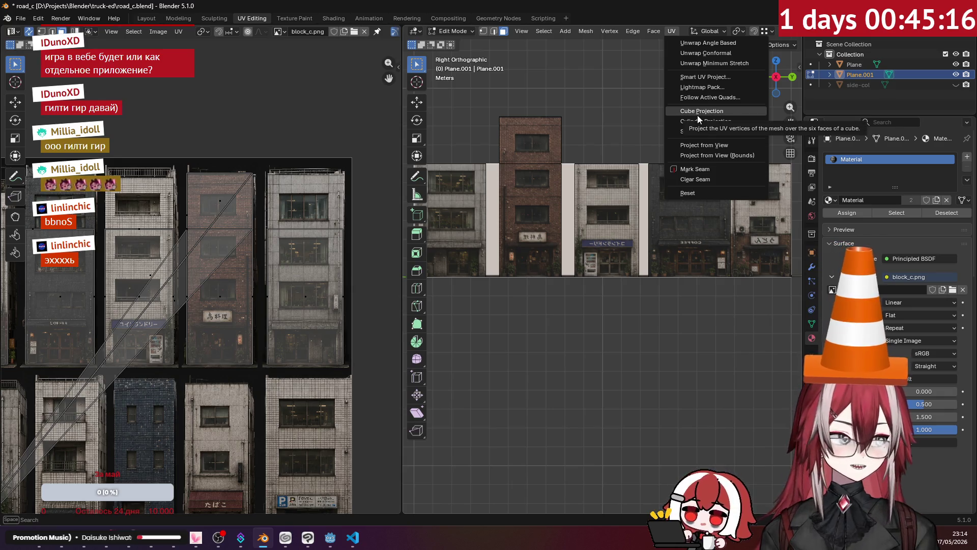
pyautogui.click(710, 145)
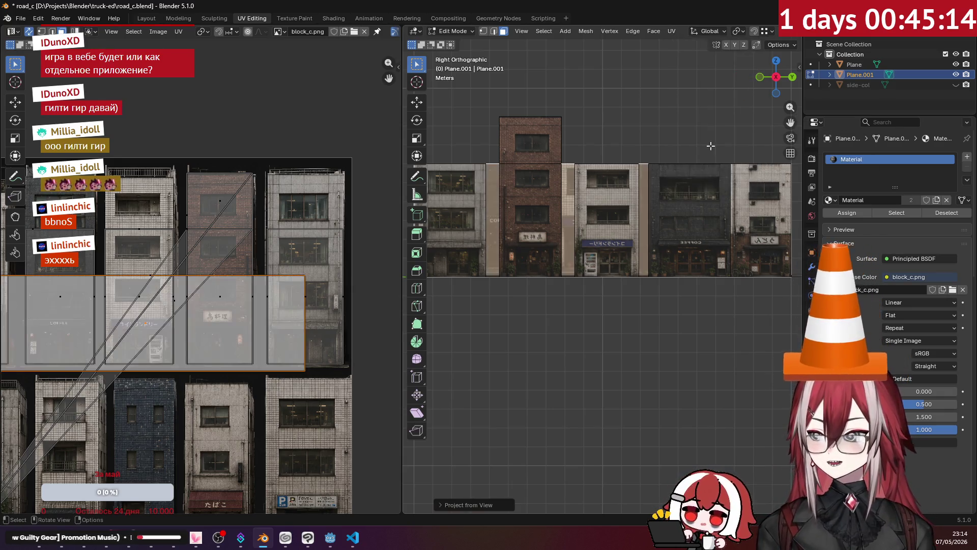
pyautogui.moveTo(272, 214); pyautogui.dragTo(358, 183, button='middle')
pyautogui.moveTo(488, 191); pyautogui.dragTo(667, 193, button='middle')
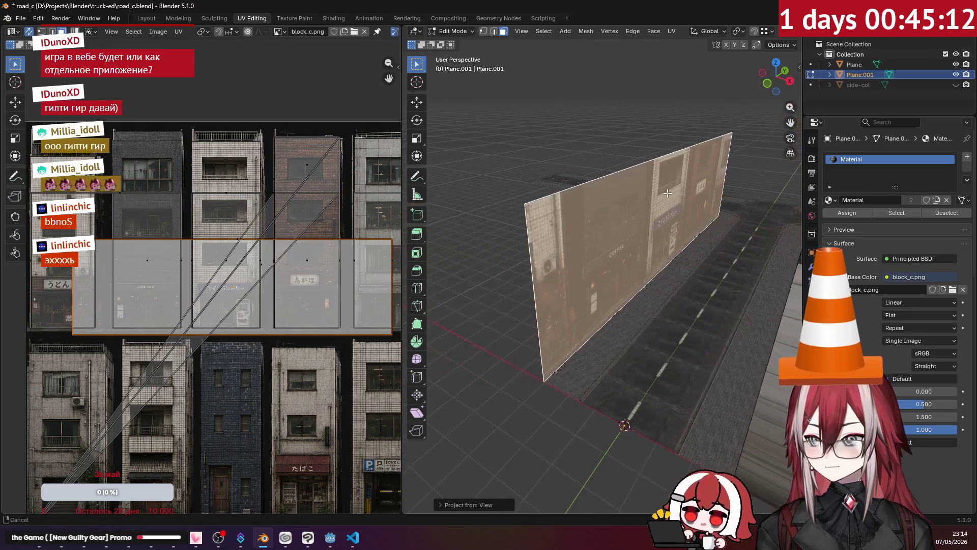
pyautogui.scroll(-2, 267, 319)
pyautogui.press('g')
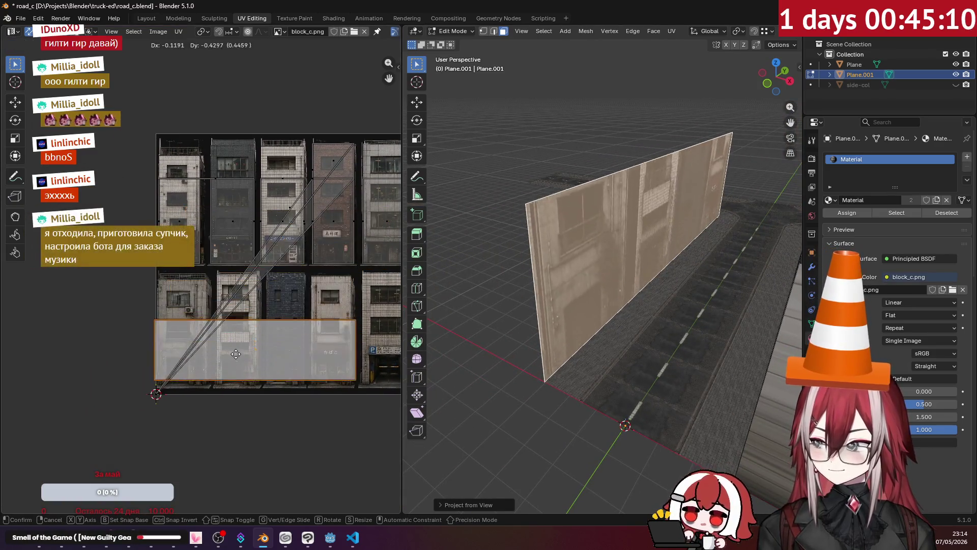
pyautogui.click(235, 353)
pyautogui.scroll(5, 132, 435)
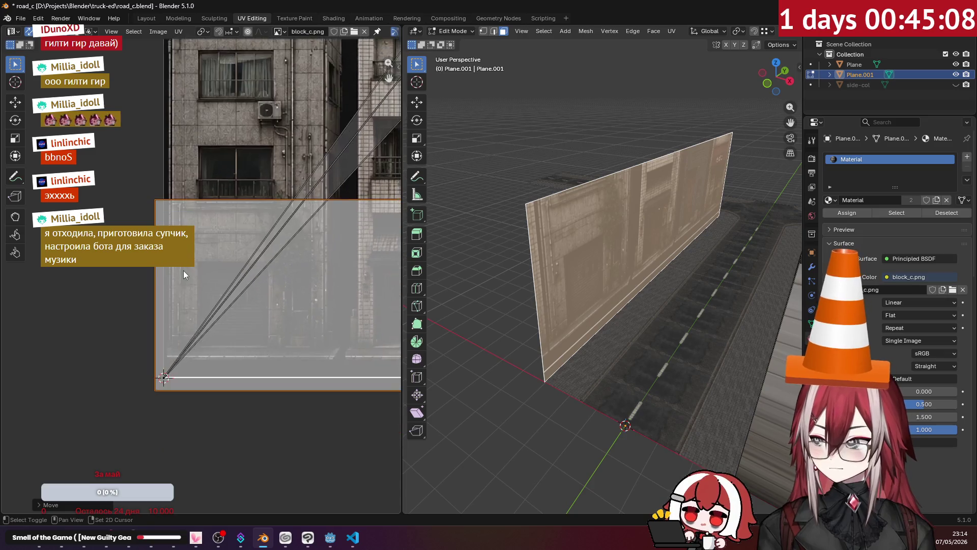
pyautogui.scroll(2, 184, 272)
pyautogui.press('g')
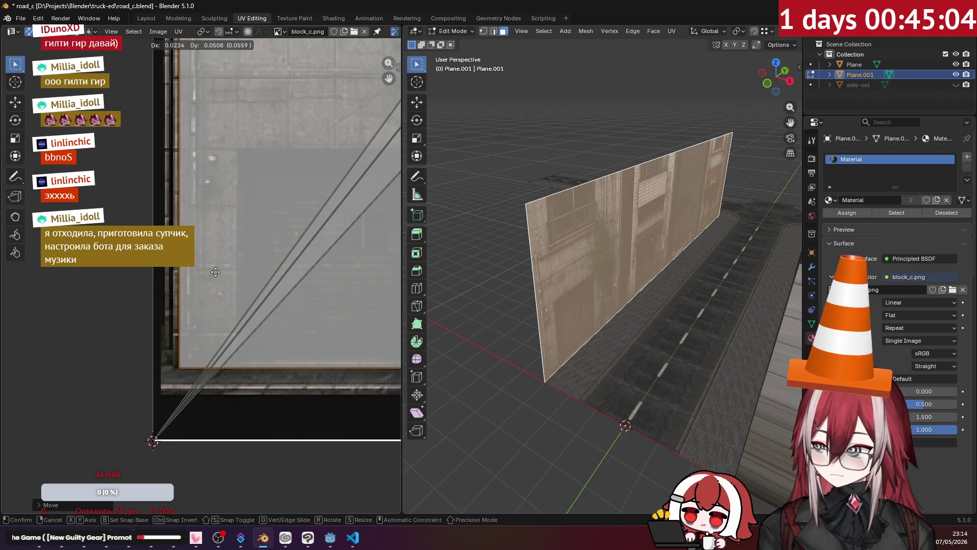
pyautogui.click(208, 273)
pyautogui.scroll(-3, 204, 275)
pyautogui.scroll(-2, 204, 275)
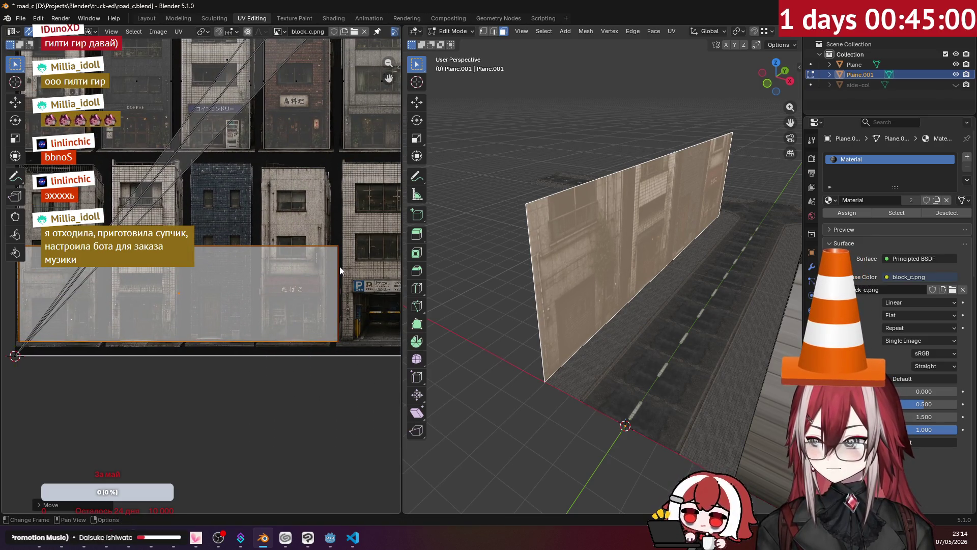
# Step: Fine-tune the UV strip with X- and Y-constrained moves so storefronts sit at the sidewalk edge
pyautogui.click(356, 292)
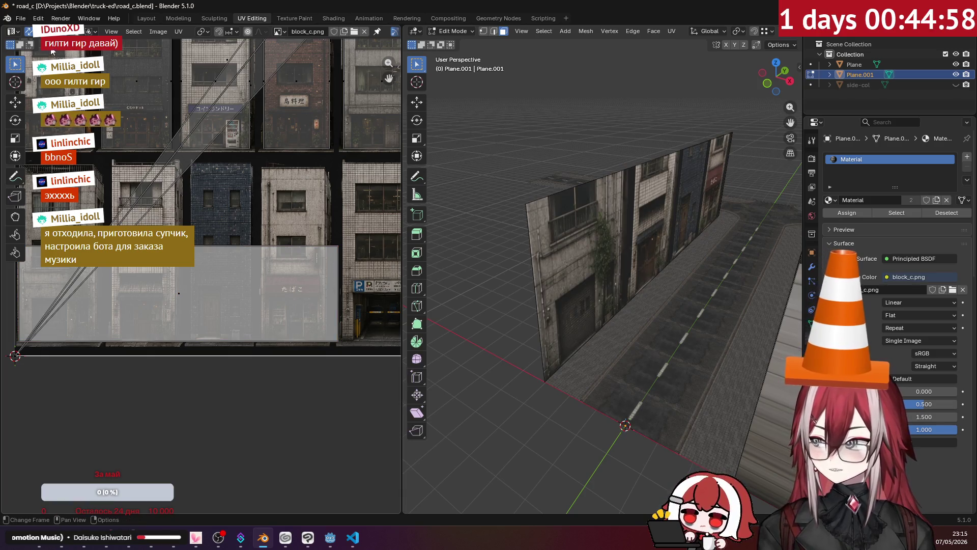
pyautogui.press('2')
pyautogui.moveTo(356, 270); pyautogui.dragTo(211, 261, button='middle')
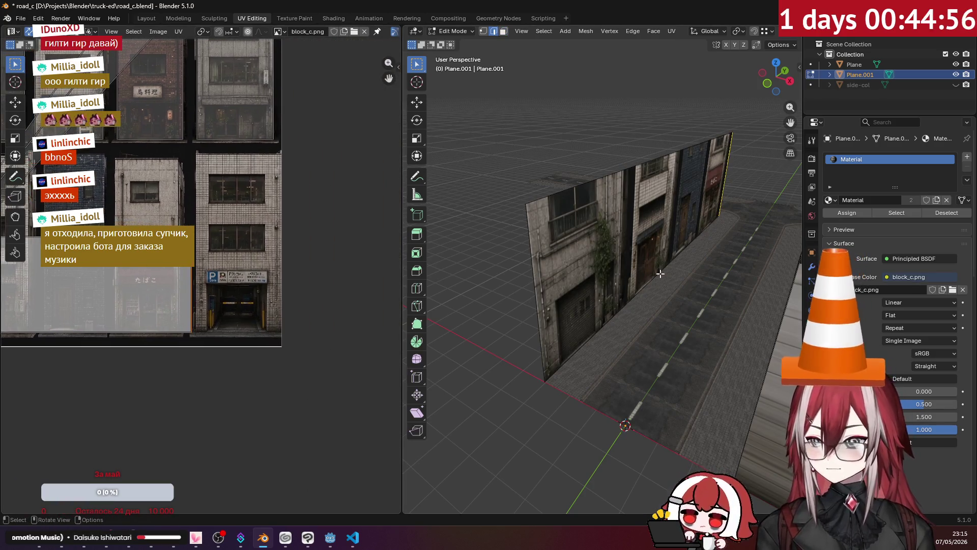
pyautogui.scroll(-2, 660, 273)
pyautogui.moveTo(659, 267)
pyautogui.mouseDown(button='middle')
pyautogui.moveTo(556, 291)
pyautogui.moveTo(622, 290)
pyautogui.moveTo(609, 280)
pyautogui.mouseUp(button='middle')
pyautogui.scroll(5, 217, 220)
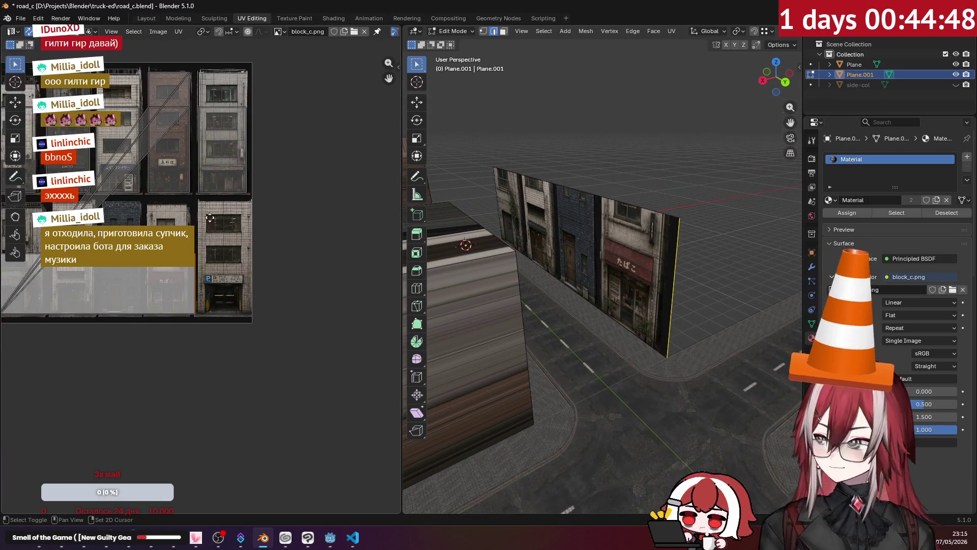
pyautogui.scroll(2, 225, 249)
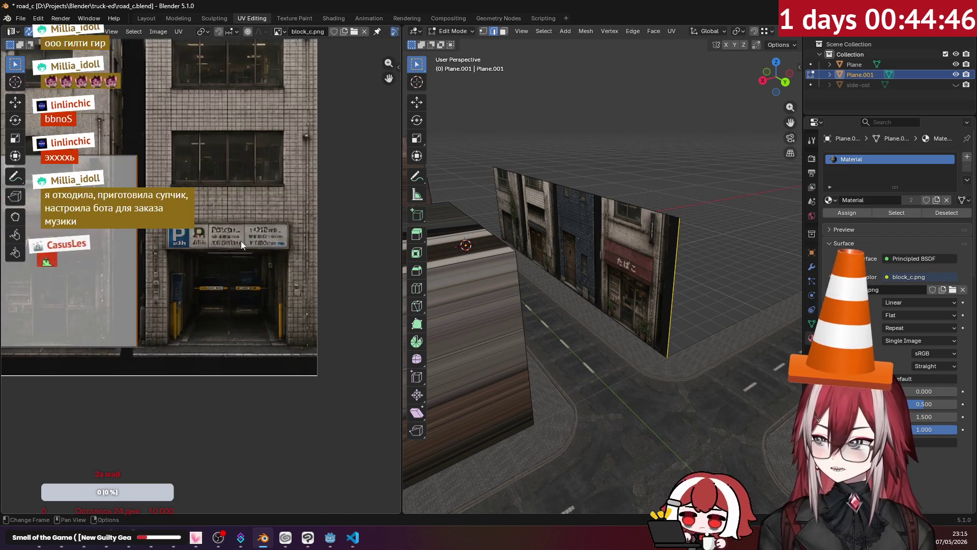
pyautogui.scroll(1, 235, 242)
pyautogui.scroll(2, 244, 253)
pyautogui.press('g')
pyautogui.press('x')
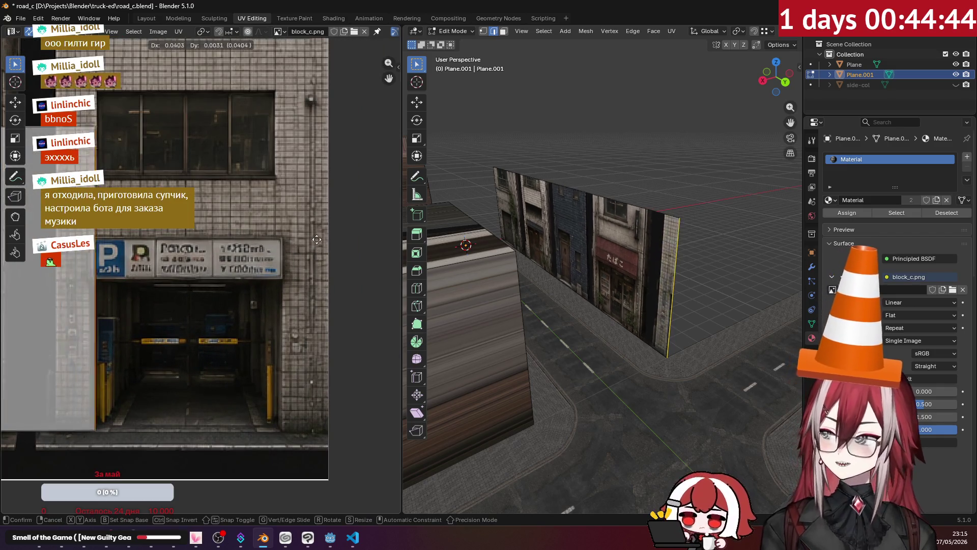
pyautogui.click(148, 252)
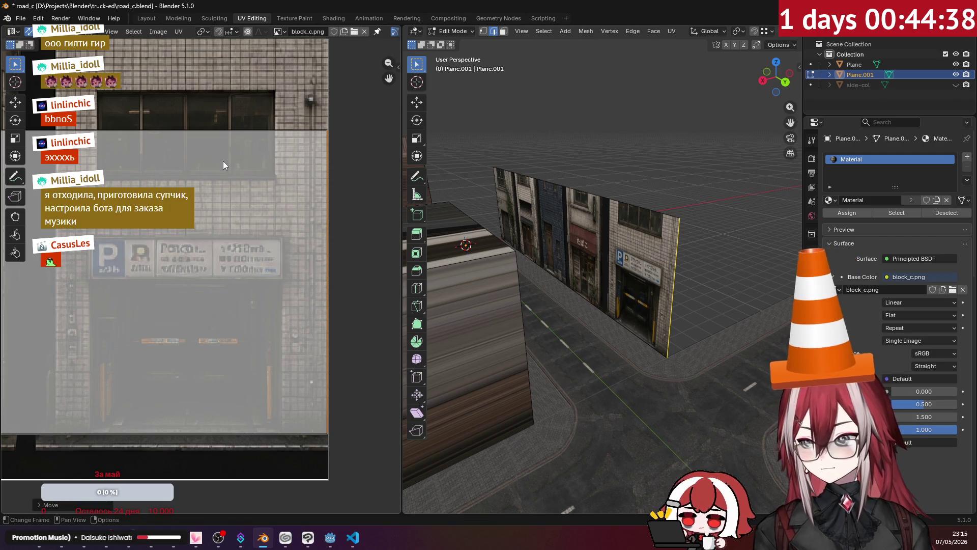
pyautogui.scroll(-2, 225, 129)
pyautogui.scroll(-3, 133, 122)
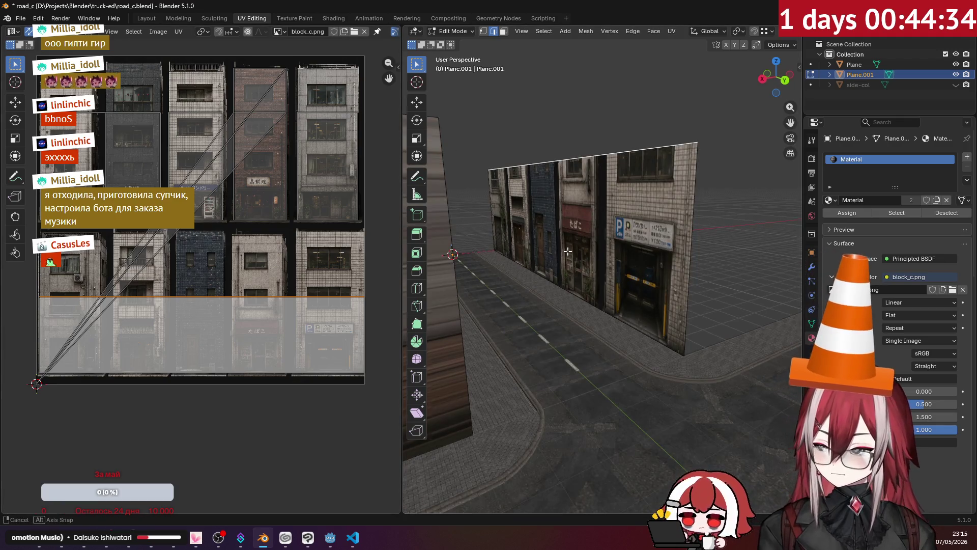
pyautogui.scroll(3, 565, 251)
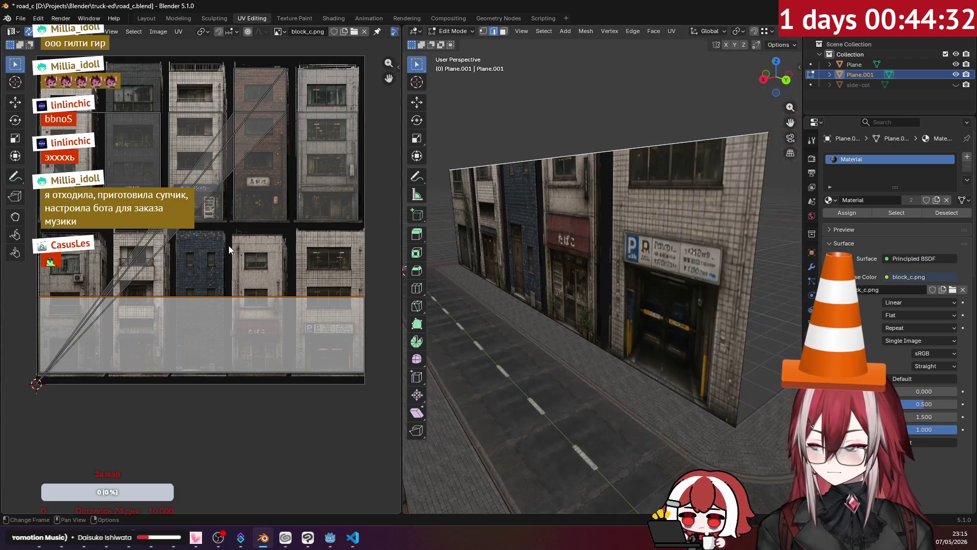
pyautogui.press('g')
pyautogui.press('y')
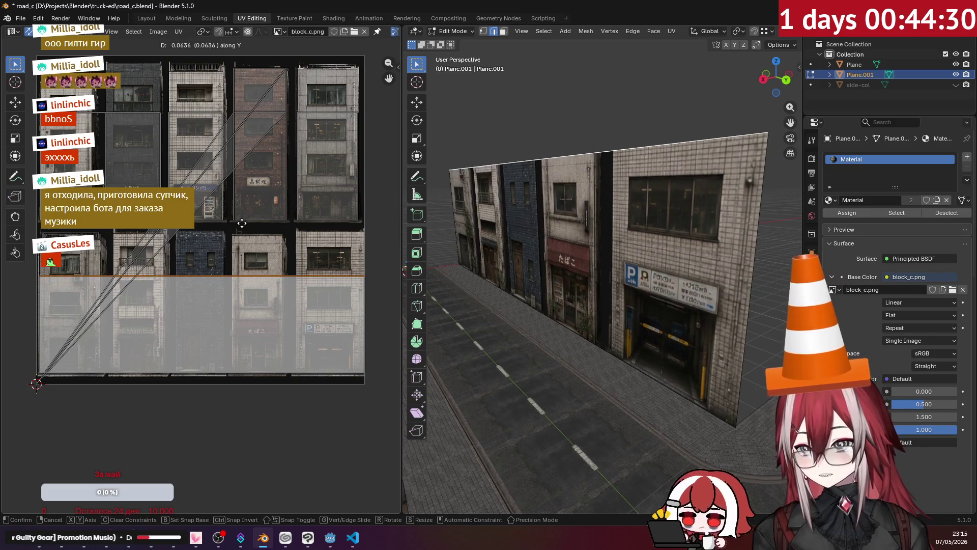
pyautogui.click(261, 225)
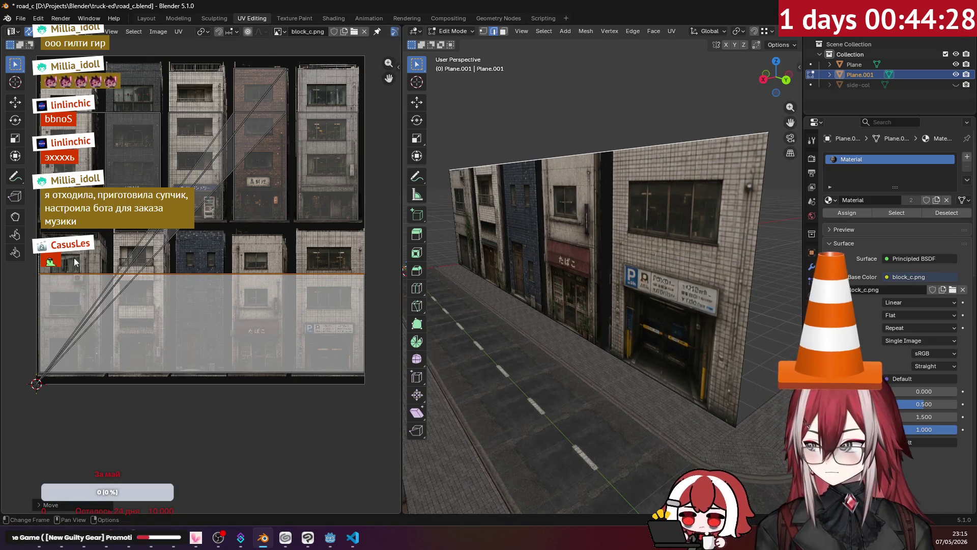
pyautogui.scroll(6, 78, 260)
pyautogui.moveTo(595, 256)
pyautogui.mouseDown(button='middle')
pyautogui.moveTo(587, 169)
pyautogui.moveTo(640, 186)
pyautogui.moveTo(501, 122)
pyautogui.moveTo(606, 167)
pyautogui.moveTo(591, 179)
pyautogui.moveTo(718, 177)
pyautogui.moveTo(627, 138)
pyautogui.mouseUp(button='middle')
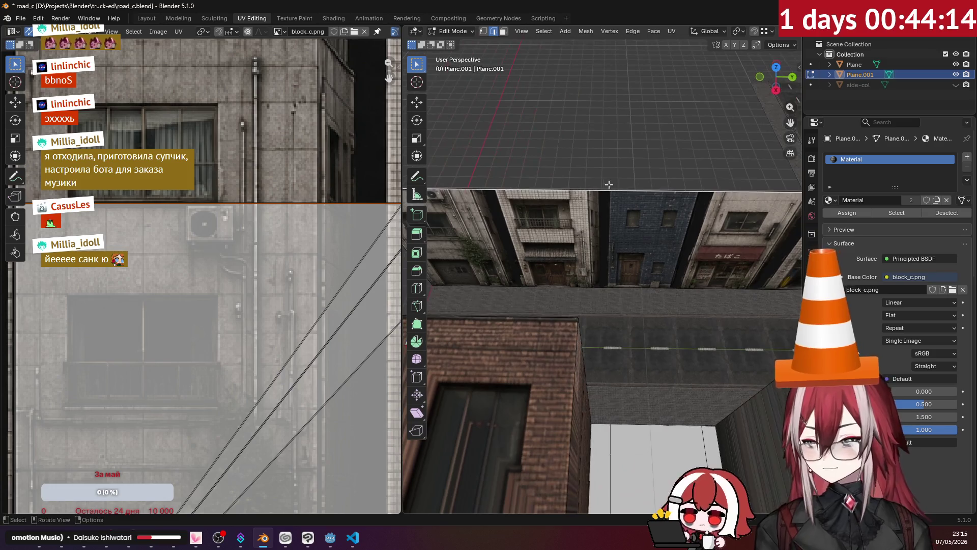
pyautogui.moveTo(574, 173)
pyautogui.mouseDown(button='middle')
pyautogui.moveTo(508, 142)
pyautogui.moveTo(481, 145)
pyautogui.moveTo(573, 155)
pyautogui.moveTo(651, 184)
pyautogui.mouseUp(button='middle')
pyautogui.scroll(5, 651, 184)
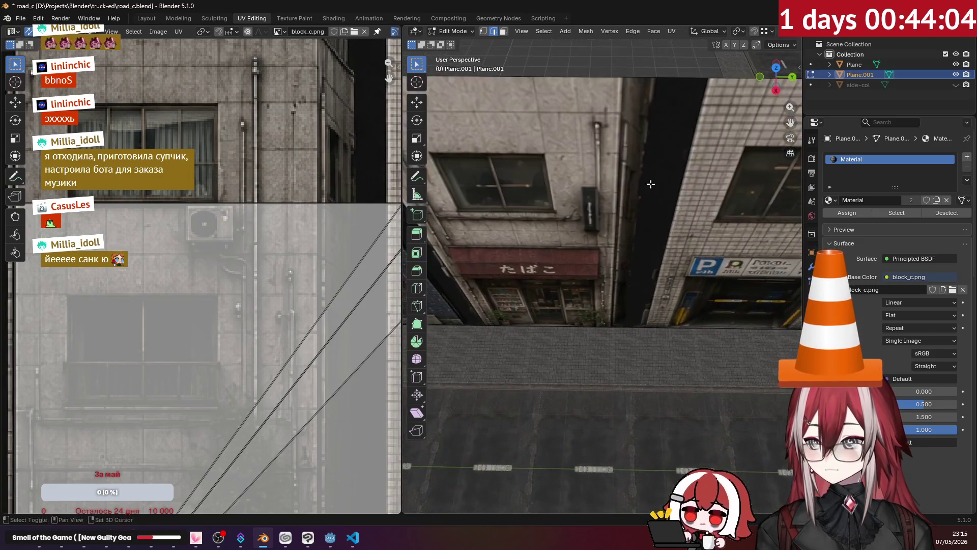
pyautogui.scroll(-5, 622, 191)
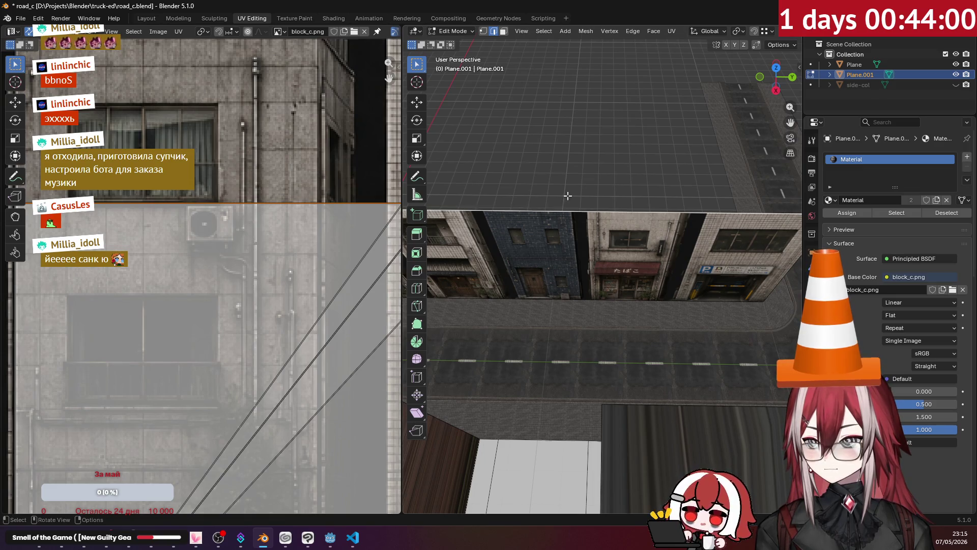
# Step: Loop-cut a vertical edge across the facade and slide it to a building boundary
pyautogui.hotkey('ctrl', 'r')
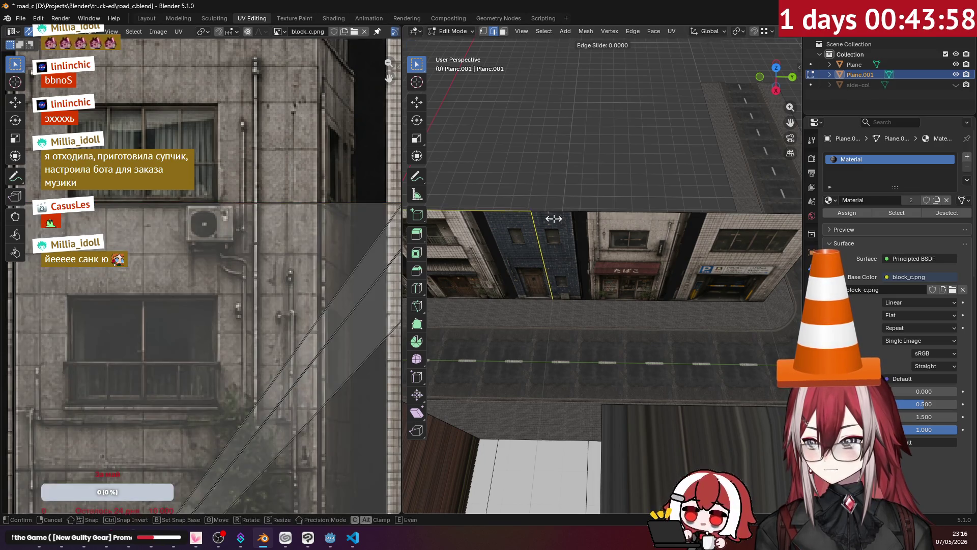
pyautogui.click(554, 219)
pyautogui.moveTo(554, 219); pyautogui.dragTo(671, 213, button='middle')
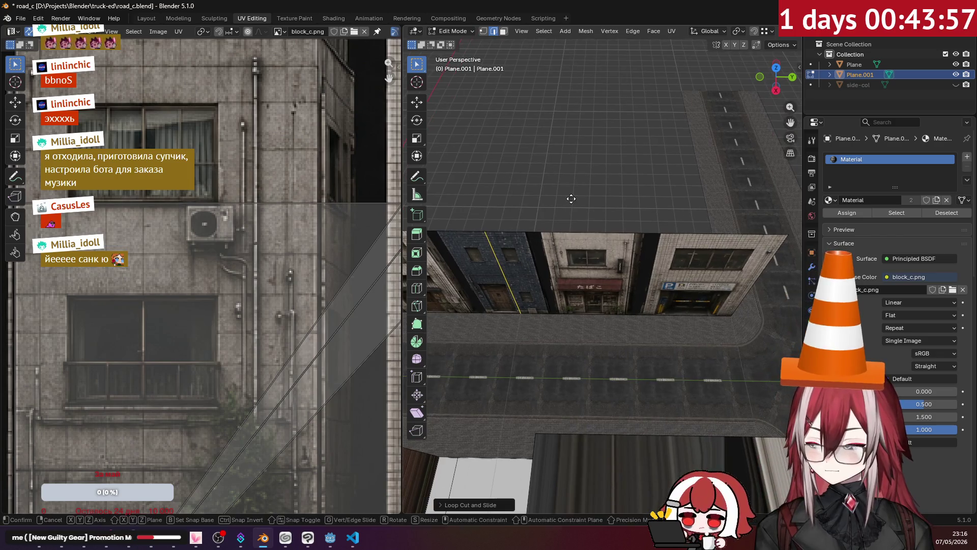
pyautogui.click(738, 222)
pyautogui.scroll(6, 637, 201)
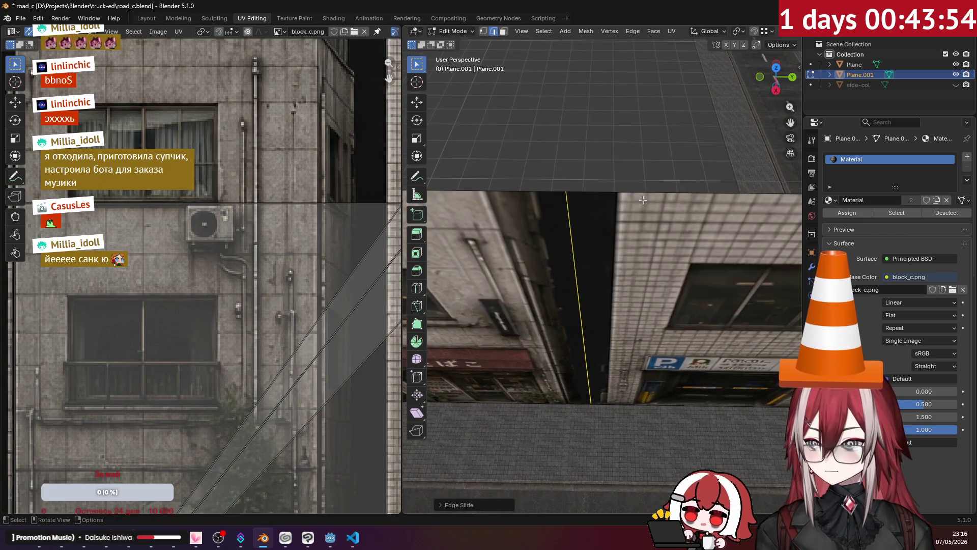
pyautogui.press('g')
pyautogui.press('g')
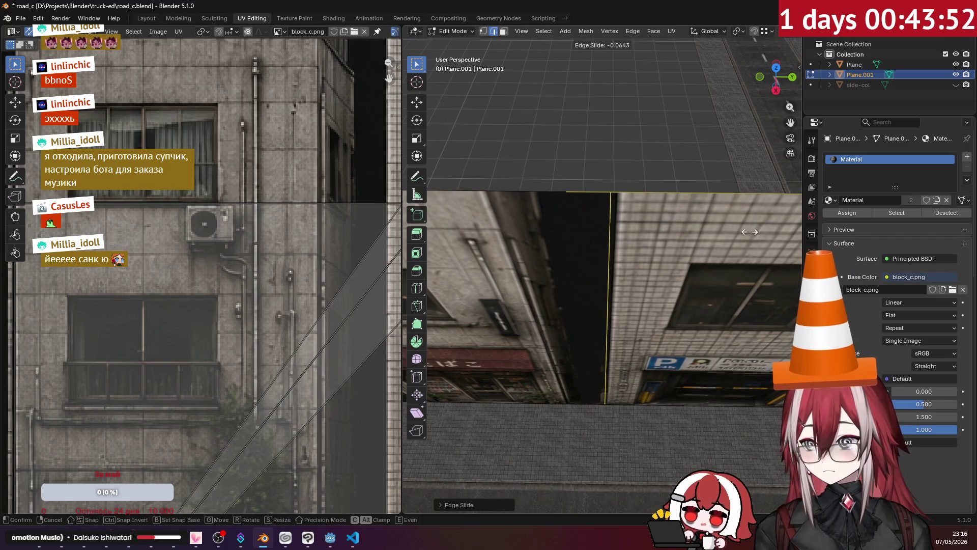
pyautogui.click(762, 235)
pyautogui.scroll(-4, 546, 209)
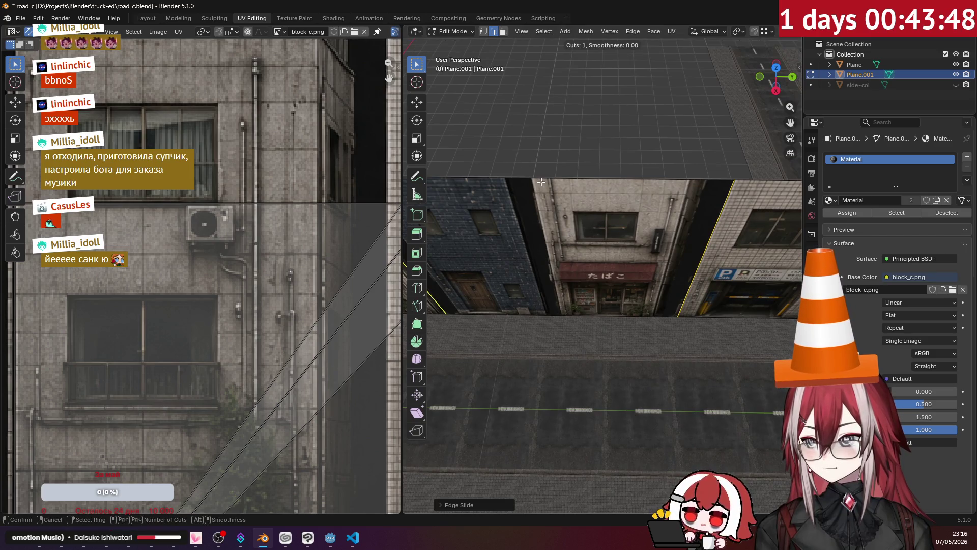
# Step: Slide the wall's top edge slightly after a cancelled first attempt
pyautogui.keyDown('alt'); pyautogui.click(538, 179); pyautogui.keyUp('alt')
pyautogui.press('g')
pyautogui.press('g')
pyautogui.rightClick(739, 199)
pyautogui.moveTo(740, 200)
pyautogui.mouseDown(button='middle')
pyautogui.moveTo(564, 177)
pyautogui.moveTo(586, 176)
pyautogui.mouseUp(button='middle')
pyautogui.keyDown('alt'); pyautogui.click(565, 179); pyautogui.keyUp('alt')
pyautogui.press('g')
pyautogui.press('g')
pyautogui.click(574, 190)
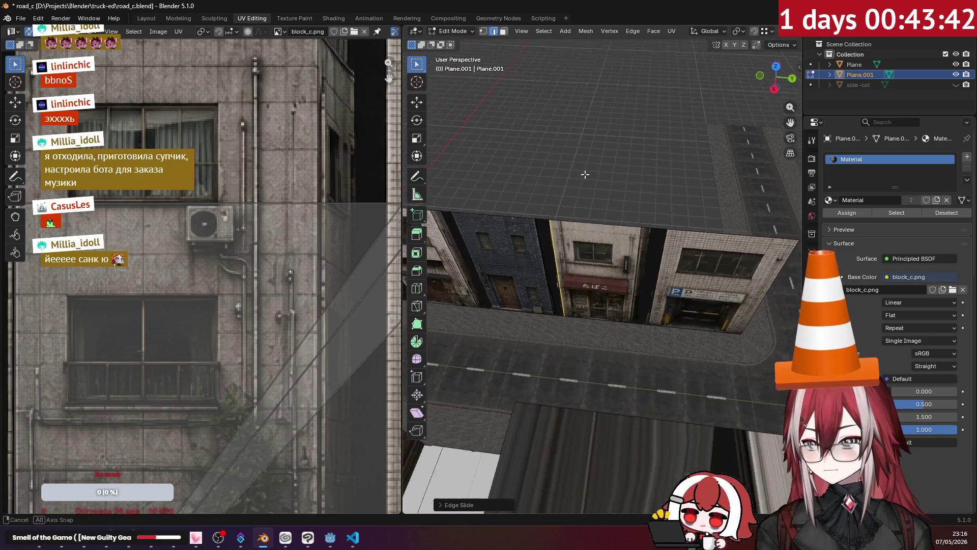
pyautogui.scroll(3, 586, 176)
# Step: Switch to face select and pick a building face for UV editing
pyautogui.moveTo(586, 176)
pyautogui.mouseDown(button='middle')
pyautogui.moveTo(520, 144)
pyautogui.moveTo(587, 194)
pyautogui.mouseUp(button='middle')
pyautogui.scroll(-2, 600, 224)
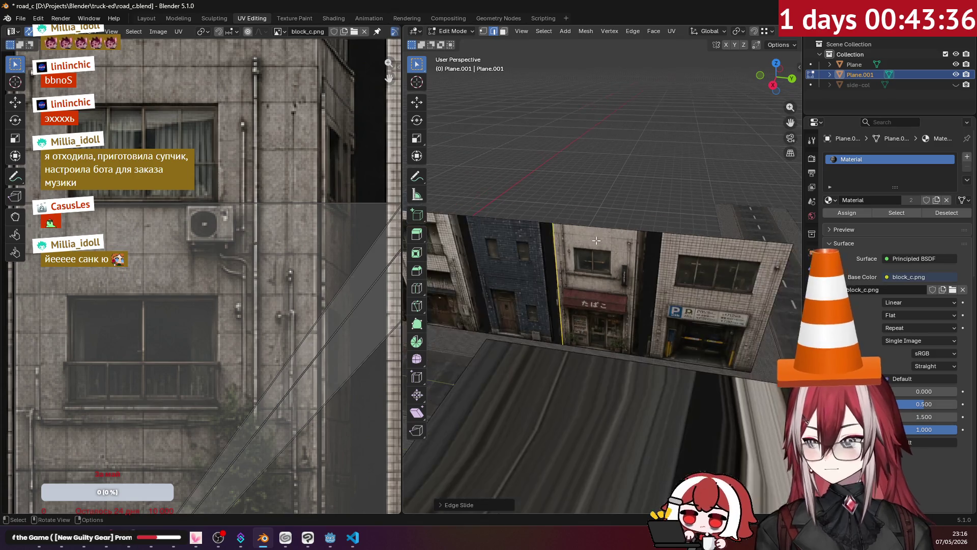
pyautogui.click(503, 30)
pyautogui.click(603, 276)
pyautogui.moveTo(604, 275); pyautogui.dragTo(580, 252, button='middle')
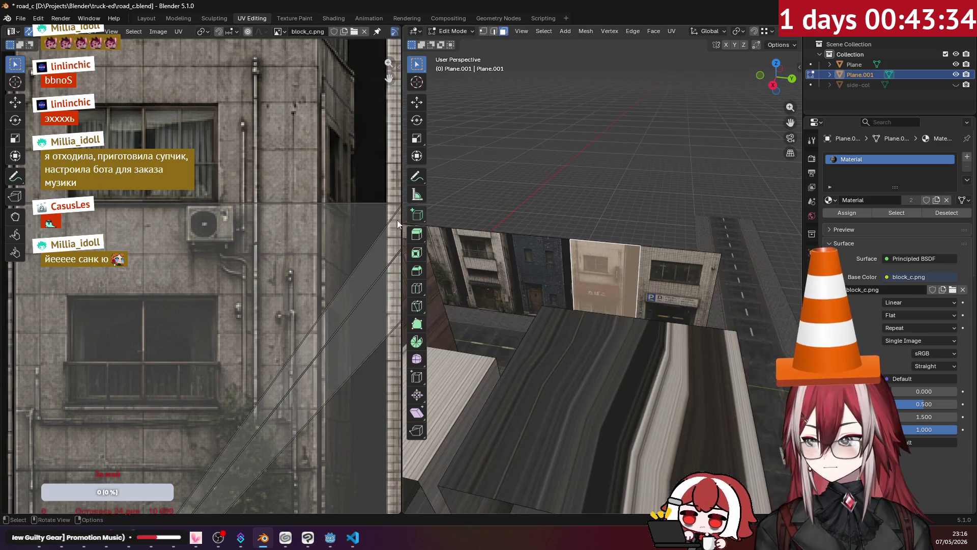
pyautogui.scroll(-3, 163, 224)
pyautogui.scroll(-2, 163, 224)
pyautogui.scroll(2, 338, 305)
pyautogui.scroll(1, 265, 221)
pyautogui.scroll(1, 343, 224)
pyautogui.scroll(-1, 344, 224)
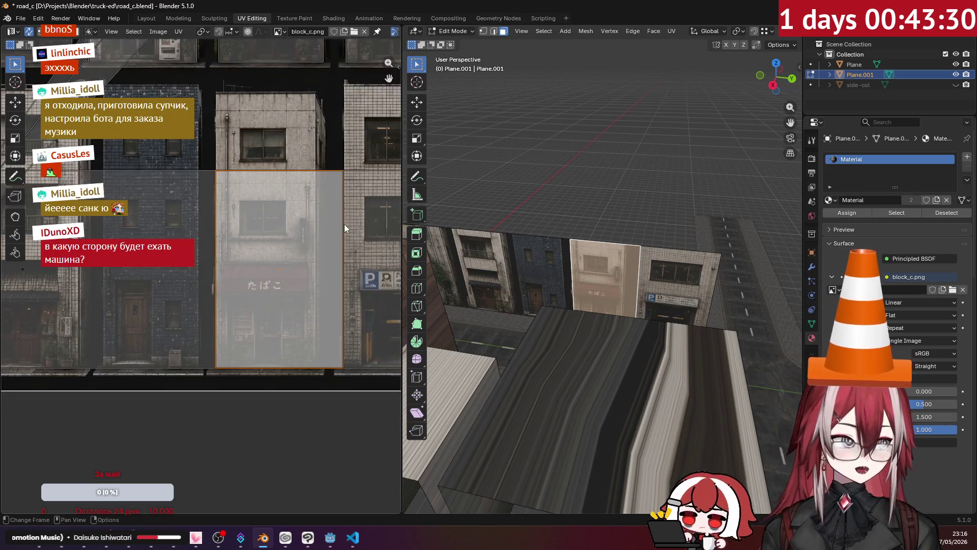
# Step: Split the tobacco-shop facade's UV island from its neighbours and nudge it upward
pyautogui.moveTo(611, 244)
pyautogui.mouseDown(button='middle')
pyautogui.moveTo(671, 200)
pyautogui.moveTo(600, 184)
pyautogui.moveTo(569, 221)
pyautogui.mouseUp(button='middle')
pyautogui.scroll(3, 604, 183)
pyautogui.scroll(-2, 601, 184)
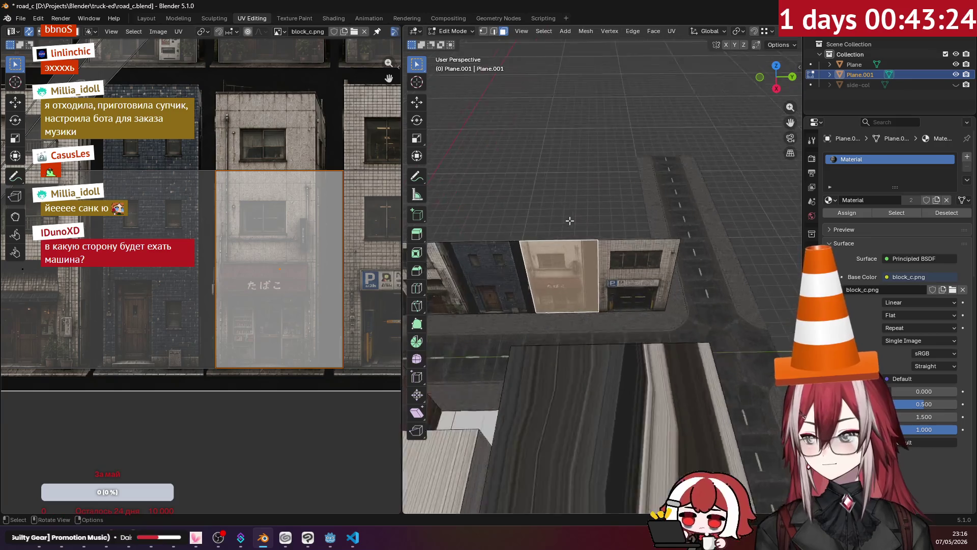
pyautogui.scroll(2, 570, 220)
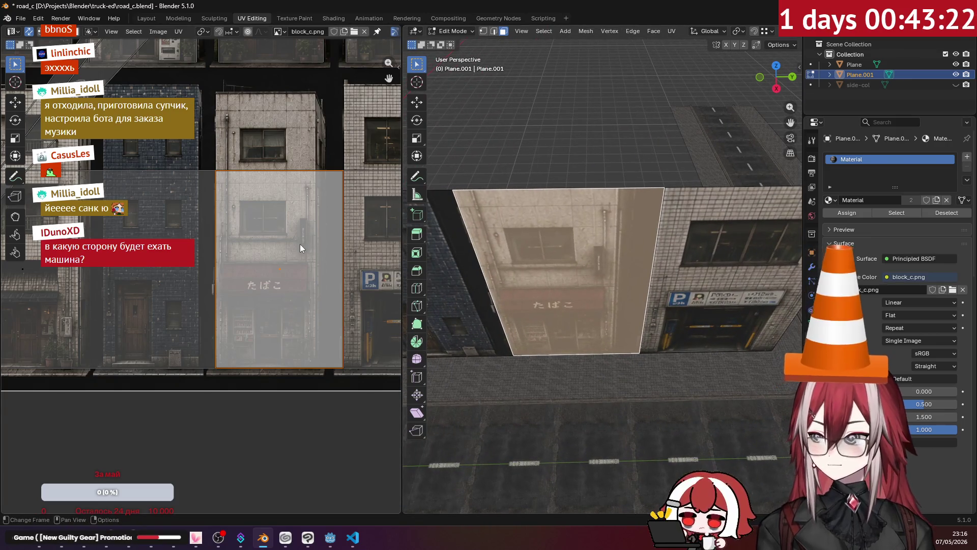
pyautogui.scroll(1, 300, 244)
pyautogui.moveTo(305, 246); pyautogui.dragTo(259, 243, button='middle')
pyautogui.scroll(1, 259, 244)
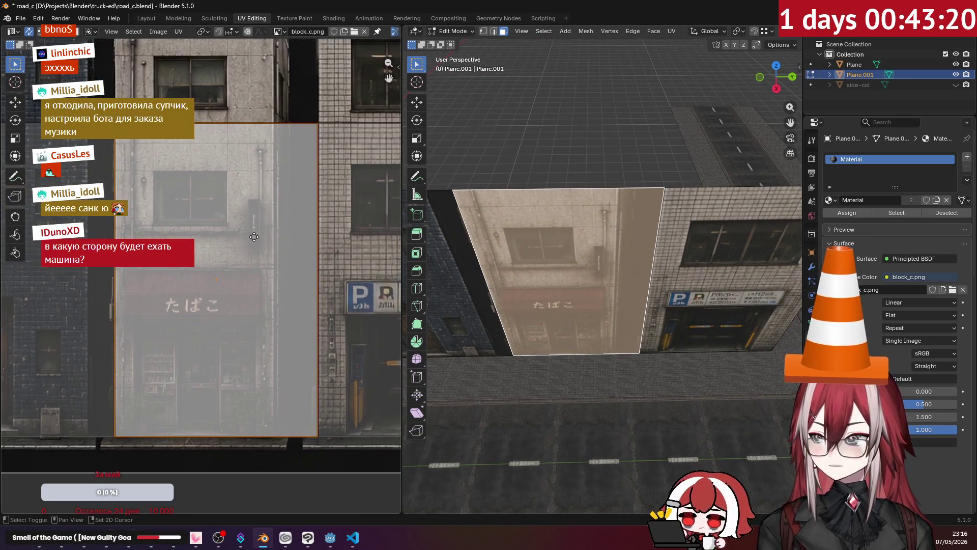
pyautogui.press('u')
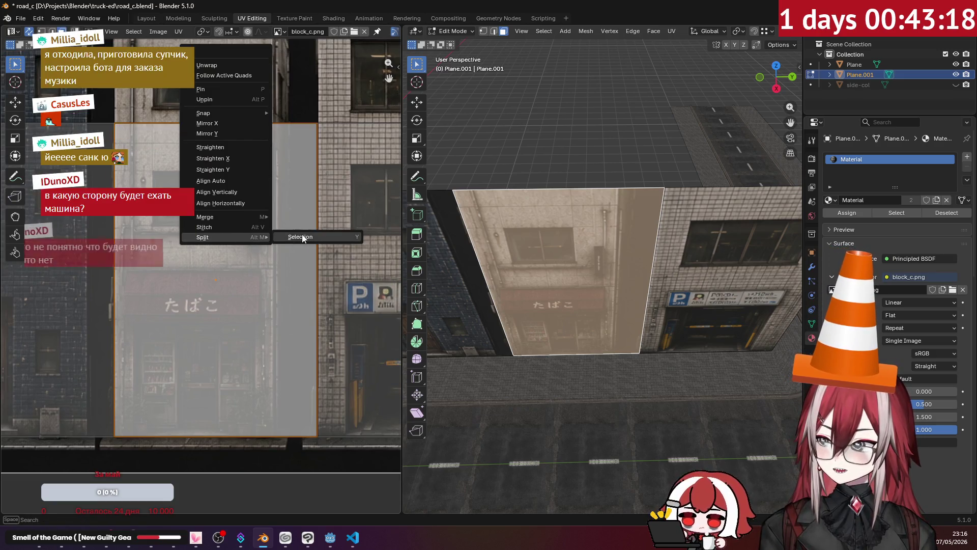
pyautogui.moveTo(222, 238)
pyautogui.click(302, 235)
pyautogui.press('g')
pyautogui.press('y')
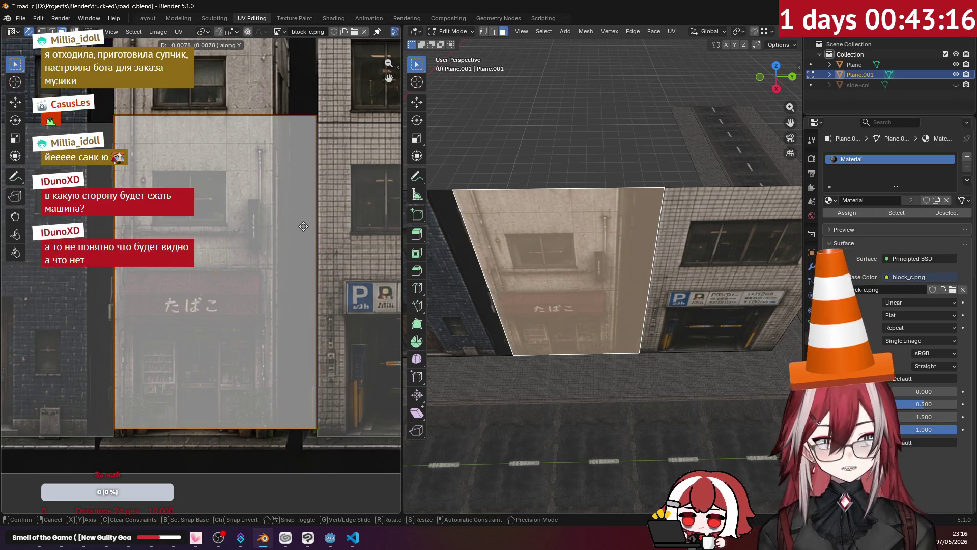
pyautogui.click(319, 202)
pyautogui.moveTo(535, 222)
pyautogui.mouseDown(button='middle')
pyautogui.moveTo(744, 229)
pyautogui.moveTo(687, 237)
pyautogui.moveTo(649, 256)
pyautogui.moveTo(628, 295)
pyautogui.moveTo(575, 329)
pyautogui.moveTo(633, 261)
pyautogui.moveTo(613, 213)
pyautogui.moveTo(580, 218)
pyautogui.mouseUp(button='middle')
pyautogui.scroll(-3, 656, 241)
# Step: Frame the wall face, select the island's right edge and shift it horizontally to fit
pyautogui.press('KP_Decimal')
pyautogui.moveTo(300, 162); pyautogui.dragTo(303, 206, button='middle')
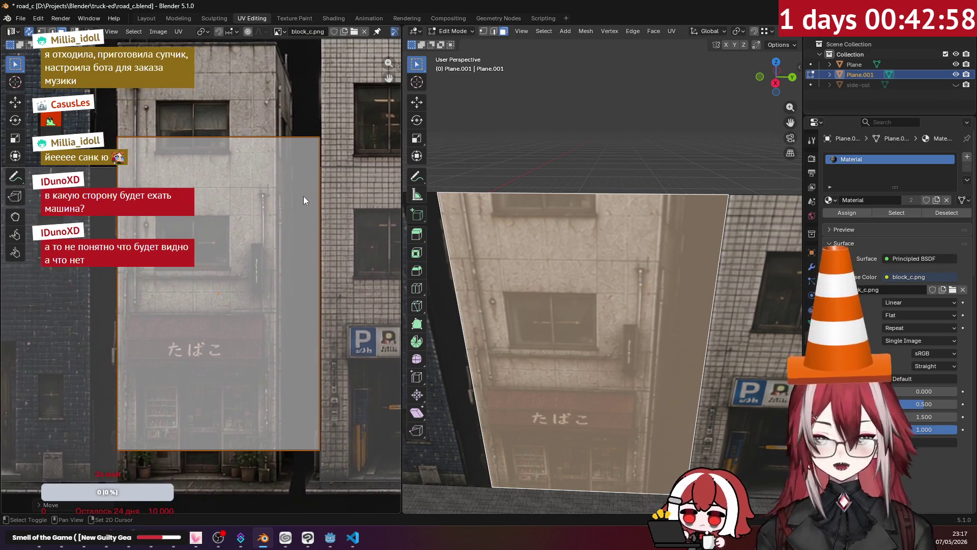
pyautogui.press('a')
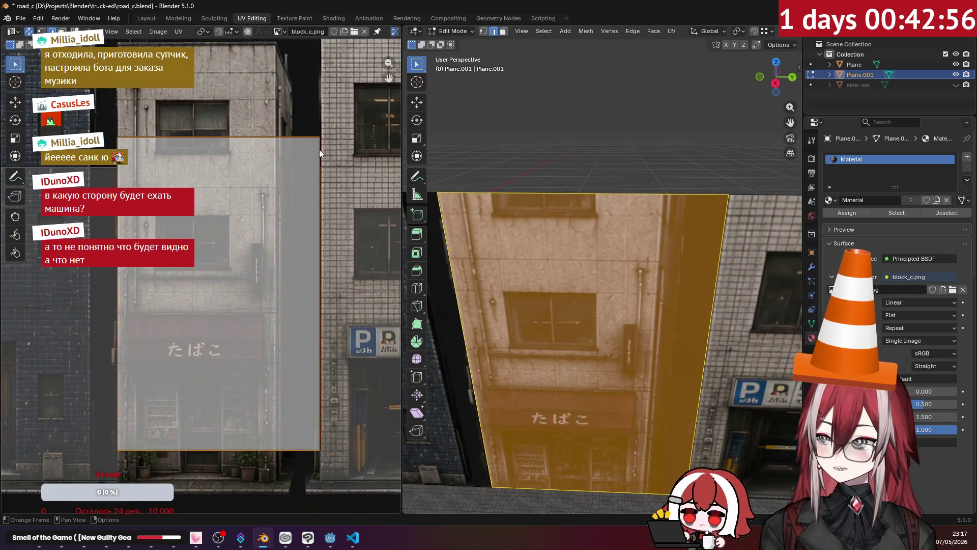
pyautogui.click(319, 149)
pyautogui.press('g')
pyautogui.press('x')
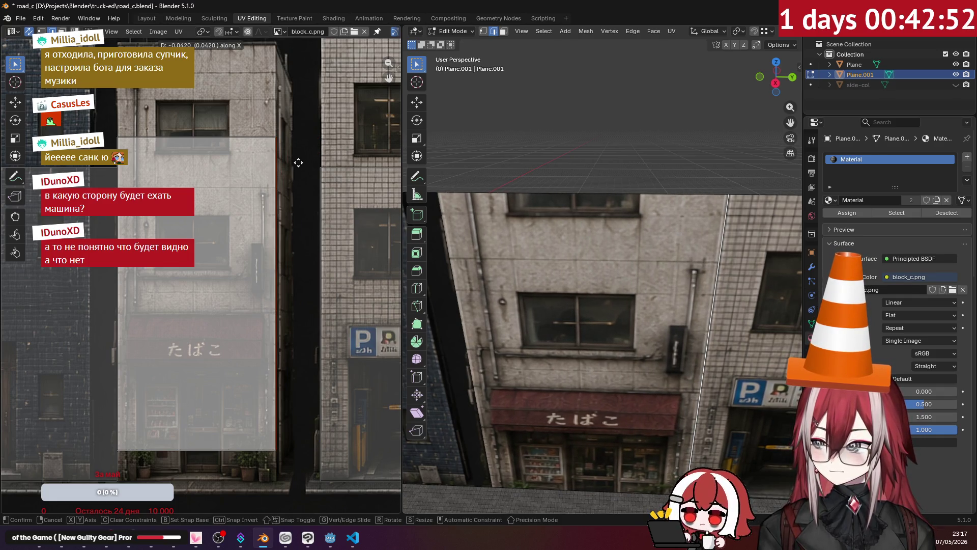
pyautogui.click(308, 146)
pyautogui.moveTo(617, 233)
pyautogui.mouseDown(button='middle')
pyautogui.moveTo(607, 221)
pyautogui.moveTo(623, 94)
pyautogui.mouseUp(button='middle')
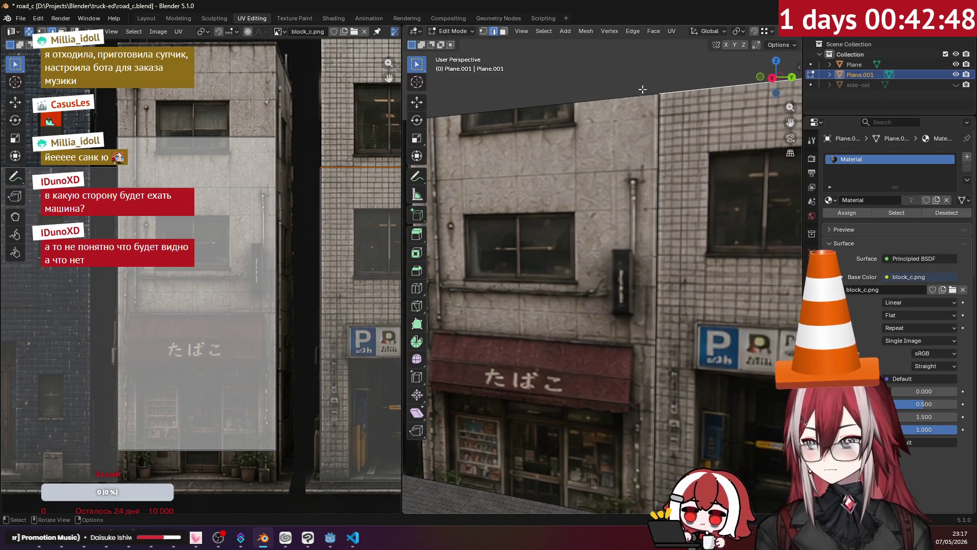
pyautogui.scroll(-3, 665, 35)
pyautogui.scroll(-3, 724, 36)
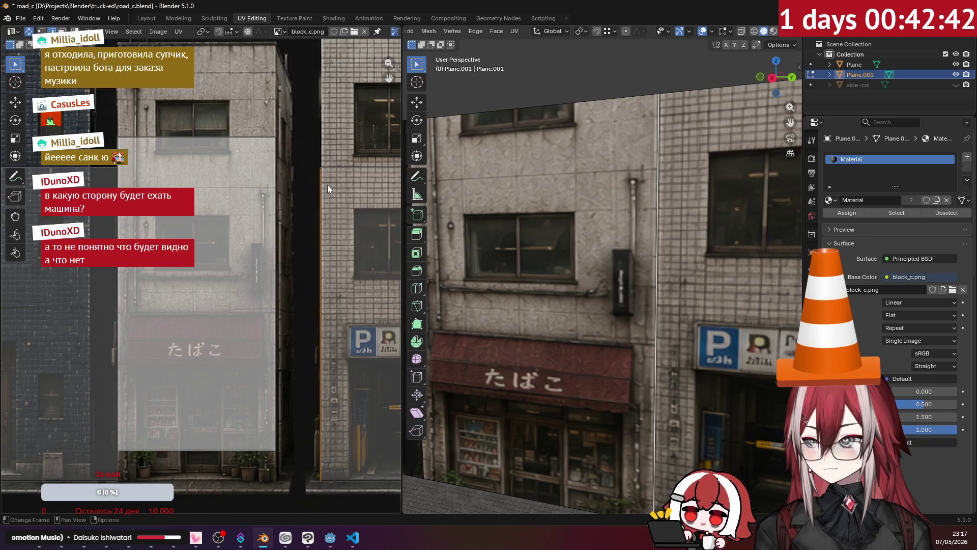
# Step: Refine the UV edge horizontally again and toggle overlays to inspect the alley-gap seam
pyautogui.moveTo(326, 185); pyautogui.dragTo(318, 184, button='middle')
pyautogui.press('g')
pyautogui.press('x')
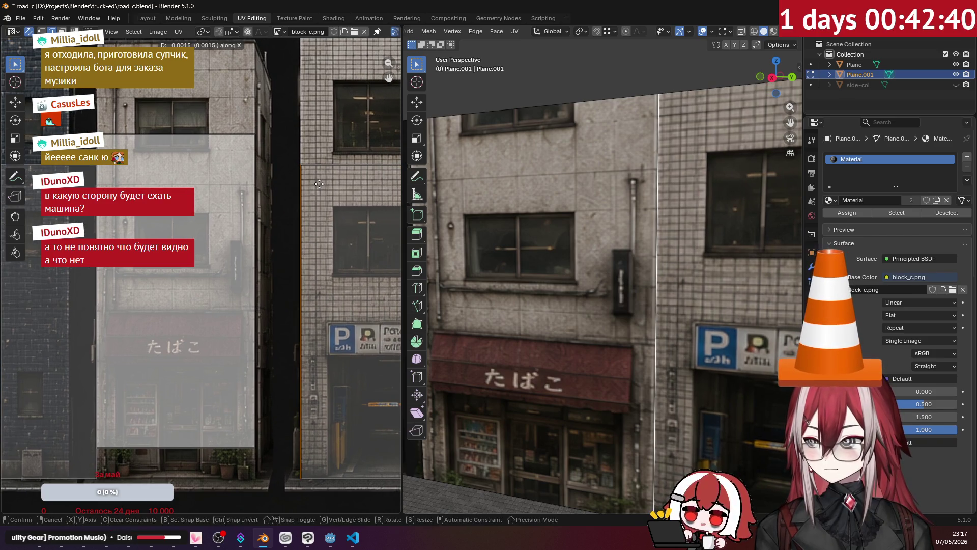
pyautogui.click(319, 184)
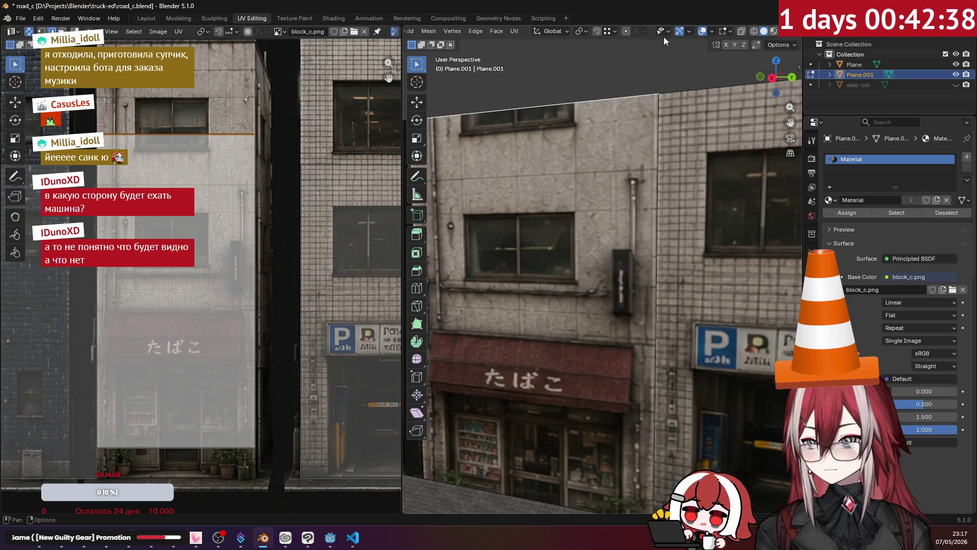
pyautogui.click(700, 32)
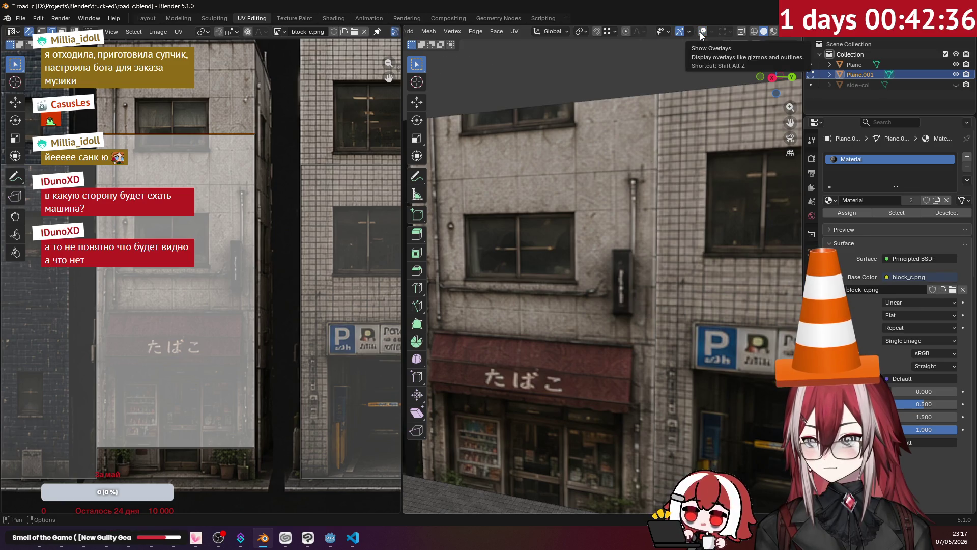
pyautogui.click(701, 32)
pyautogui.moveTo(563, 99)
pyautogui.mouseDown(button='middle')
pyautogui.moveTo(630, 146)
pyautogui.moveTo(564, 188)
pyautogui.moveTo(565, 267)
pyautogui.moveTo(629, 221)
pyautogui.mouseUp(button='middle')
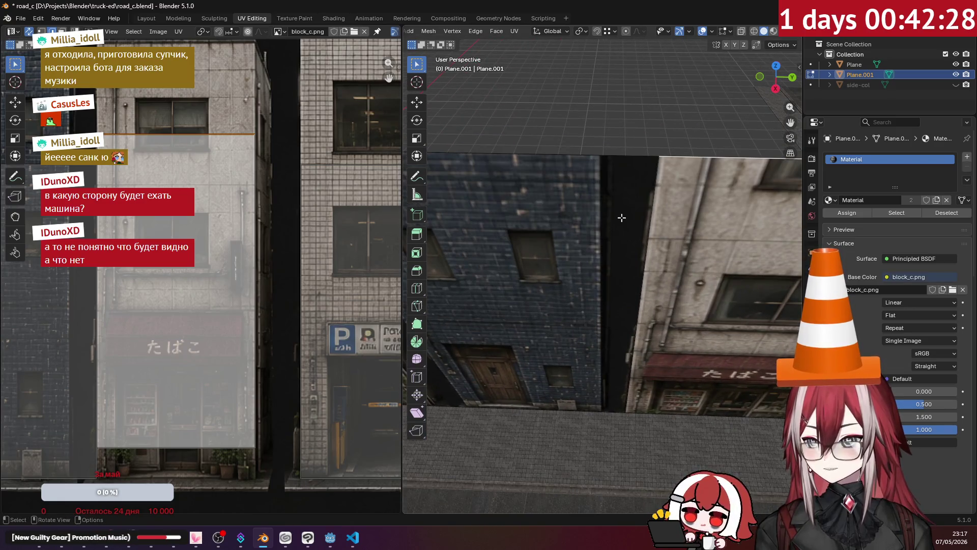
# Step: Add one edge loop across the building wall, dividing it into two faces
pyautogui.moveTo(613, 182)
pyautogui.mouseDown(button='middle')
pyautogui.moveTo(583, 226)
pyautogui.moveTo(635, 218)
pyautogui.mouseUp(button='middle')
pyautogui.hotkey('ctrl', 'r')
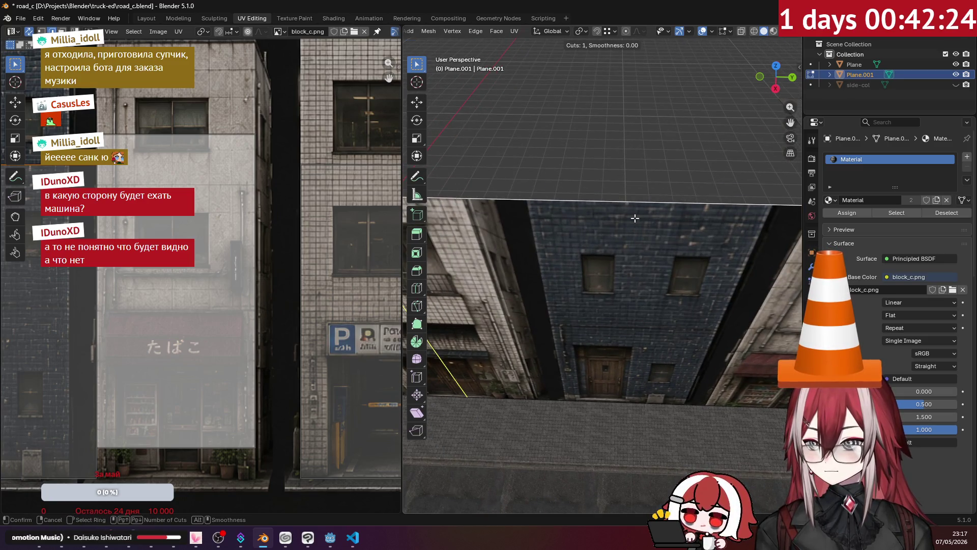
pyautogui.click(518, 210)
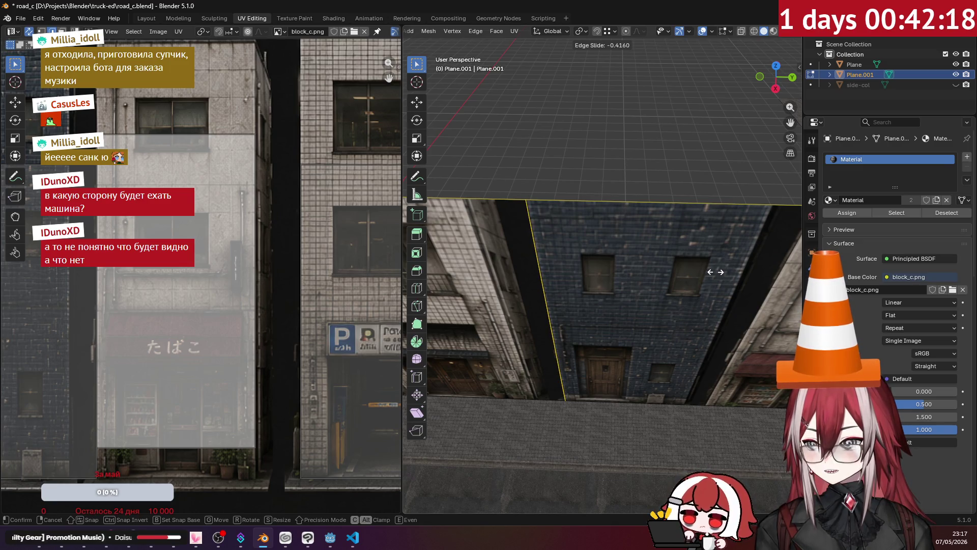
pyautogui.click(716, 272)
pyautogui.moveTo(627, 245); pyautogui.dragTo(611, 215, button='middle')
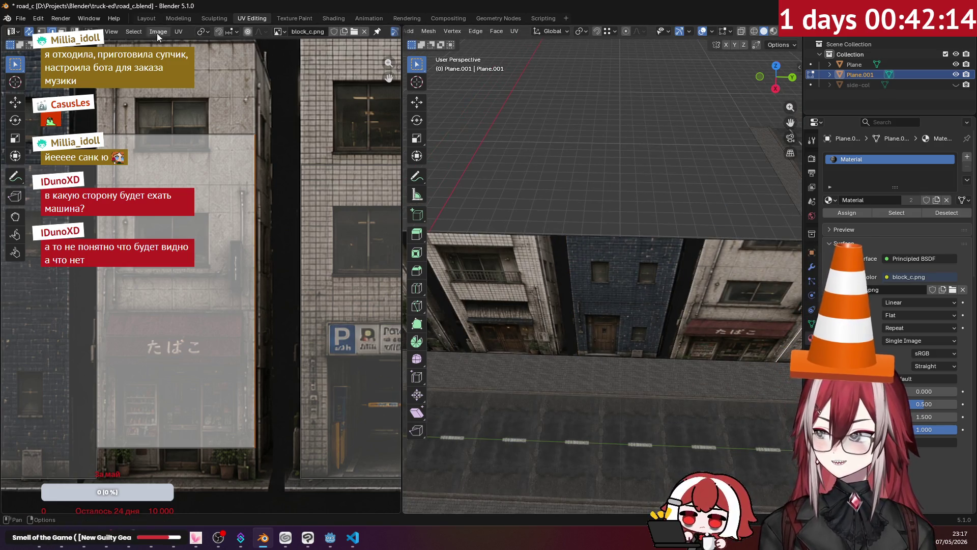
# Step: Select the wall's left face in the UV editor
pyautogui.moveTo(176, 290); pyautogui.dragTo(302, 223, button='middle')
pyautogui.click(188, 284)
pyautogui.click(155, 284)
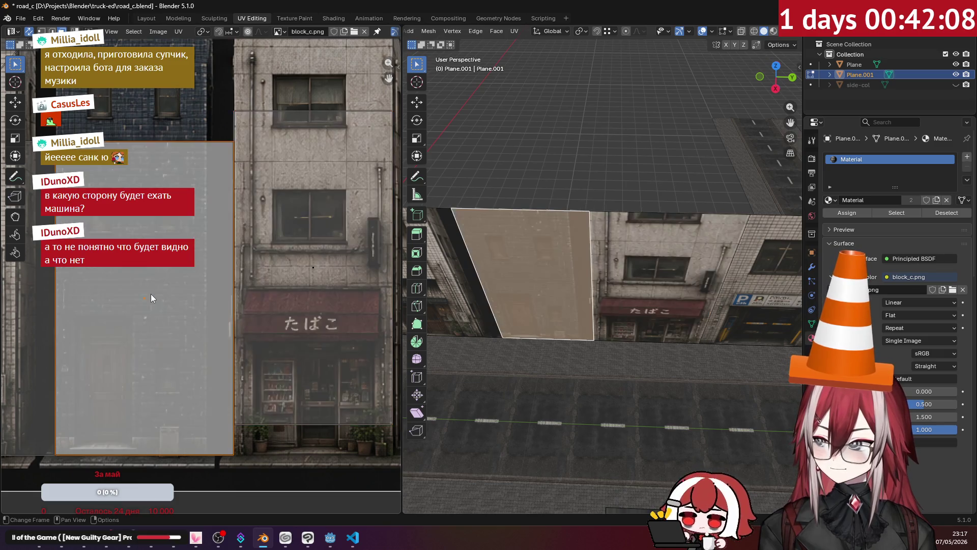
# Step: Split the left face's UV island, then shift its right edge horizontally onto a pale atlas area
pyautogui.press('u')
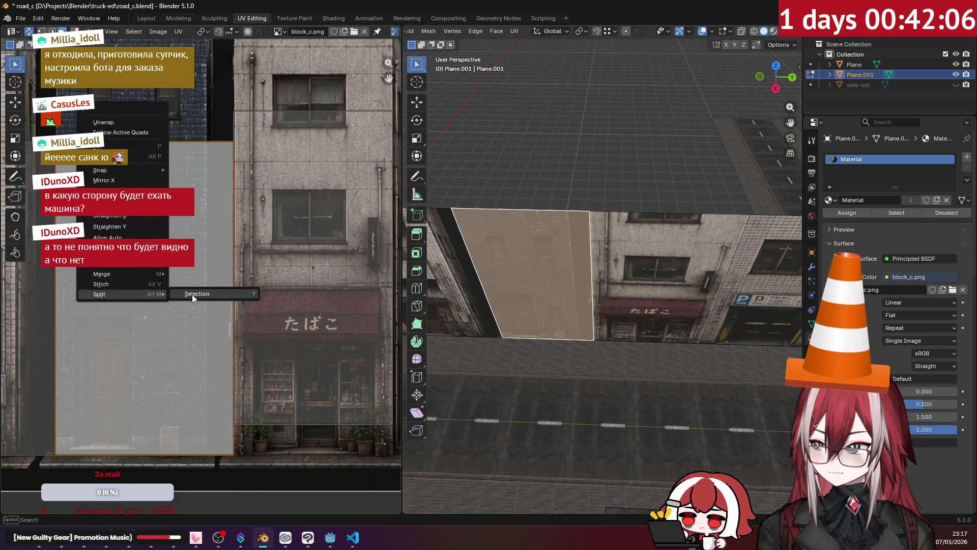
pyautogui.click(192, 294)
pyautogui.moveTo(192, 295); pyautogui.dragTo(195, 282)
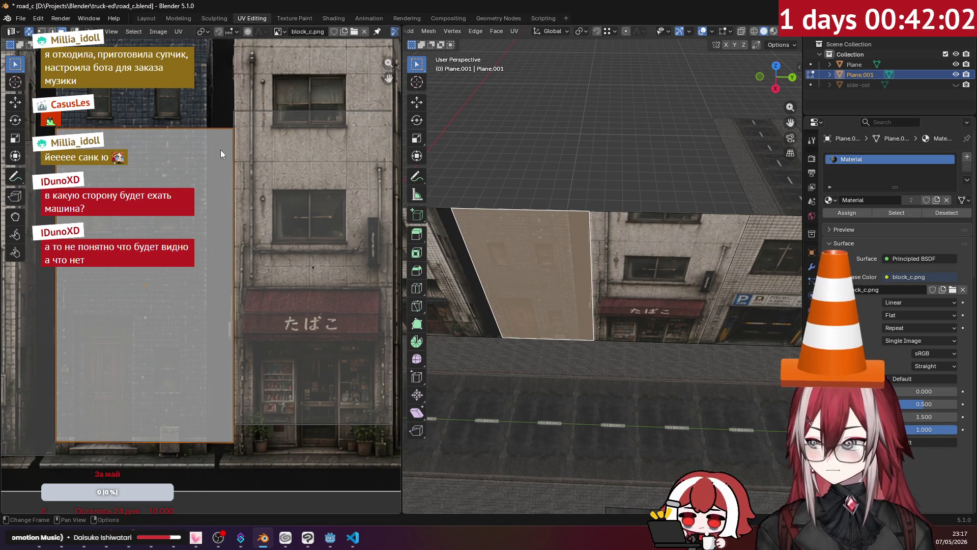
pyautogui.hotkey('alt', 'a')
pyautogui.press('a')
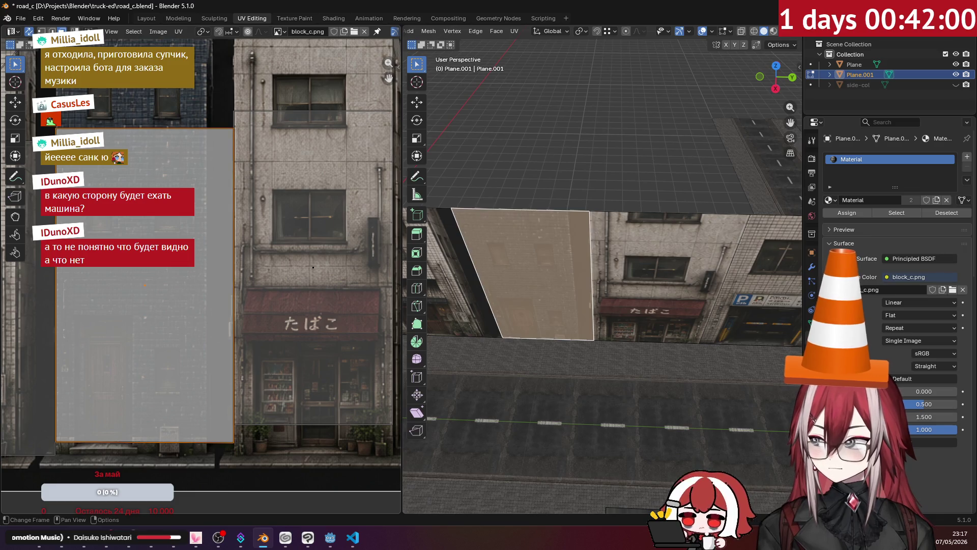
pyautogui.click(227, 333)
pyautogui.scroll(2, 613, 306)
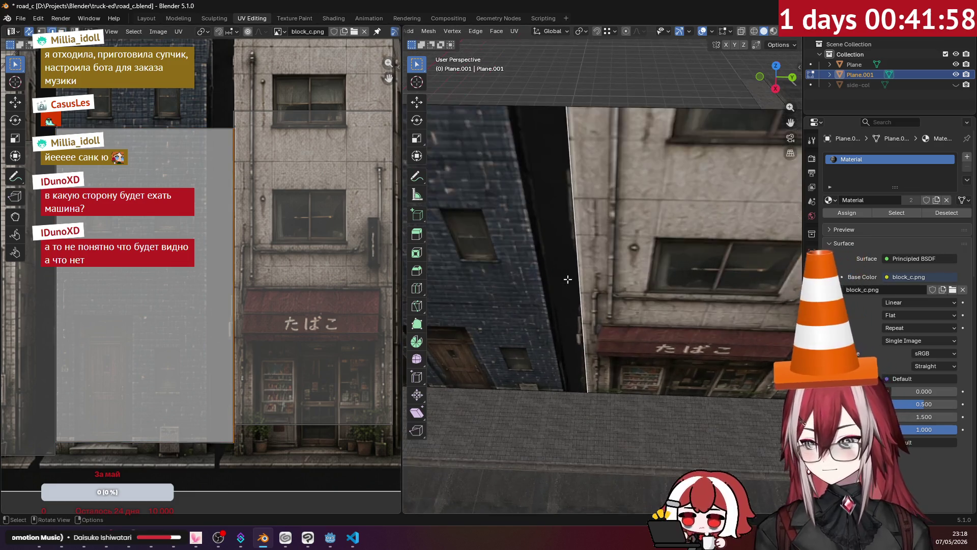
pyautogui.scroll(2, 613, 306)
pyautogui.scroll(2, 613, 306)
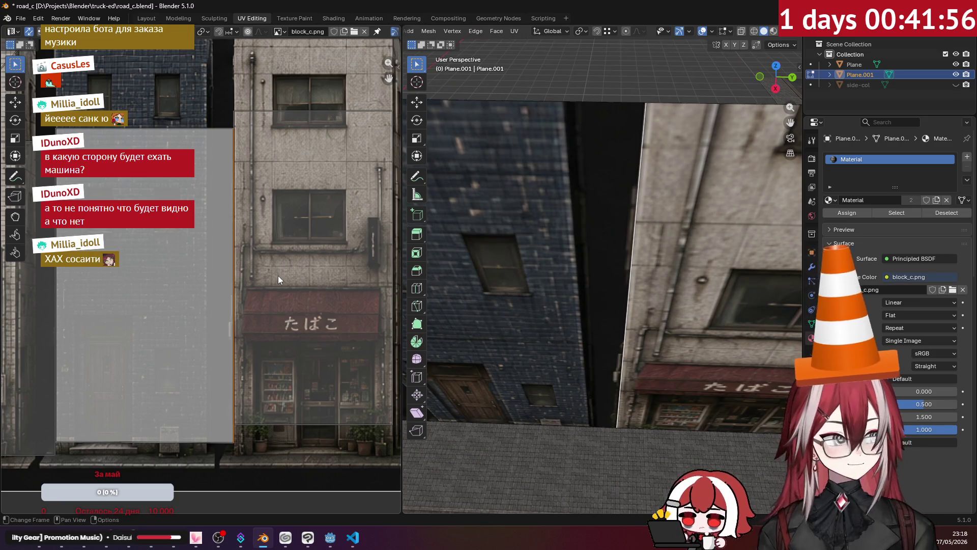
pyautogui.press('g')
pyautogui.press('x')
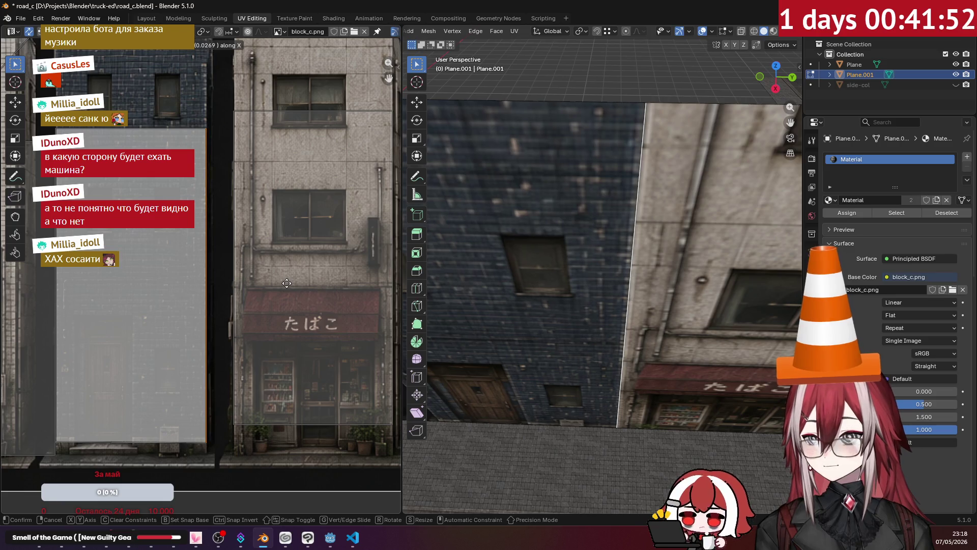
pyautogui.click(288, 283)
pyautogui.scroll(-3, 620, 166)
# Step: Move the tobacco-shop facade's island downward and orbit to inspect the buildings
pyautogui.moveTo(621, 166)
pyautogui.mouseDown(button='middle')
pyautogui.moveTo(578, 168)
pyautogui.moveTo(592, 204)
pyautogui.moveTo(490, 184)
pyautogui.mouseUp(button='middle')
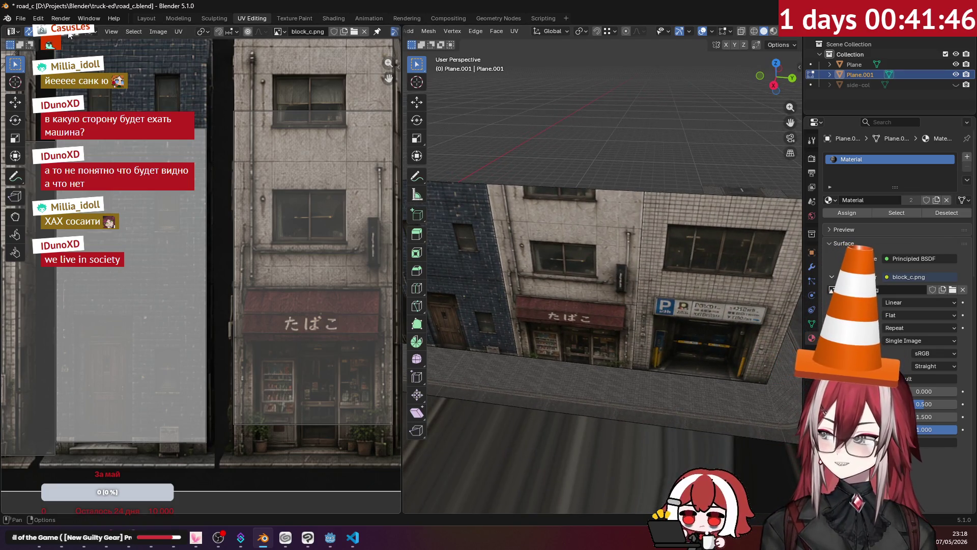
pyautogui.click(578, 252)
pyautogui.scroll(2, 579, 252)
pyautogui.scroll(2, 579, 252)
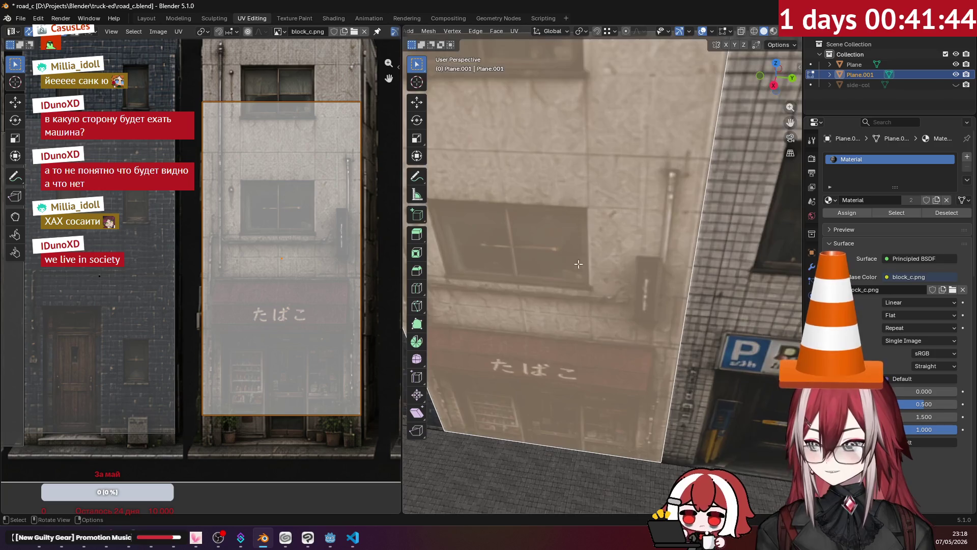
pyautogui.moveTo(578, 252); pyautogui.dragTo(520, 252, button='middle')
pyautogui.moveTo(321, 300); pyautogui.dragTo(278, 259, button='middle')
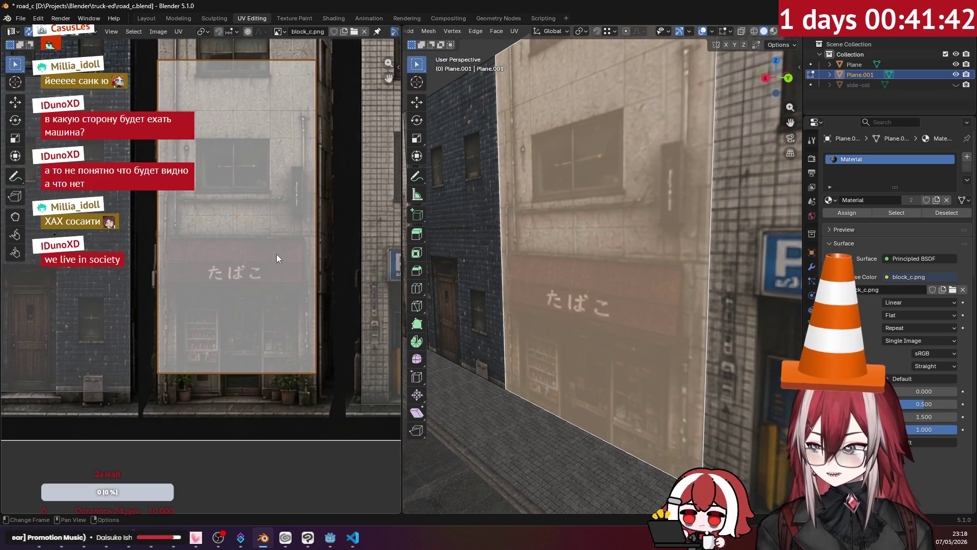
pyautogui.press('g')
pyautogui.press('y')
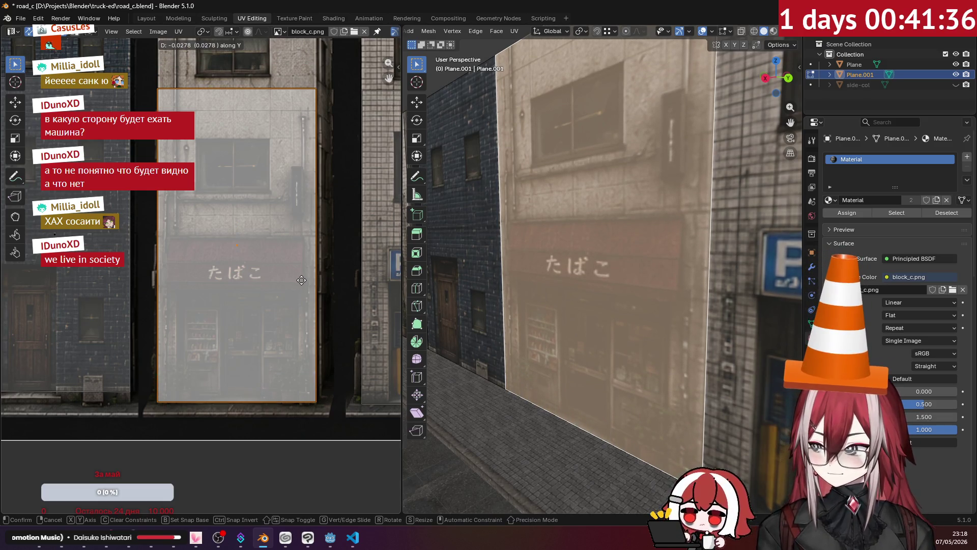
pyautogui.click(302, 281)
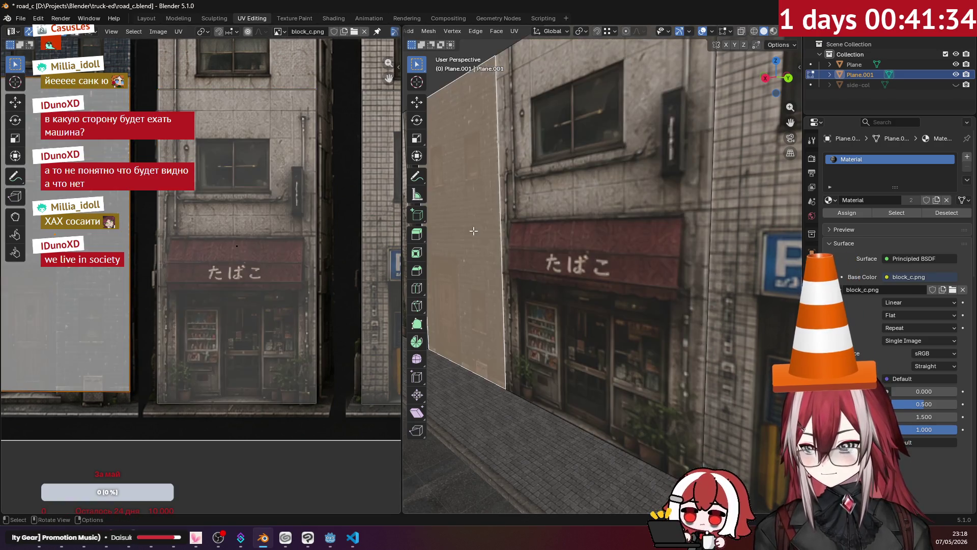
pyautogui.moveTo(541, 254); pyautogui.dragTo(30, 198, button='middle')
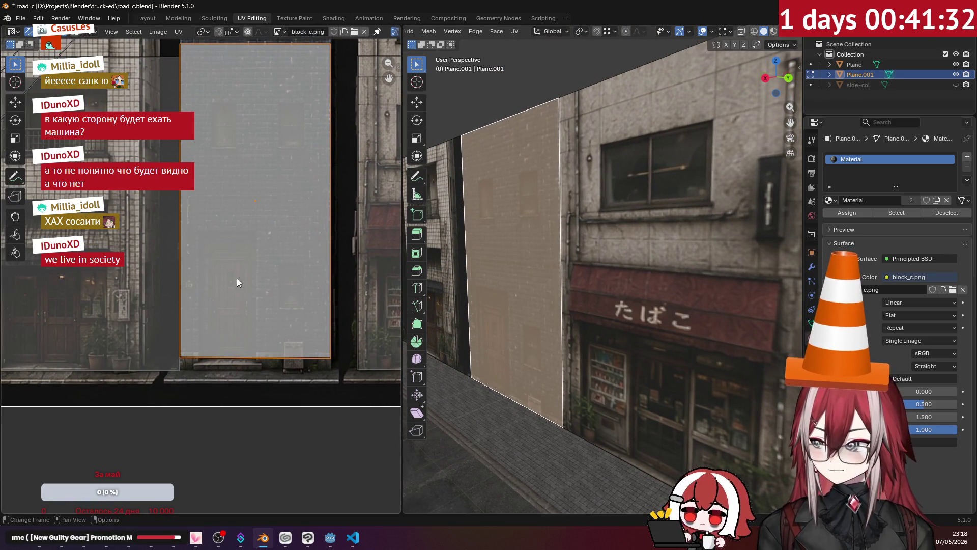
pyautogui.scroll(-2, 248, 277)
pyautogui.scroll(-1, 248, 278)
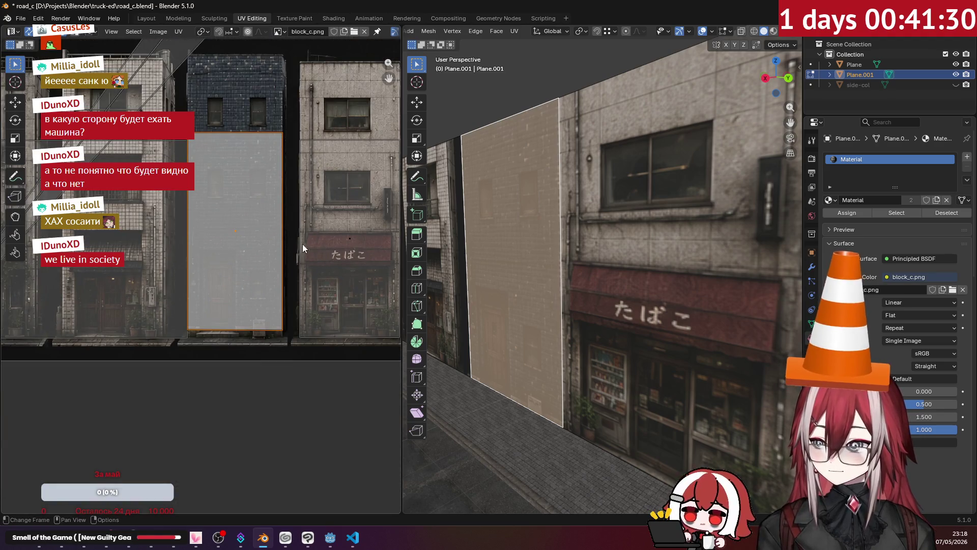
pyautogui.scroll(1, 245, 227)
pyautogui.moveTo(611, 344)
pyautogui.mouseDown(button='middle')
pyautogui.moveTo(665, 251)
pyautogui.moveTo(586, 249)
pyautogui.mouseUp(button='middle')
pyautogui.moveTo(556, 181)
pyautogui.mouseDown(button='middle')
pyautogui.moveTo(551, 238)
pyautogui.moveTo(573, 250)
pyautogui.moveTo(549, 228)
pyautogui.mouseUp(button='middle')
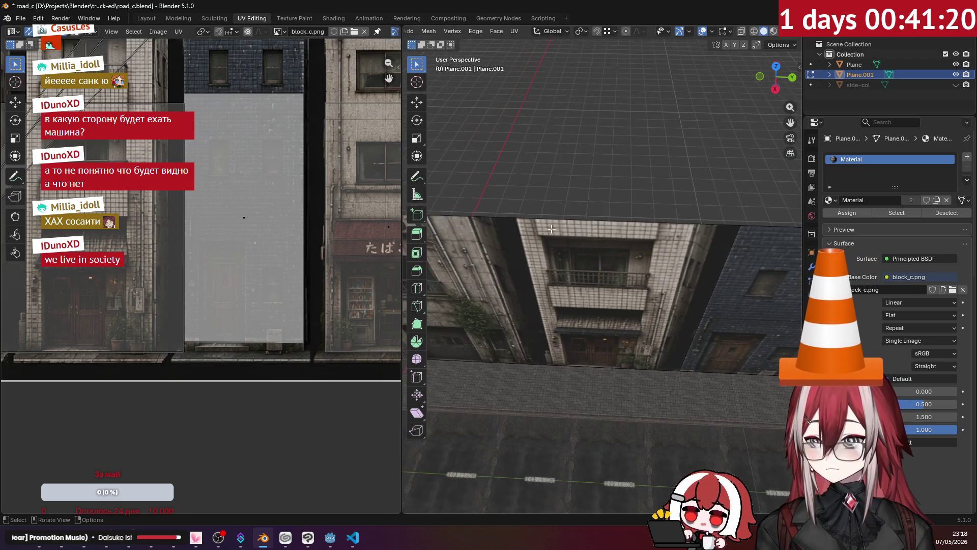
# Step: Cut a new edge loop into the facade wall and slide it into position
pyautogui.hotkey('ctrl', 'r')
pyautogui.click(501, 220)
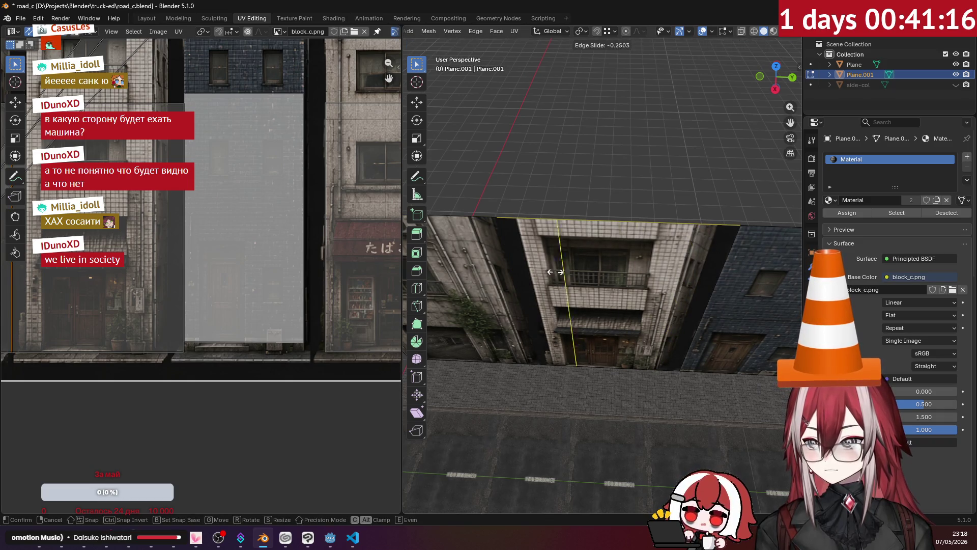
pyautogui.click(472, 310)
pyautogui.moveTo(472, 309); pyautogui.dragTo(557, 268, button='middle')
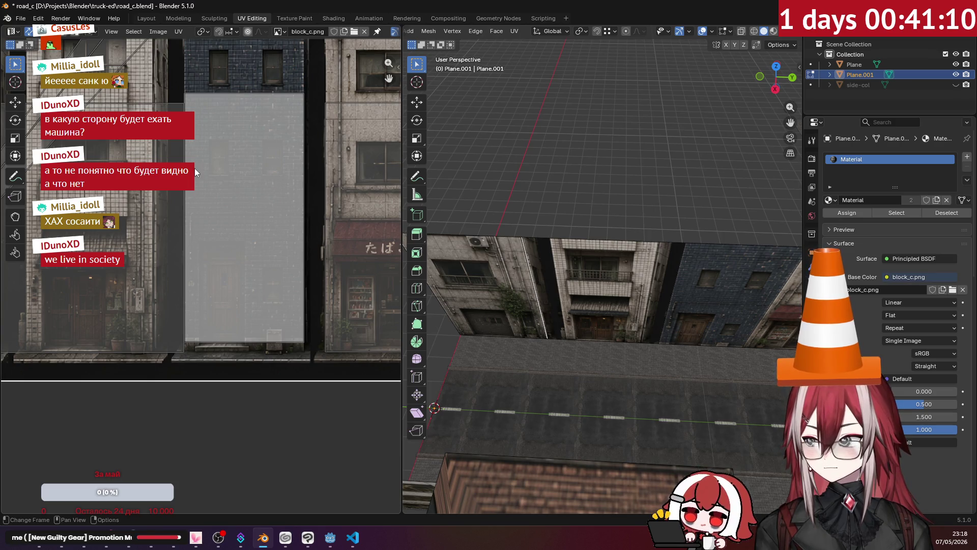
pyautogui.moveTo(623, 265); pyautogui.dragTo(491, 138, button='middle')
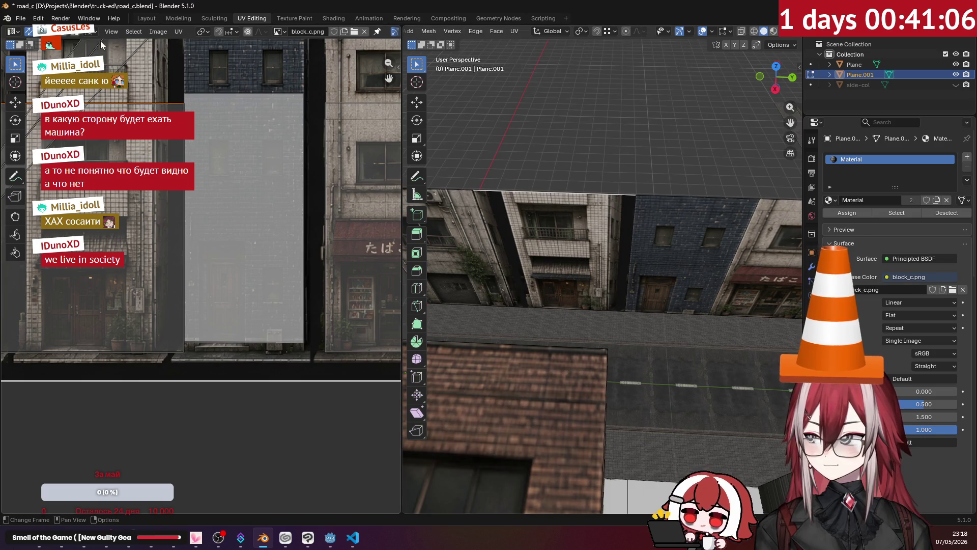
# Step: Extrude the selected wall face along X into a building block
pyautogui.click(558, 252)
pyautogui.moveTo(558, 252)
pyautogui.mouseDown(button='middle')
pyautogui.moveTo(598, 234)
pyautogui.moveTo(586, 229)
pyautogui.mouseUp(button='middle')
pyautogui.press('e')
pyautogui.press('x')
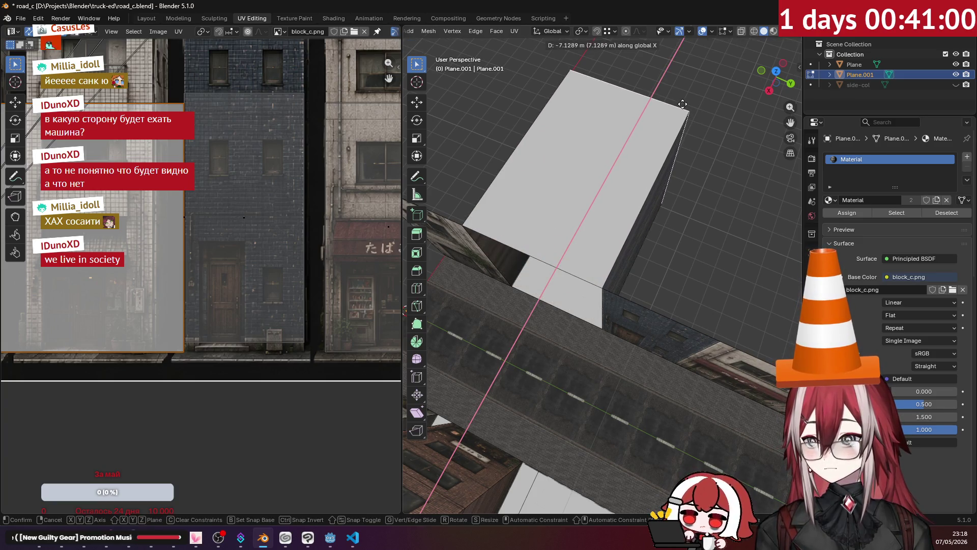
pyautogui.click(688, 103)
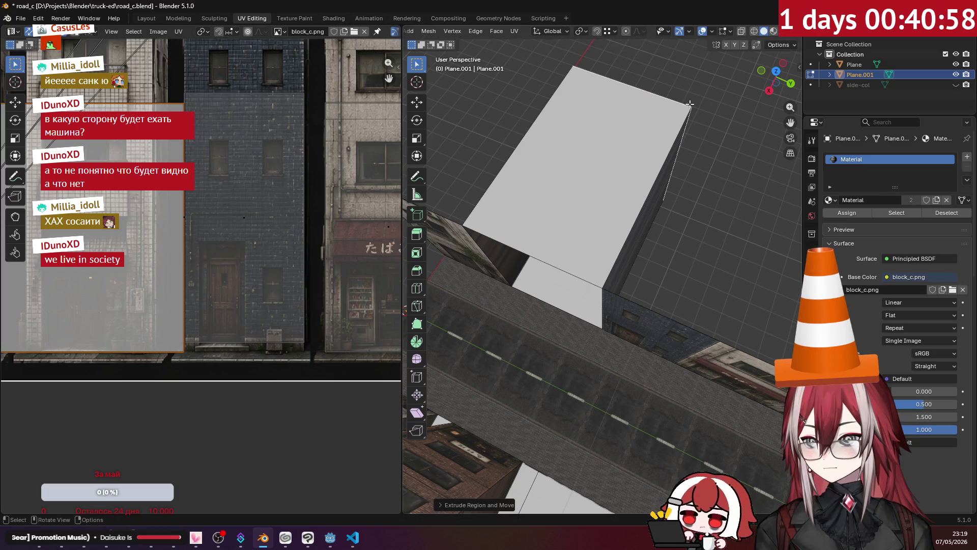
# Step: Delete the block's top face, leaving it open, and select the brick wall face
pyautogui.rightClick(584, 169)
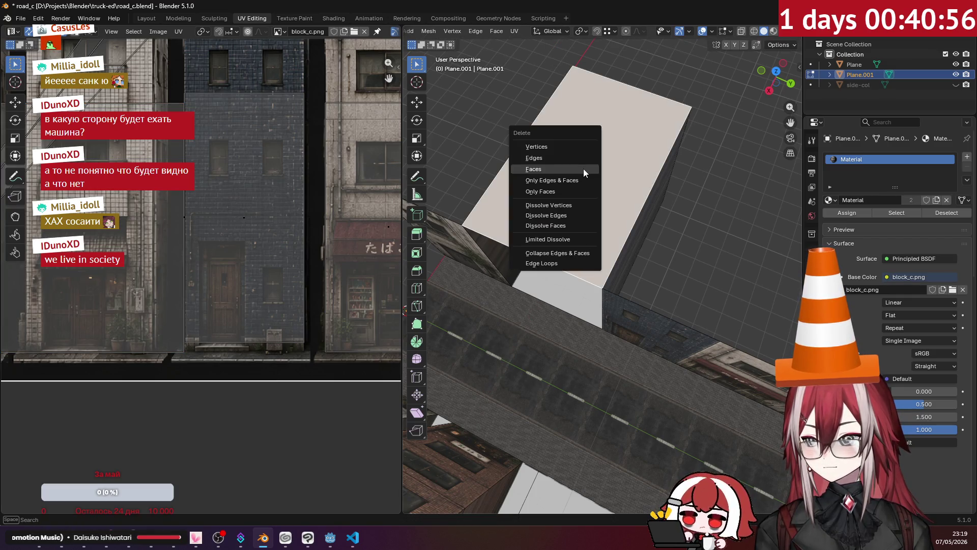
pyautogui.click(587, 173)
pyautogui.moveTo(587, 173)
pyautogui.mouseDown(button='middle')
pyautogui.moveTo(688, 159)
pyautogui.moveTo(698, 144)
pyautogui.moveTo(577, 236)
pyautogui.mouseUp(button='middle')
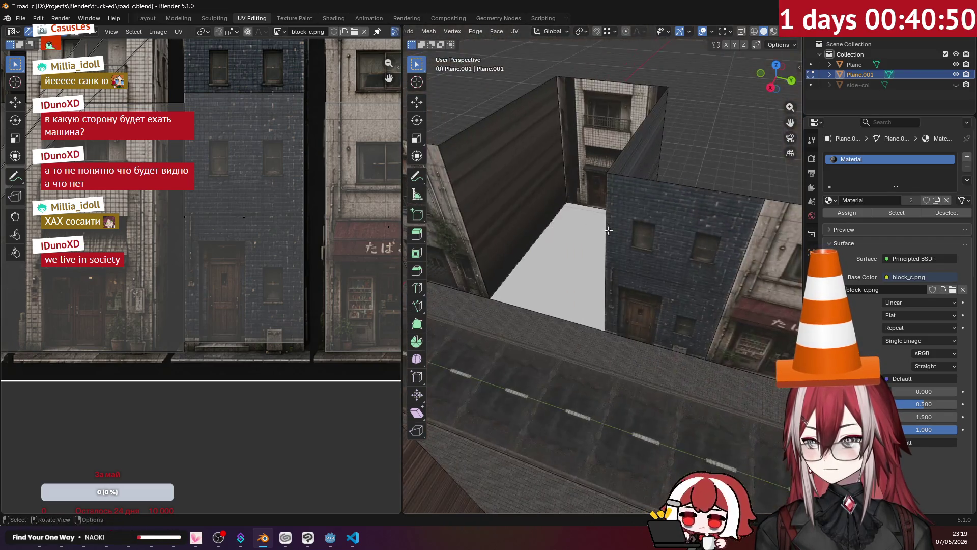
pyautogui.click(576, 236)
pyautogui.scroll(2, 239, 281)
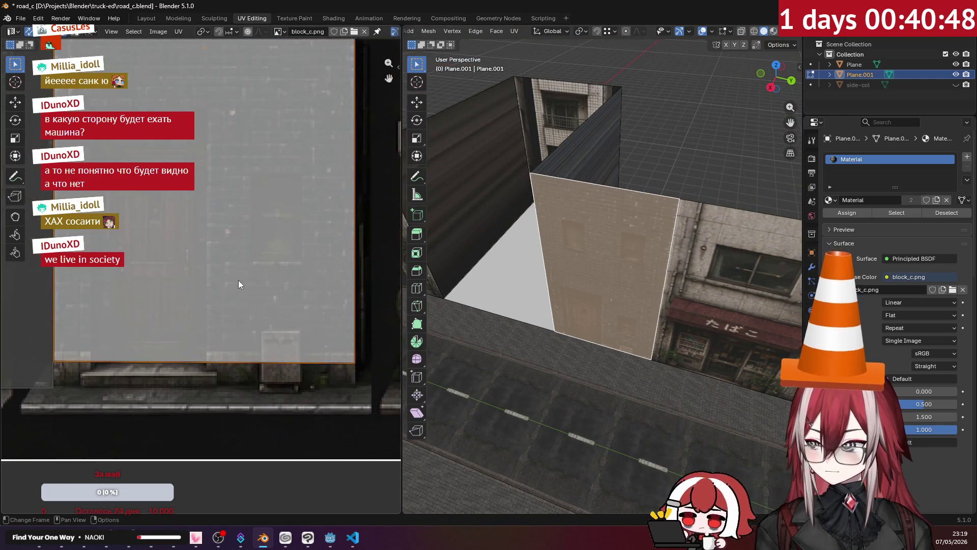
# Step: Slide the brick wall's UV island straight down (G, Y) so its facade texture lines up
pyautogui.press('g')
pyautogui.press('y')
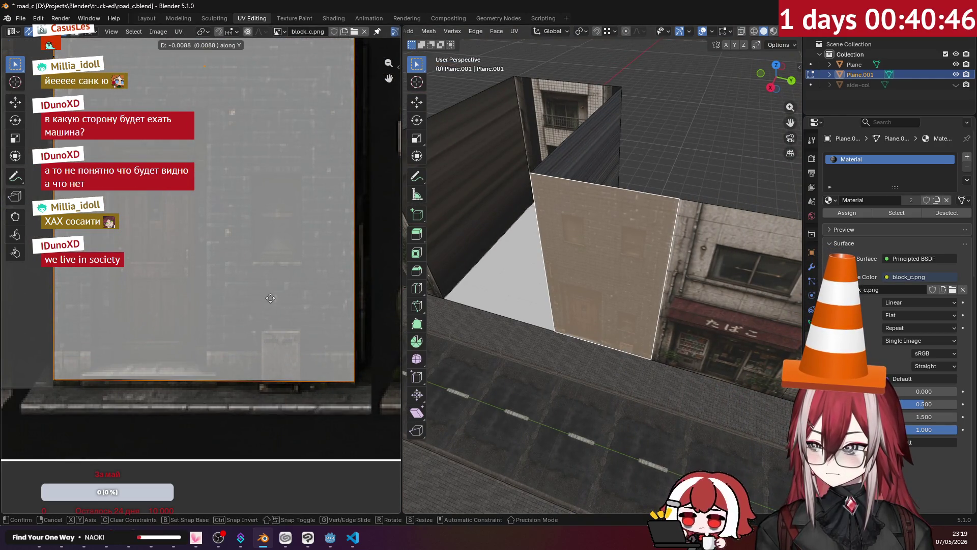
pyautogui.click(274, 301)
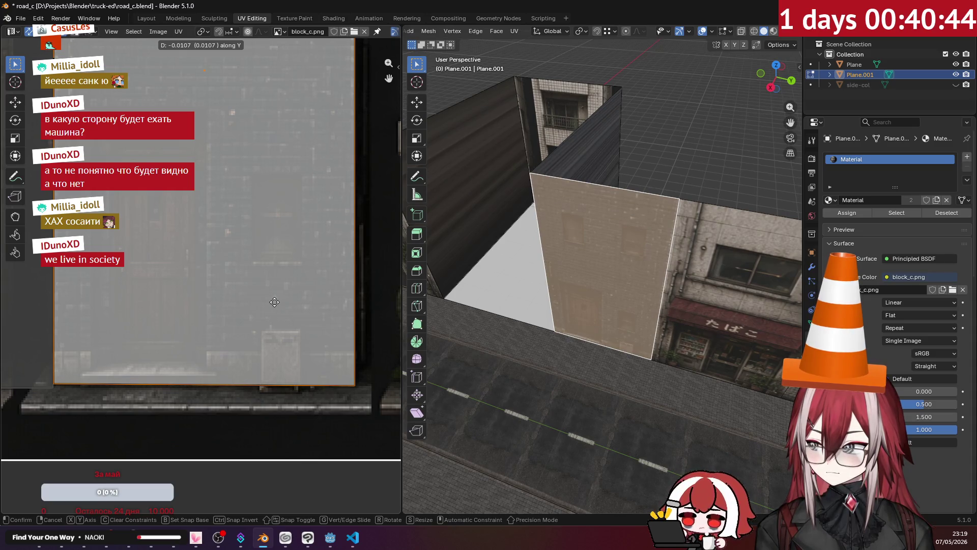
# Step: Select the plane face and nudge its UV island slightly down to match the neighbouring texture
pyautogui.moveTo(627, 229)
pyautogui.mouseDown(button='middle')
pyautogui.moveTo(670, 167)
pyautogui.moveTo(543, 205)
pyautogui.moveTo(664, 138)
pyautogui.moveTo(619, 172)
pyautogui.mouseUp(button='middle')
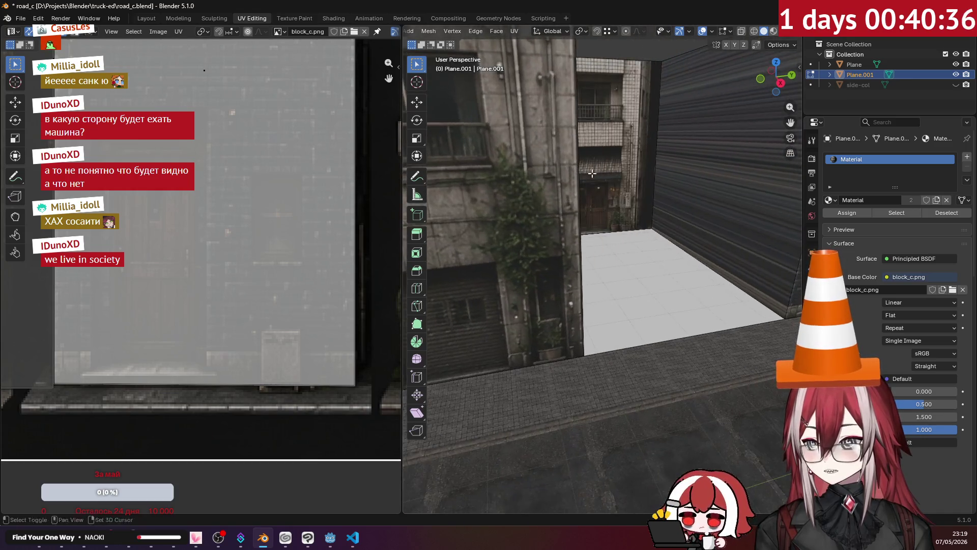
pyautogui.moveTo(619, 173)
pyautogui.mouseDown(button='middle')
pyautogui.moveTo(632, 208)
pyautogui.moveTo(647, 208)
pyautogui.mouseUp(button='middle')
pyautogui.click(607, 190)
pyautogui.scroll(3, 156, 224)
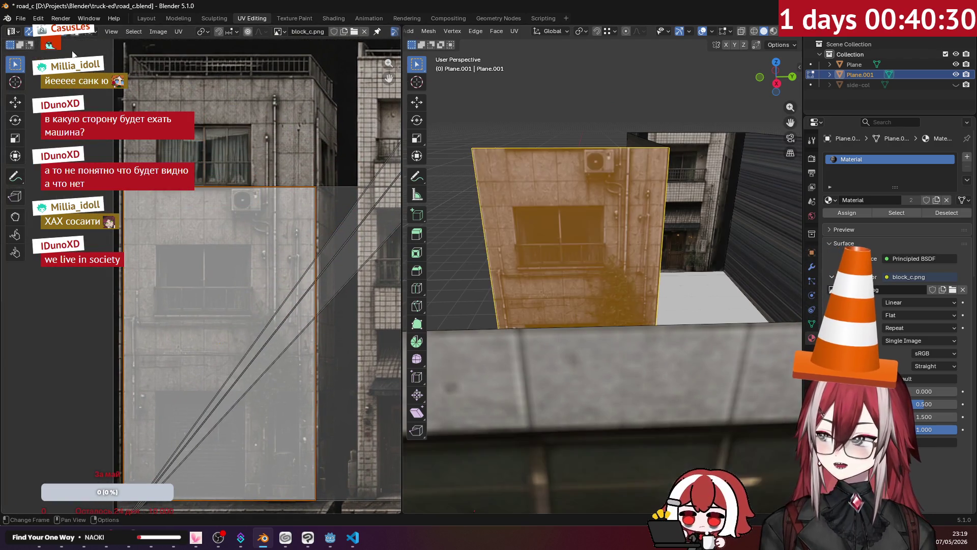
pyautogui.press('KP_Decimal')
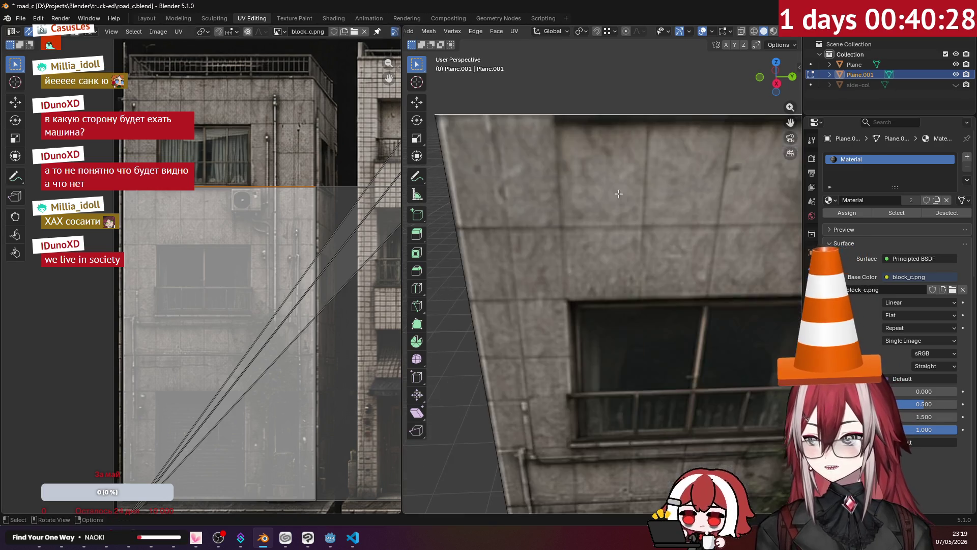
pyautogui.press('g')
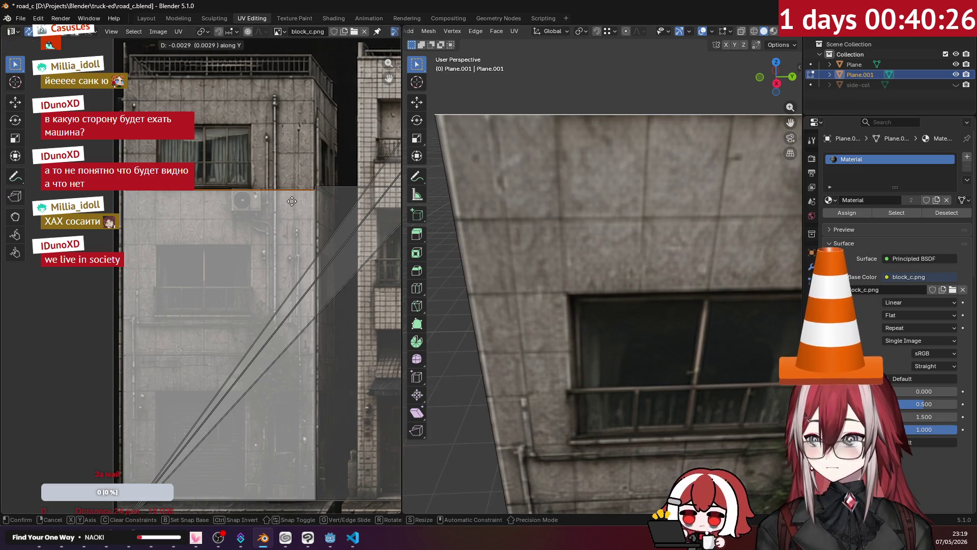
pyautogui.click(291, 206)
pyautogui.moveTo(577, 99)
pyautogui.mouseDown(button='middle')
pyautogui.moveTo(568, 154)
pyautogui.moveTo(626, 134)
pyautogui.mouseUp(button='middle')
pyautogui.moveTo(721, 140)
pyautogui.mouseDown(button='middle')
pyautogui.moveTo(646, 119)
pyautogui.moveTo(641, 129)
pyautogui.mouseUp(button='middle')
pyautogui.scroll(-5, 641, 129)
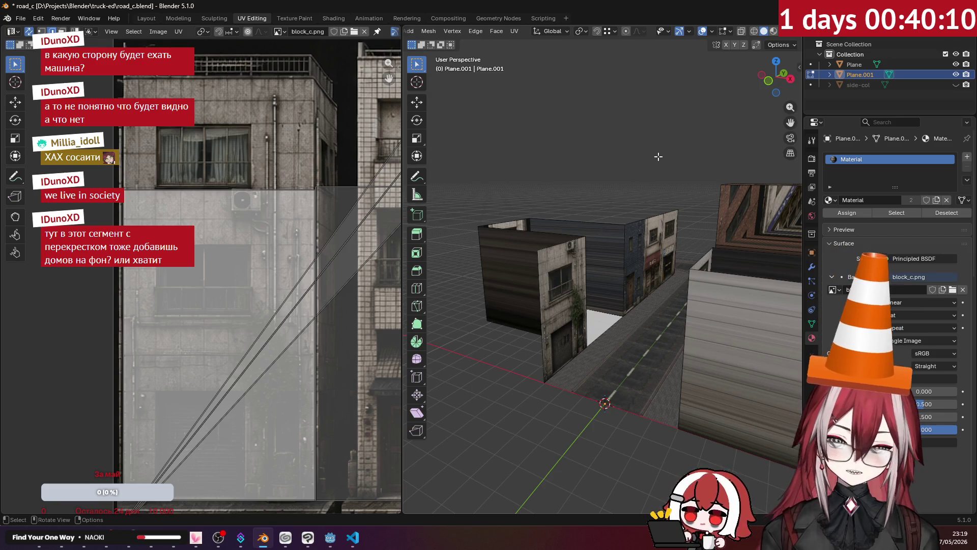
pyautogui.scroll(-3, 658, 156)
# Step: Orbit the street blocks from overhead, low and frontal angles, ending at the Face menu
pyautogui.moveTo(658, 156)
pyautogui.mouseDown(button='middle')
pyautogui.moveTo(690, 236)
pyautogui.moveTo(653, 218)
pyautogui.mouseUp(button='middle')
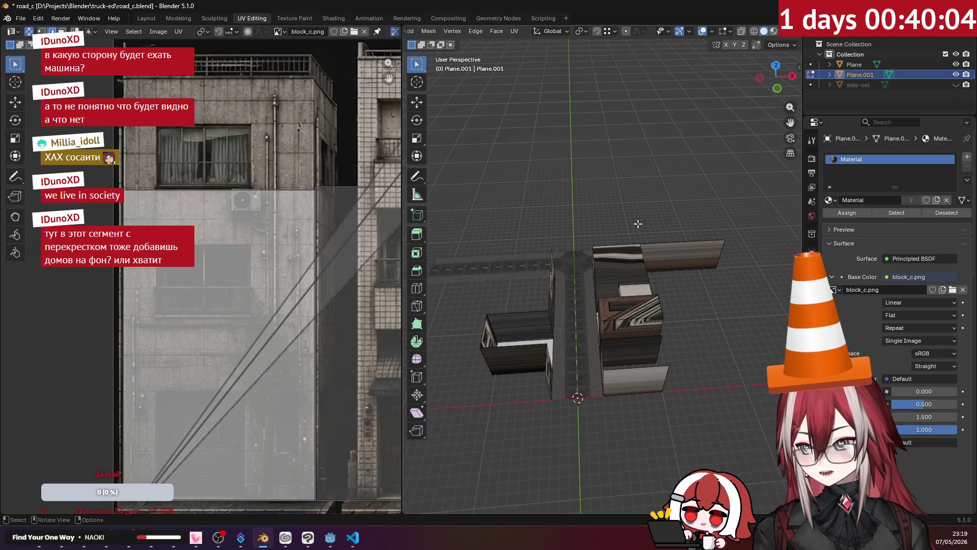
pyautogui.scroll(3, 638, 223)
pyautogui.scroll(2, 640, 282)
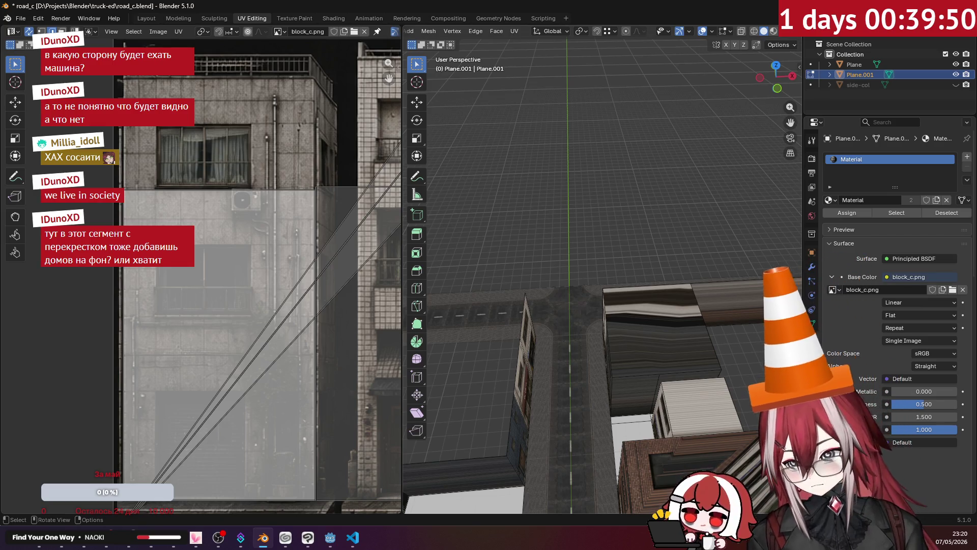
pyautogui.moveTo(764, 274); pyautogui.dragTo(546, 226, button='middle')
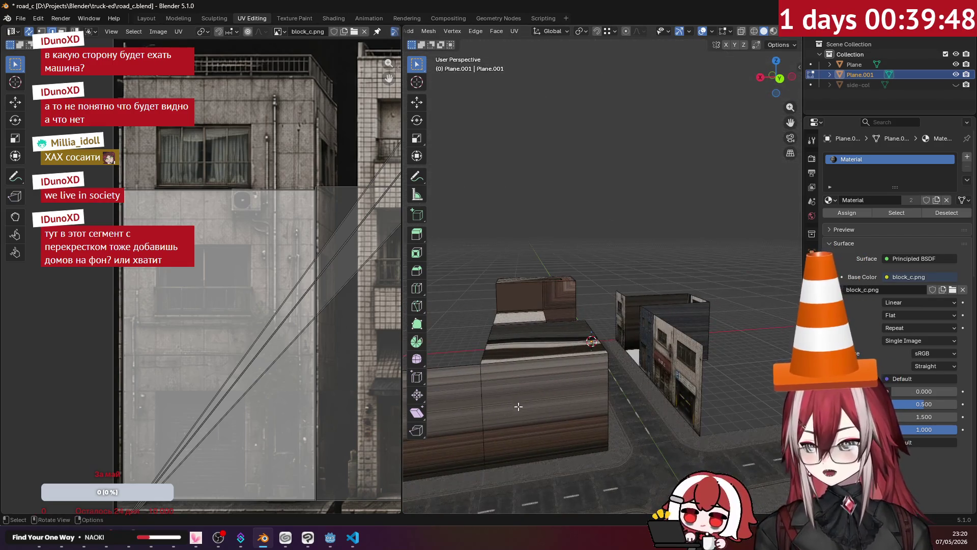
pyautogui.moveTo(515, 408); pyautogui.dragTo(523, 379, button='middle')
pyautogui.moveTo(609, 360); pyautogui.dragTo(605, 339, button='middle')
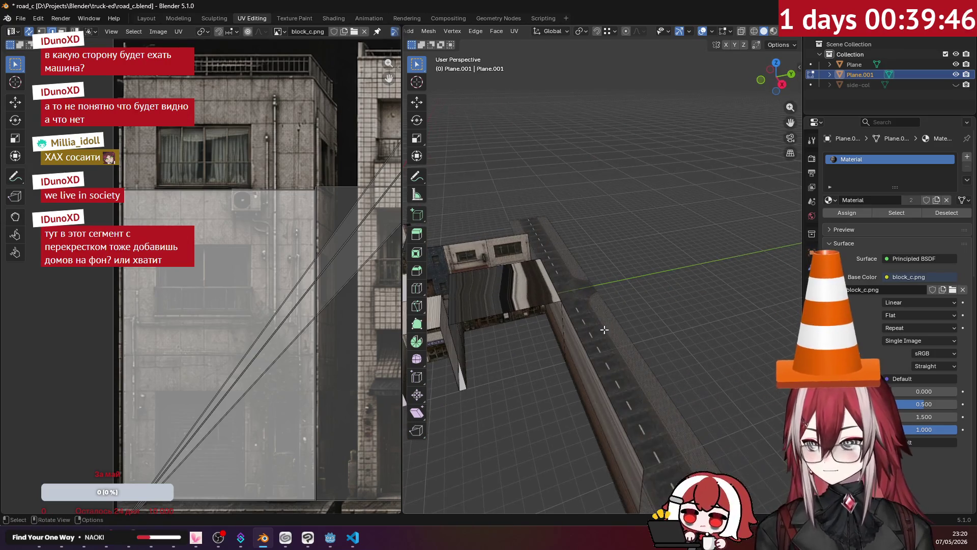
pyautogui.moveTo(630, 372); pyautogui.dragTo(560, 281, button='middle')
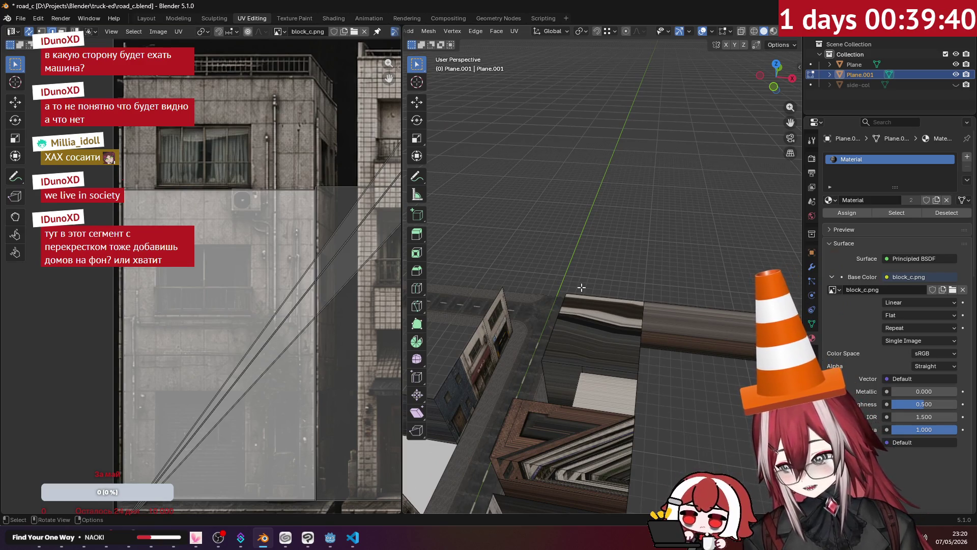
pyautogui.moveTo(618, 327)
pyautogui.mouseDown(button='middle')
pyautogui.moveTo(682, 300)
pyautogui.moveTo(649, 246)
pyautogui.moveTo(551, 262)
pyautogui.moveTo(692, 250)
pyautogui.mouseUp(button='middle')
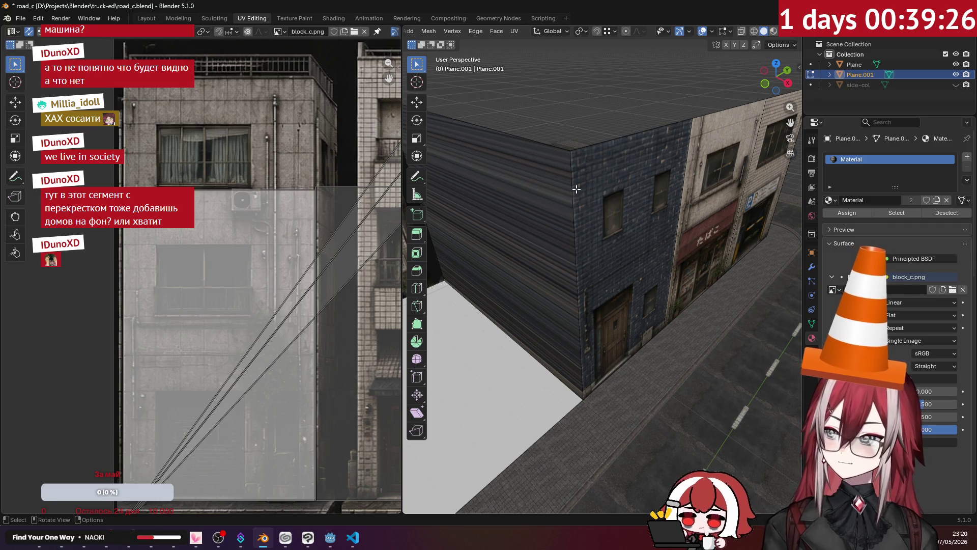
pyautogui.scroll(-2, 577, 189)
pyautogui.scroll(-2, 577, 189)
pyautogui.scroll(2, 588, 199)
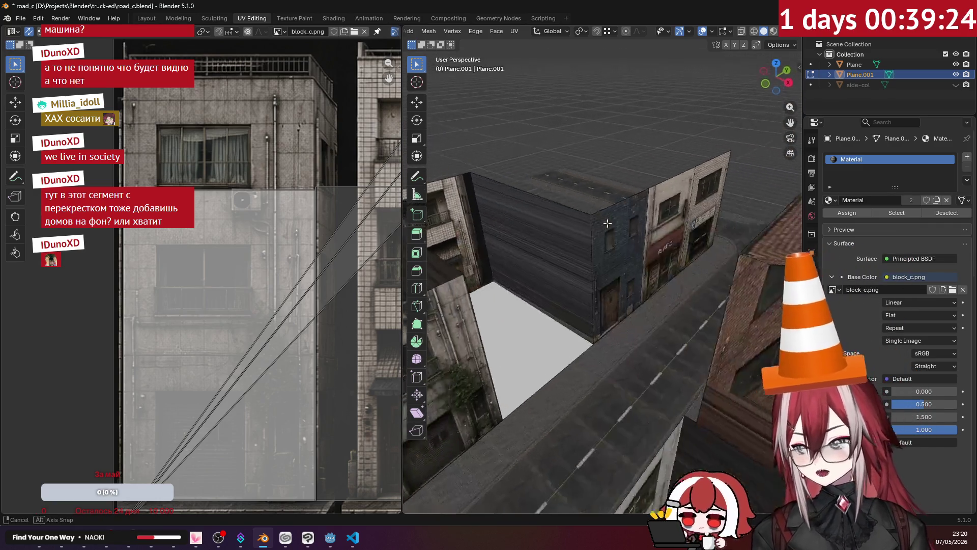
pyautogui.scroll(2, 600, 208)
pyautogui.scroll(2, 611, 218)
pyautogui.scroll(-2, 611, 218)
pyautogui.scroll(1, 604, 213)
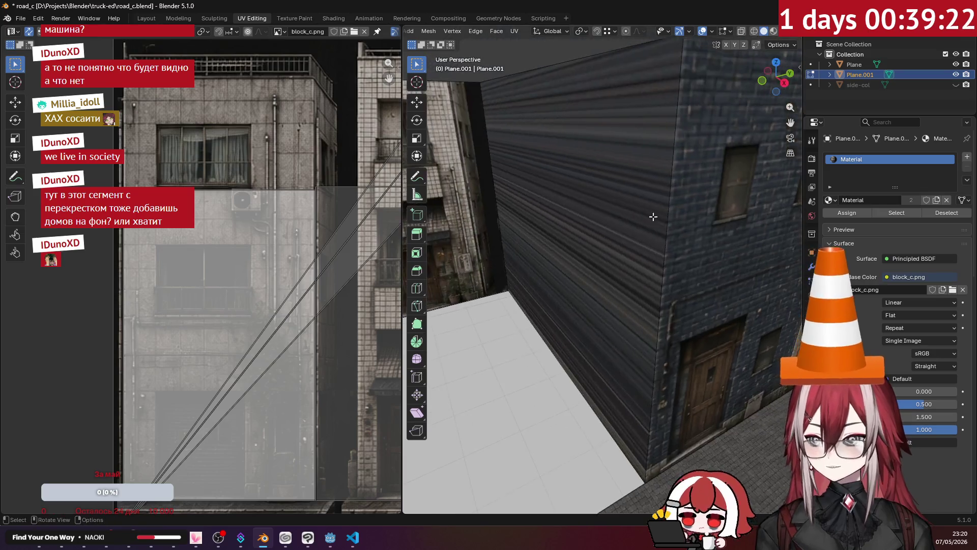
pyautogui.scroll(-2, 595, 205)
pyautogui.moveTo(592, 205)
pyautogui.mouseDown(button='middle')
pyautogui.moveTo(664, 218)
pyautogui.moveTo(677, 251)
pyautogui.moveTo(531, 230)
pyautogui.mouseUp(button='middle')
pyautogui.scroll(3, 678, 250)
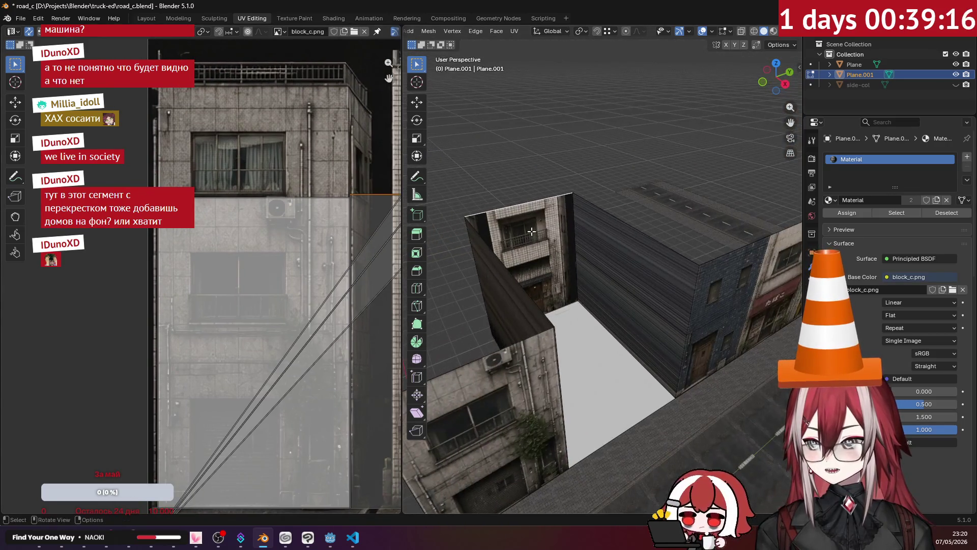
pyautogui.click(503, 34)
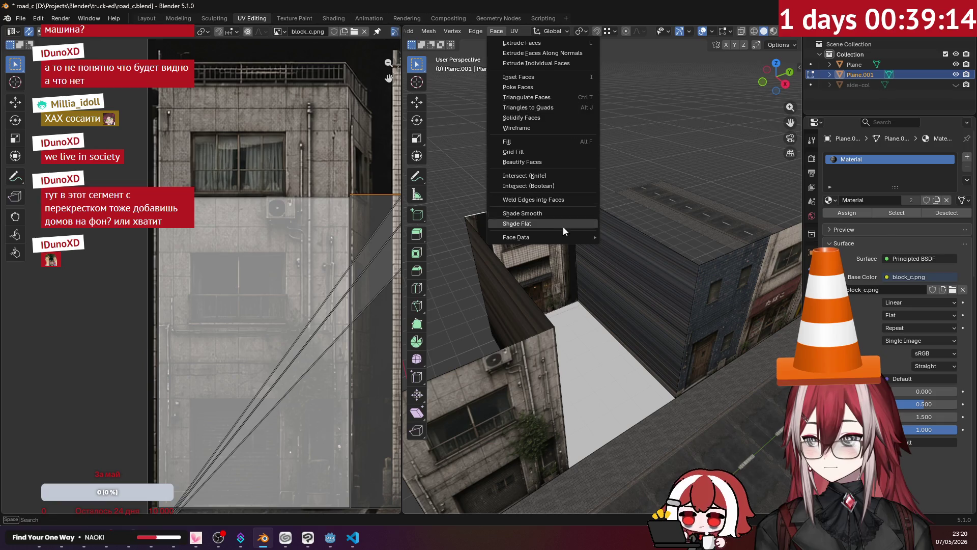
# Step: Unwrap the selected wall face so it takes the atlas texture
pyautogui.press('Escape')
pyautogui.hscroll(-5, 477, 33)
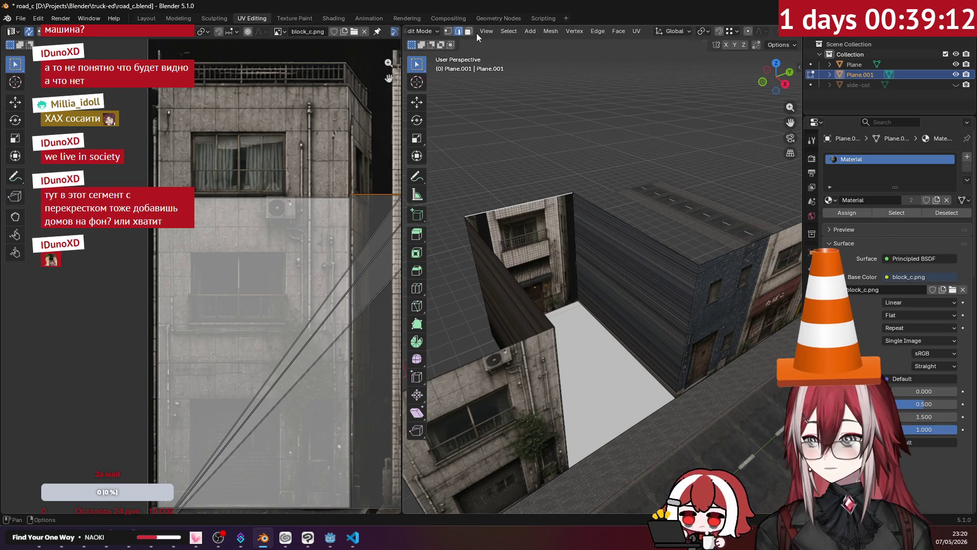
pyautogui.click(546, 202)
pyautogui.press('u')
pyautogui.click(547, 205)
# Step: Extrude the thin wall edge into a new wall and fill the front block's open top with a face
pyautogui.moveTo(546, 202)
pyautogui.mouseDown(button='middle')
pyautogui.moveTo(544, 171)
pyautogui.moveTo(591, 240)
pyautogui.mouseUp(button='middle')
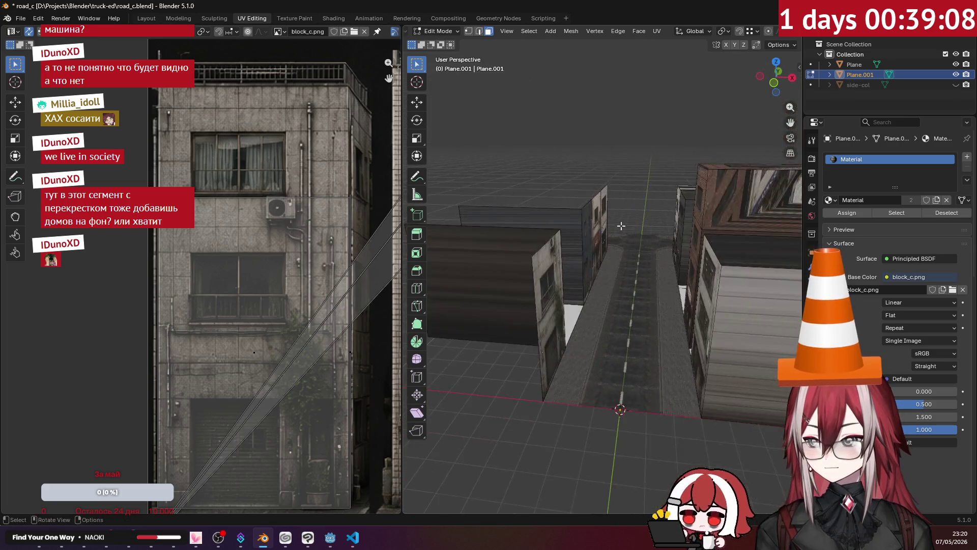
pyautogui.click(590, 239)
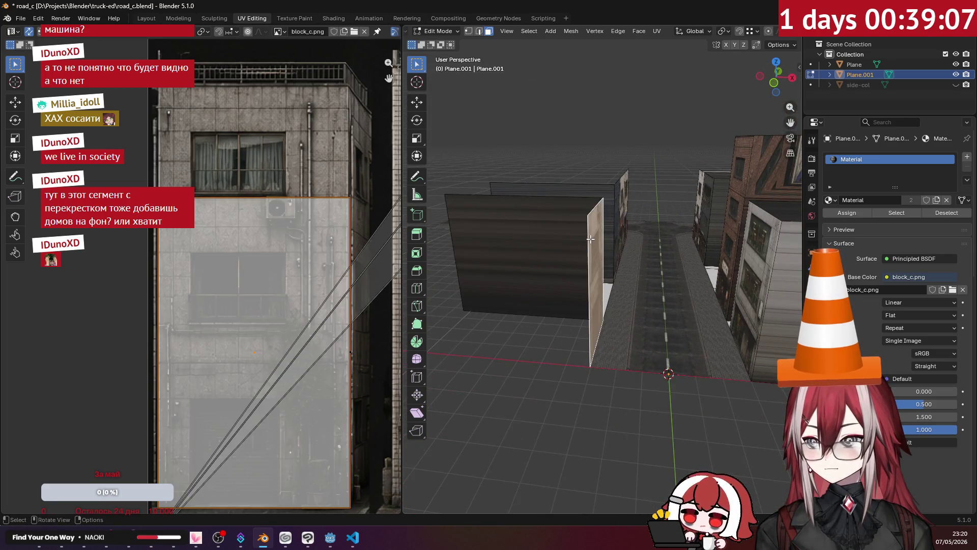
pyautogui.click(477, 32)
pyautogui.moveTo(597, 253)
pyautogui.mouseDown(button='middle')
pyautogui.moveTo(599, 275)
pyautogui.moveTo(573, 310)
pyautogui.moveTo(616, 290)
pyautogui.mouseUp(button='middle')
pyautogui.press('e')
pyautogui.click(570, 312)
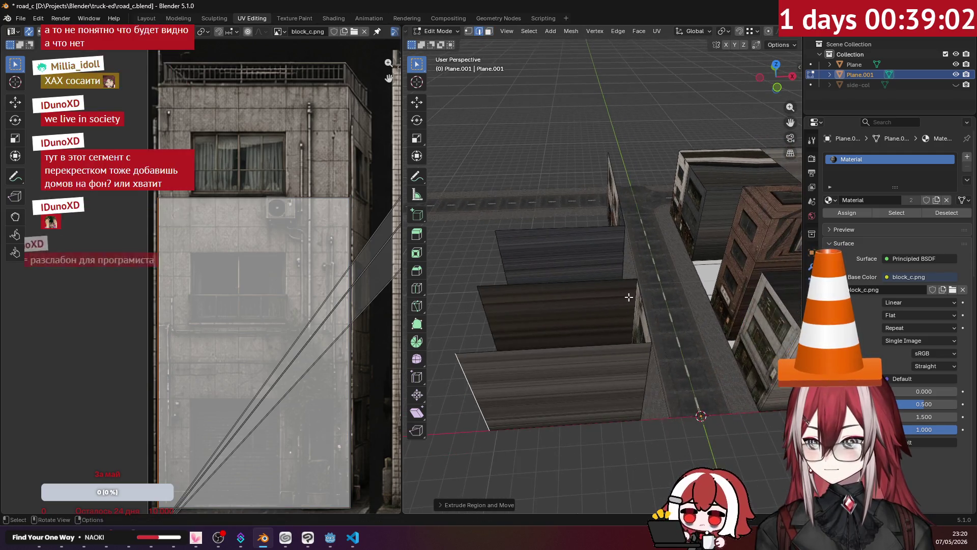
pyautogui.press('f')
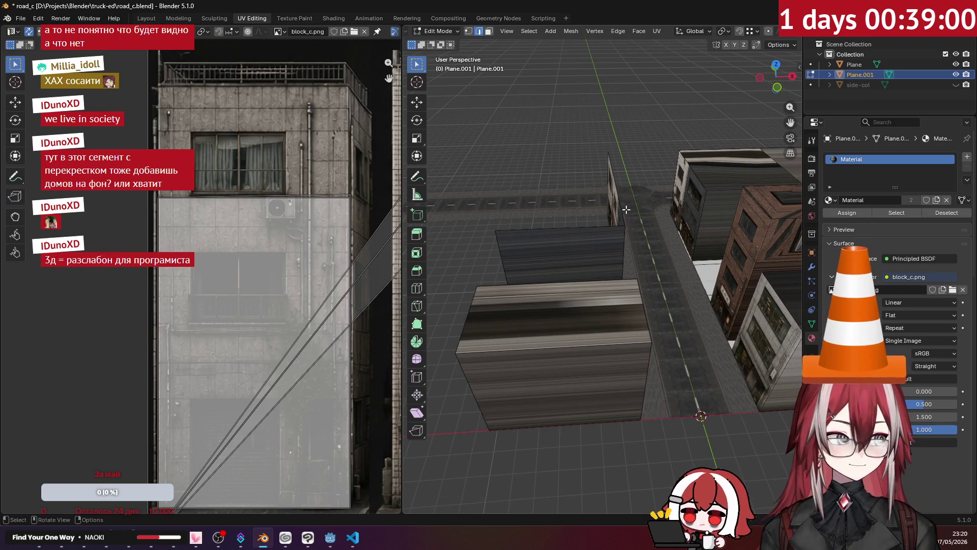
# Step: Shift the new wall face sideways along the X axis into place
pyautogui.moveTo(630, 212); pyautogui.dragTo(708, 236, button='middle')
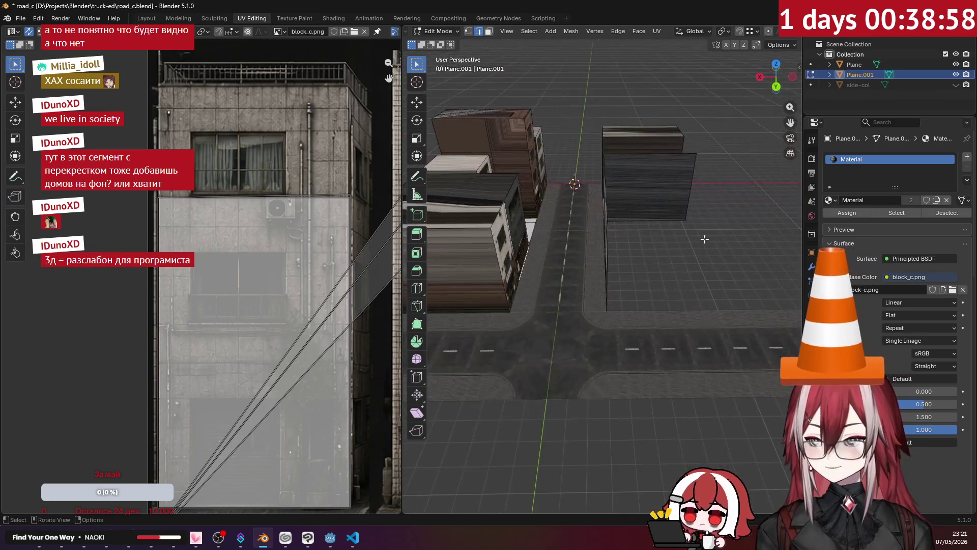
pyautogui.moveTo(616, 278); pyautogui.dragTo(626, 269, button='middle')
pyautogui.press('g')
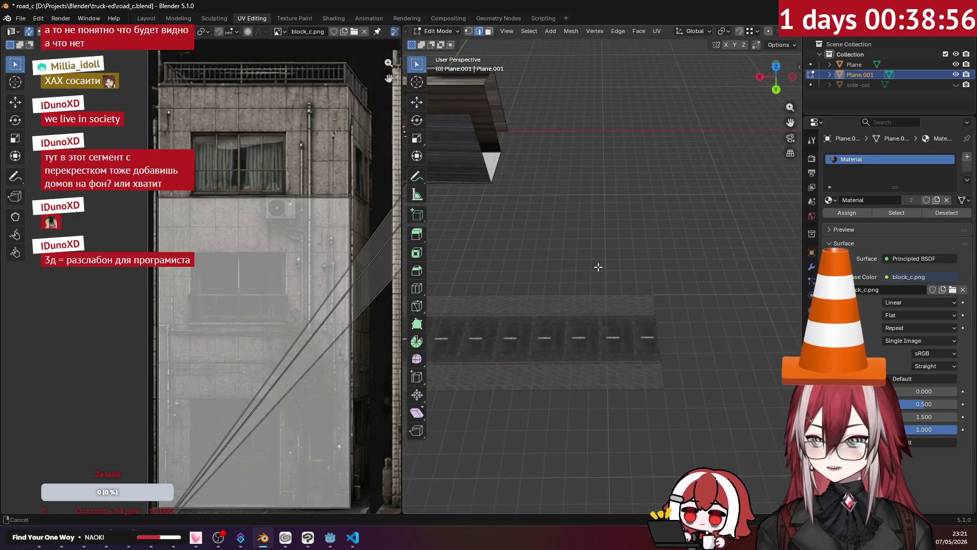
pyautogui.press('x')
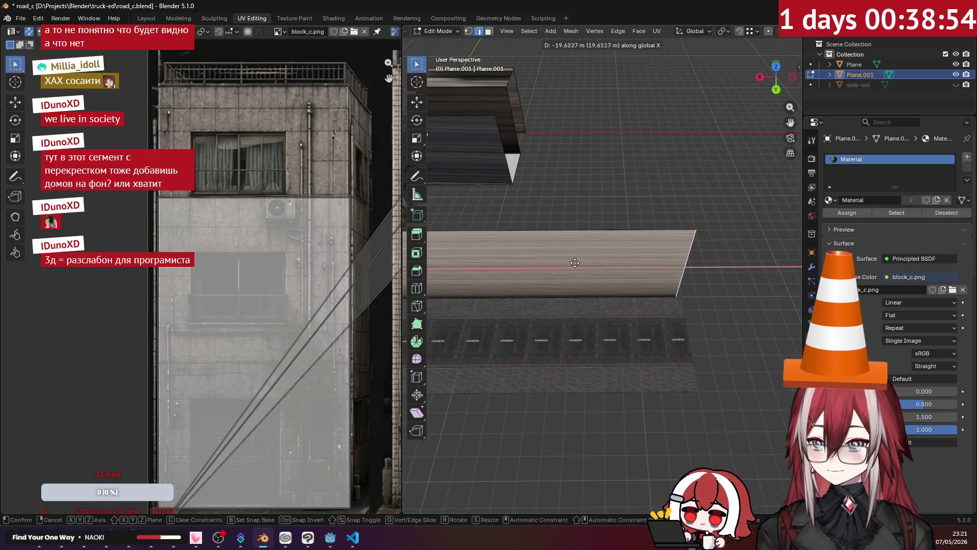
pyautogui.click(579, 265)
pyautogui.moveTo(580, 265)
pyautogui.mouseDown(button='middle')
pyautogui.moveTo(593, 152)
pyautogui.moveTo(439, 172)
pyautogui.moveTo(660, 282)
pyautogui.mouseUp(button='middle')
pyautogui.scroll(3, 439, 171)
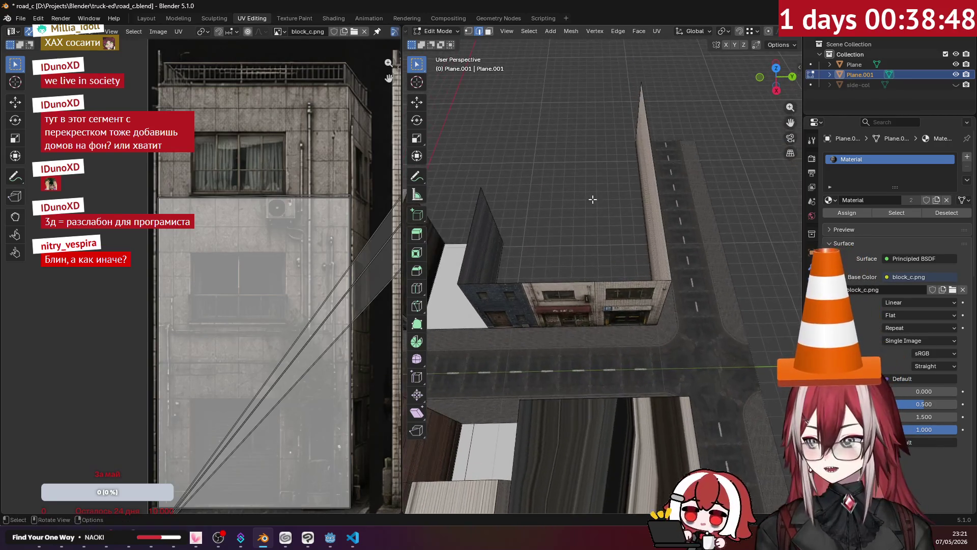
# Step: Cut an edge loop across the long wall and slide it along X to position it
pyautogui.hotkey('ctrl', 'r')
pyautogui.click(660, 282)
pyautogui.moveTo(660, 281); pyautogui.dragTo(621, 243, button='middle')
pyautogui.press('g')
pyautogui.press('x')
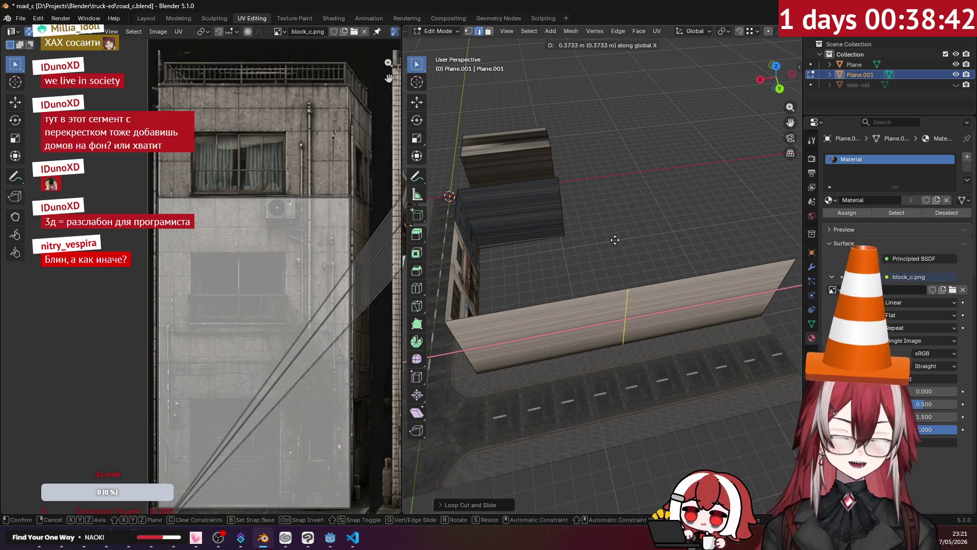
pyautogui.click(615, 239)
pyautogui.moveTo(615, 240)
pyautogui.mouseDown(button='middle')
pyautogui.moveTo(646, 195)
pyautogui.moveTo(603, 282)
pyautogui.mouseUp(button='middle')
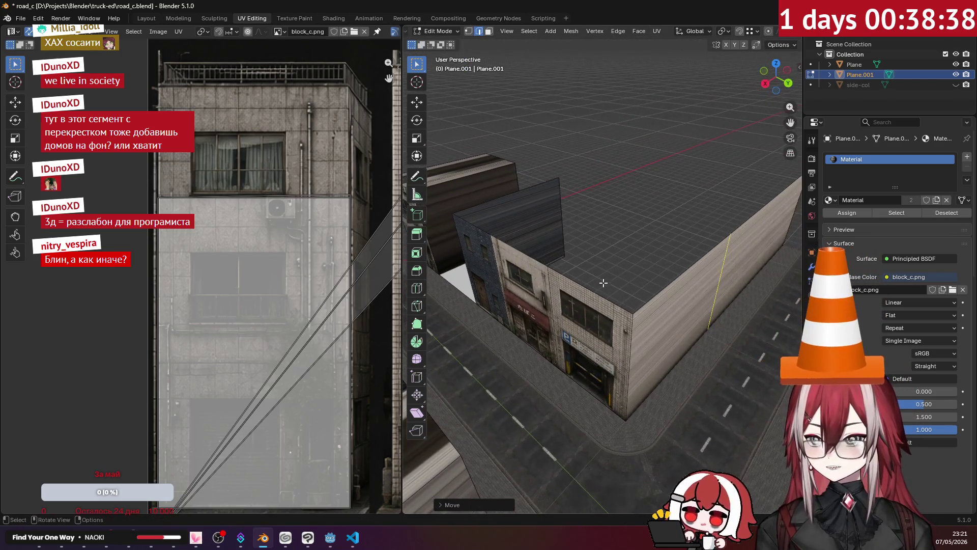
pyautogui.click(462, 49)
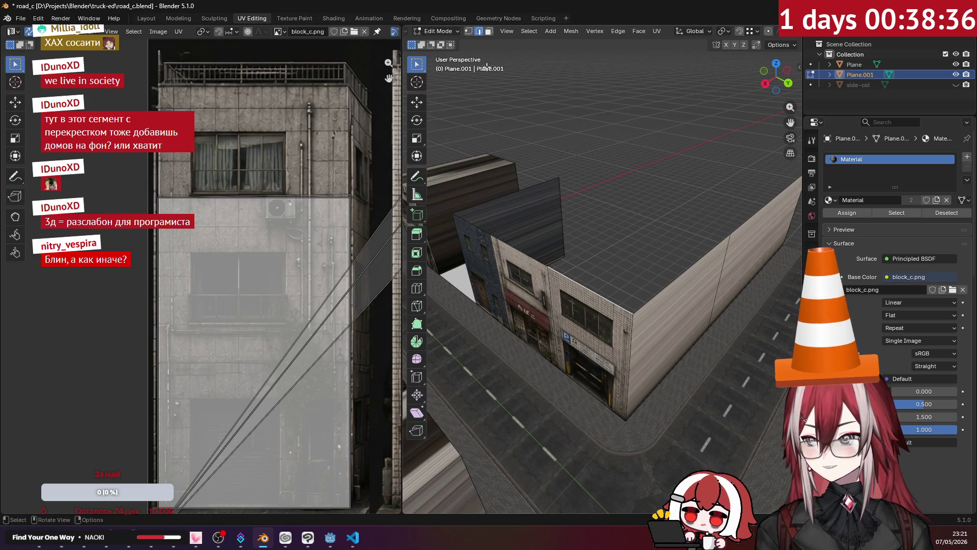
# Step: Undo a stray vertex tweak, then delete the block's roof face
pyautogui.click(549, 177)
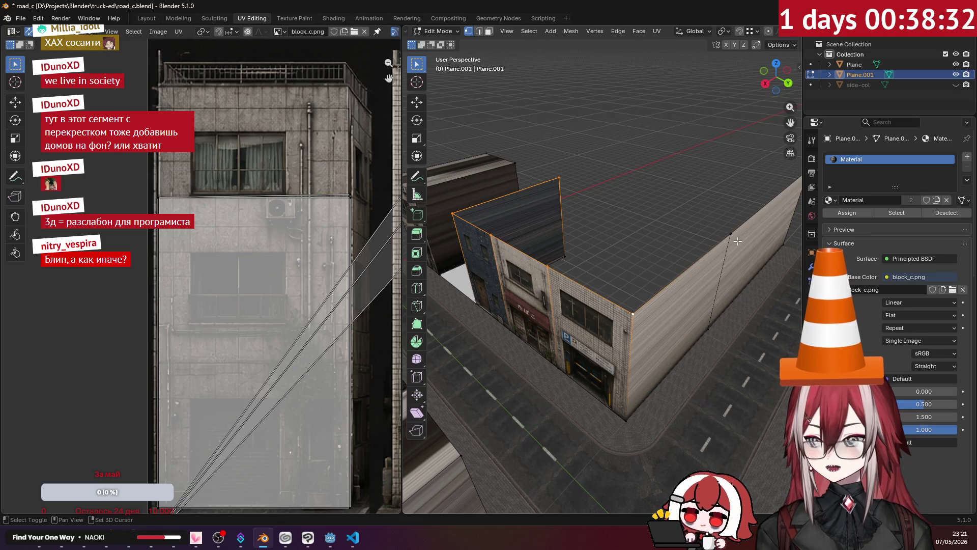
pyautogui.hotkey('ctrl', 'z')
pyautogui.press('2')
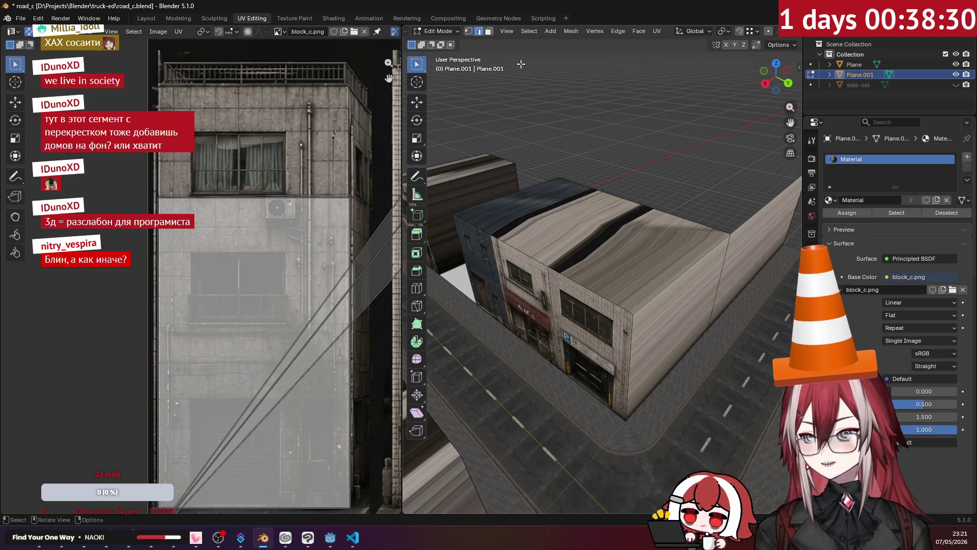
pyautogui.moveTo(647, 131)
pyautogui.mouseDown(button='middle')
pyautogui.moveTo(671, 195)
pyautogui.moveTo(722, 203)
pyautogui.mouseUp(button='middle')
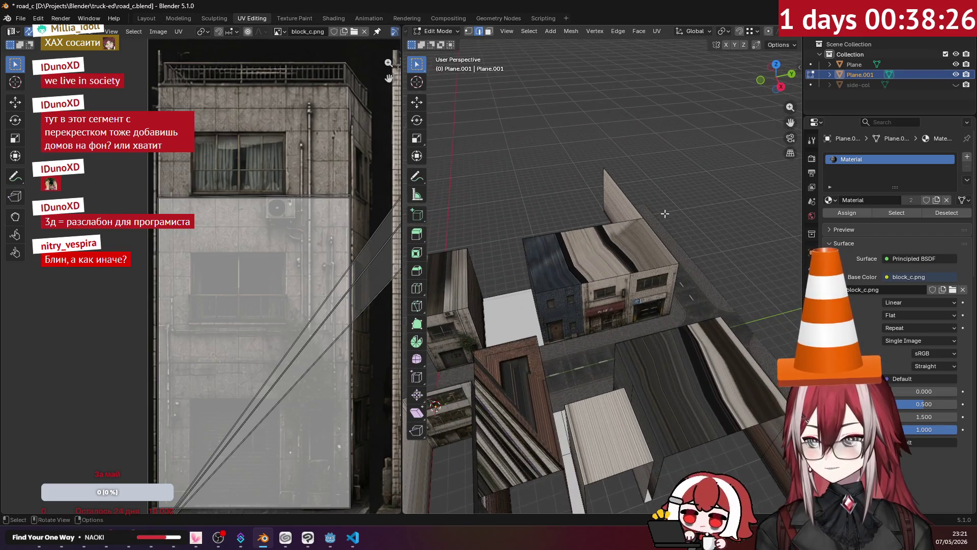
pyautogui.scroll(2, 722, 203)
pyautogui.scroll(2, 588, 226)
pyautogui.scroll(2, 588, 226)
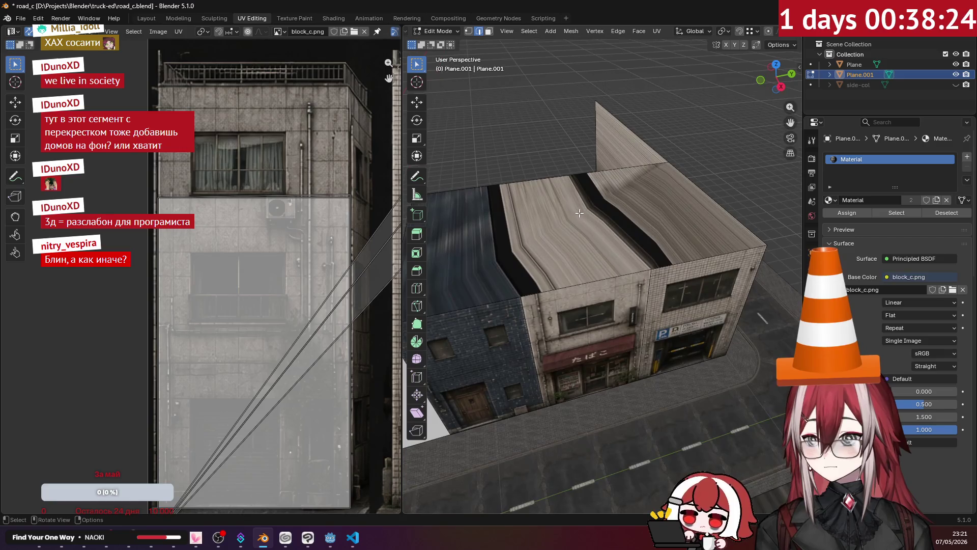
pyautogui.scroll(2, 588, 226)
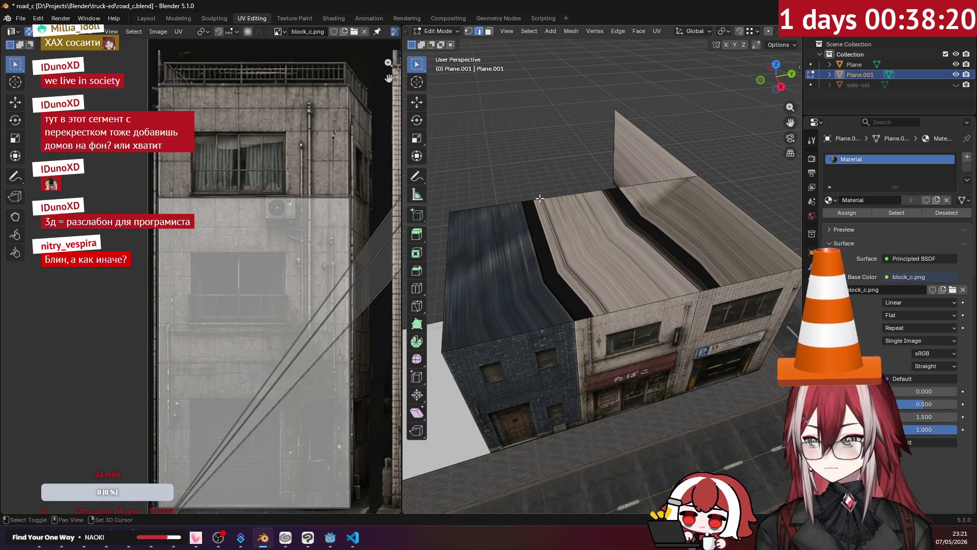
pyautogui.click(544, 248)
pyautogui.press('Delete')
# Step: Extend the front wall's top edge along X and try filling a roof face, then undo the fill
pyautogui.click(572, 318)
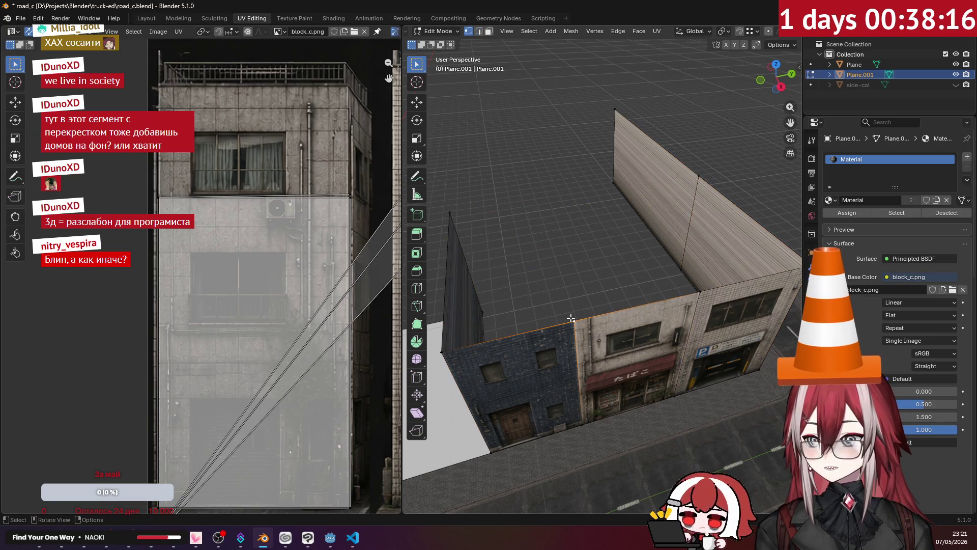
pyautogui.moveTo(549, 254); pyautogui.dragTo(569, 264, button='middle')
pyautogui.press('g')
pyautogui.press('x')
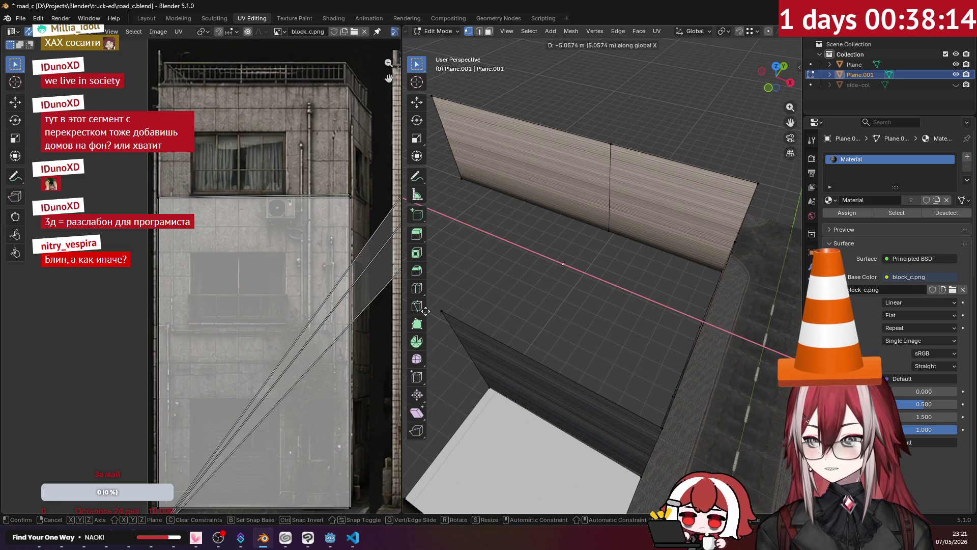
pyautogui.click(436, 311)
pyautogui.moveTo(674, 416); pyautogui.dragTo(659, 326, button='middle')
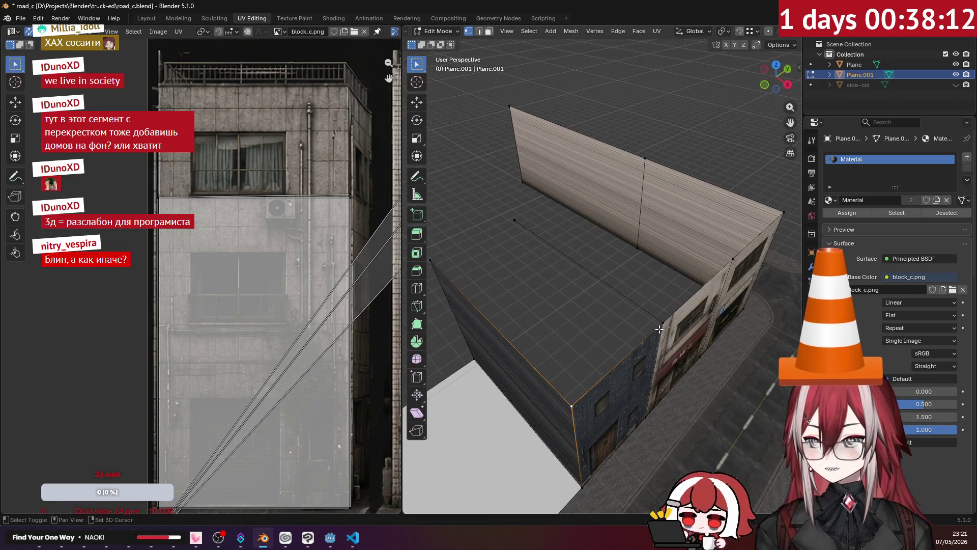
pyautogui.press('f')
pyautogui.moveTo(671, 257); pyautogui.dragTo(524, 294, button='middle')
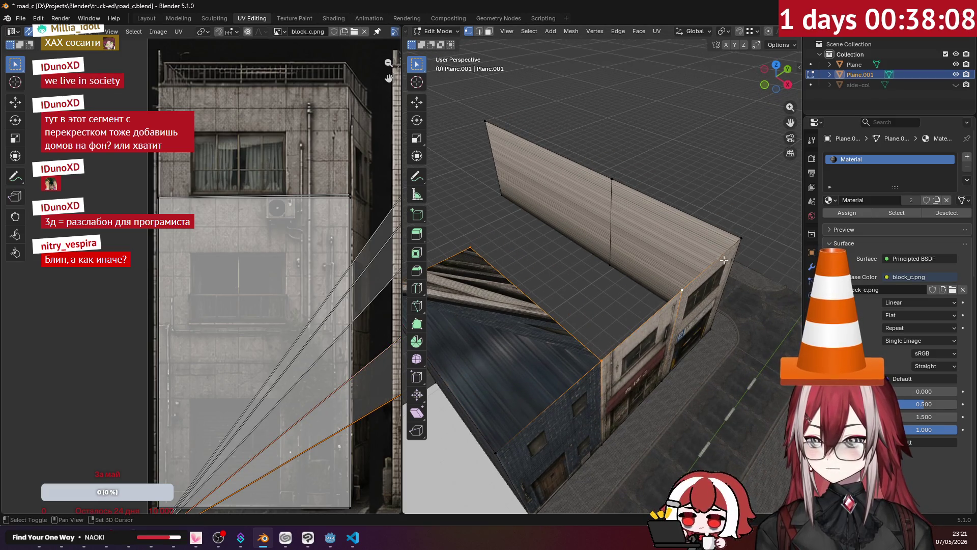
pyautogui.press('f')
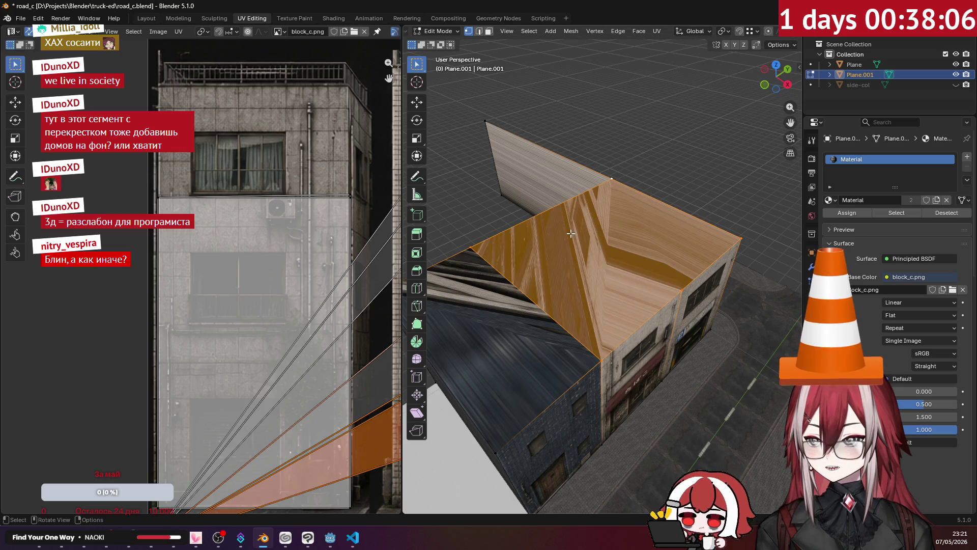
pyautogui.hotkey('ctrl', 'z')
# Step: Extrude the top edges upward into a wall strip and edge-slide them, reverting a second unwanted extrusion
pyautogui.moveTo(571, 234); pyautogui.dragTo(512, 209, button='middle')
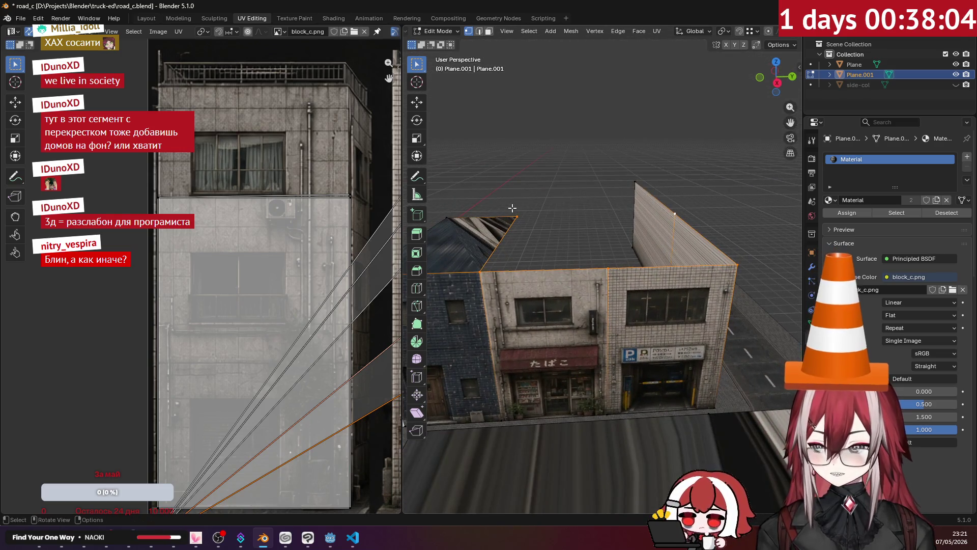
pyautogui.press('e')
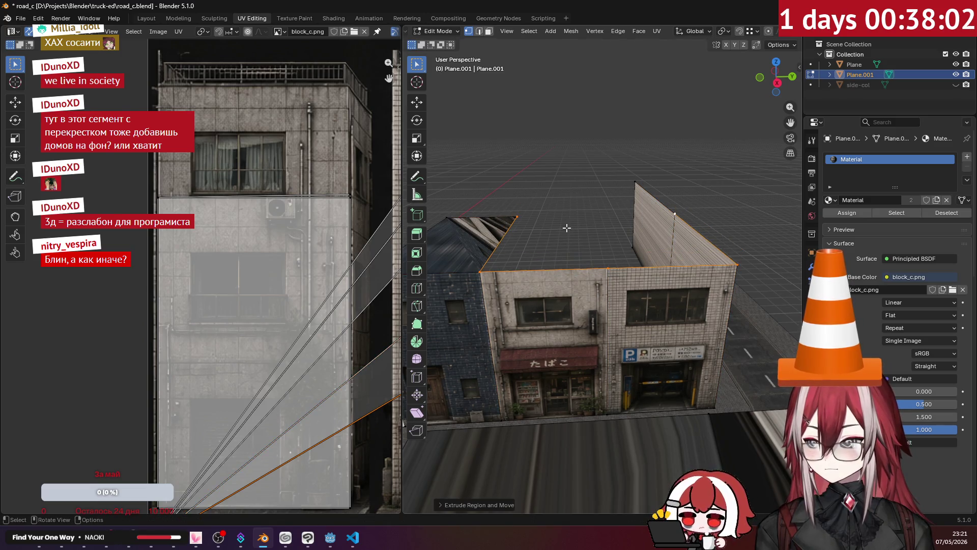
pyautogui.press('g')
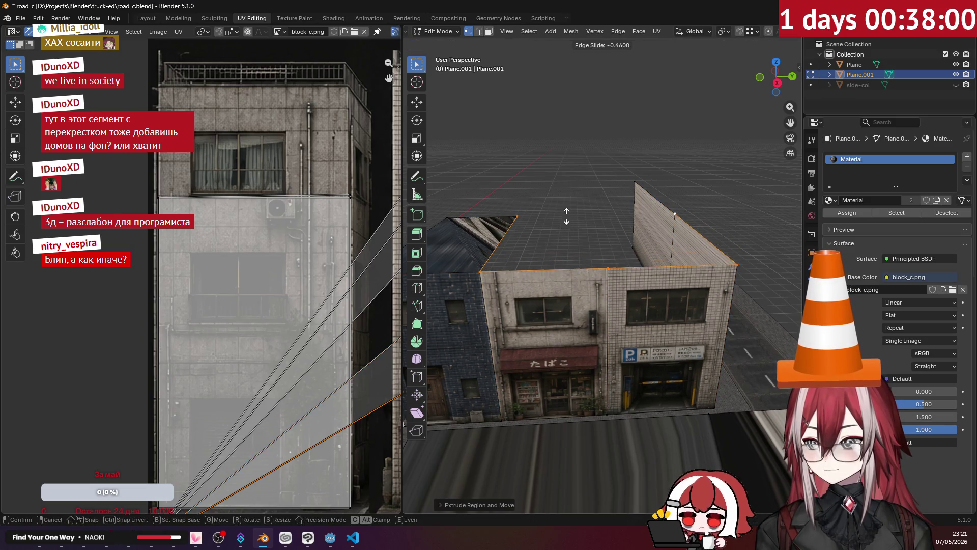
pyautogui.click(572, 192)
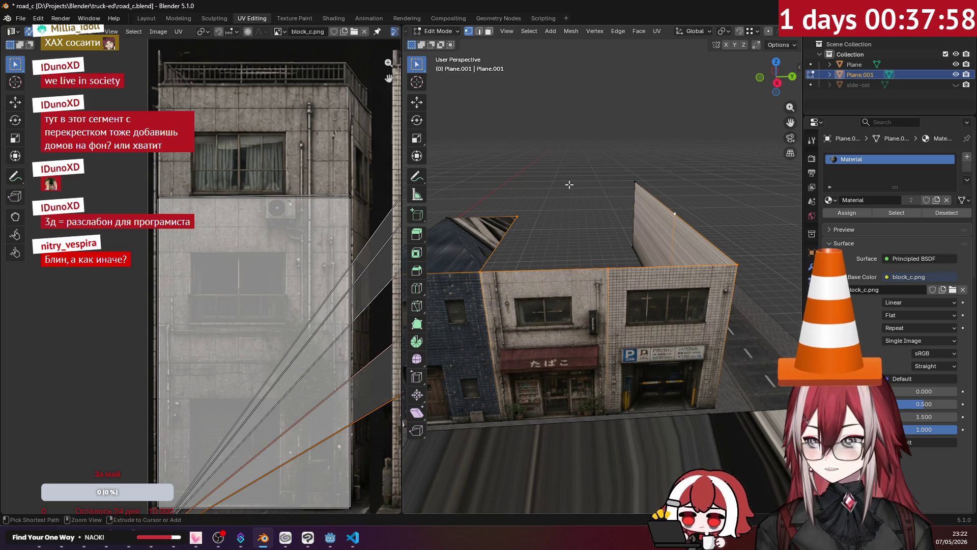
pyautogui.hotkey('alt', 'a')
pyautogui.keyDown('alt'); pyautogui.click(486, 269); pyautogui.keyUp('alt')
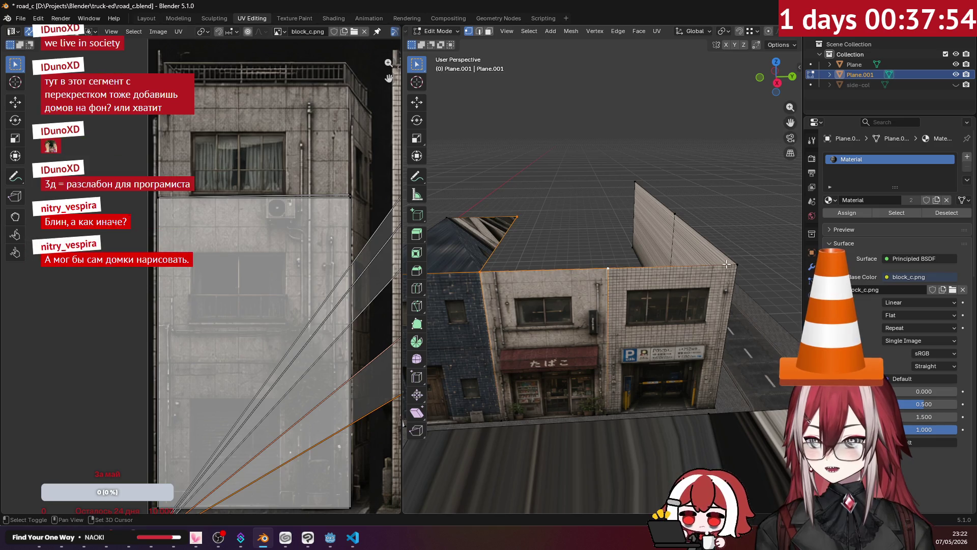
pyautogui.press('e')
pyautogui.press('Escape')
pyautogui.press('g')
pyautogui.press('g')
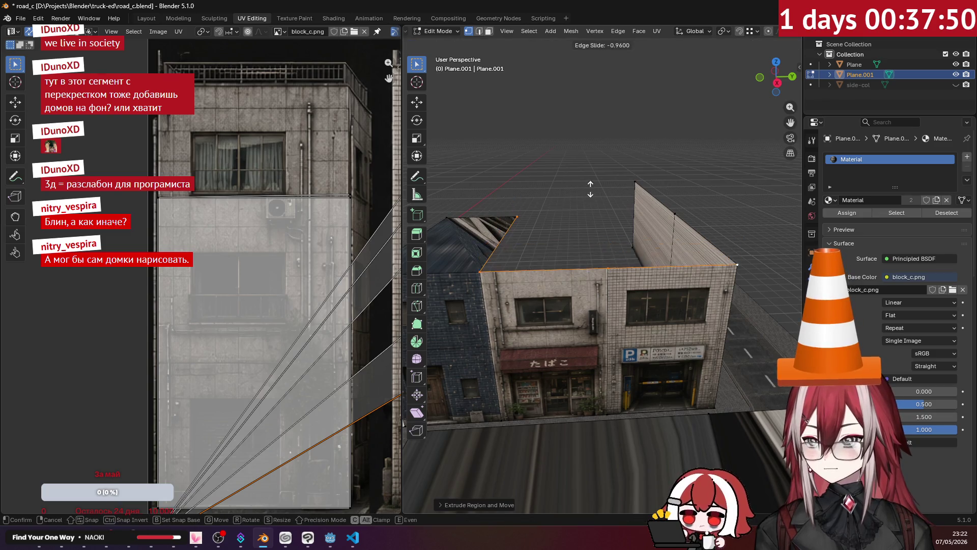
pyautogui.press('Escape')
pyautogui.hotkey('ctrl', 'z')
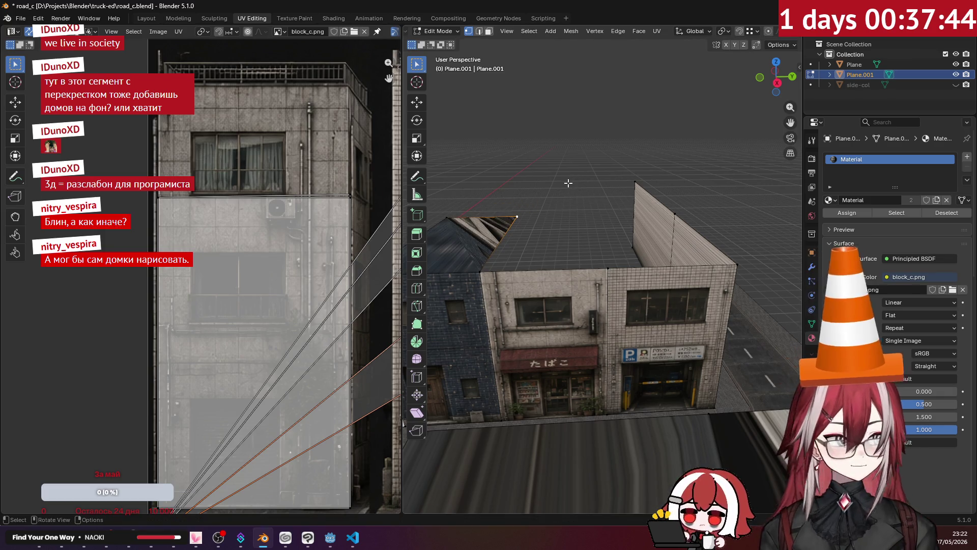
# Step: Edge-slide the facade's top edge and adjust the selection to the corner edge
pyautogui.keyDown('shift'); pyautogui.click(587, 267); pyautogui.keyUp('shift')
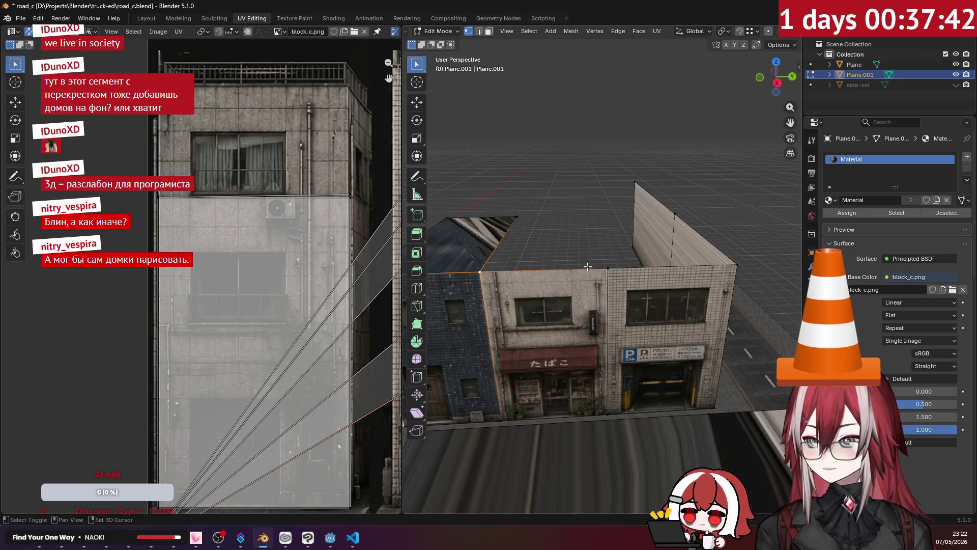
pyautogui.moveTo(599, 237); pyautogui.dragTo(611, 225, button='middle')
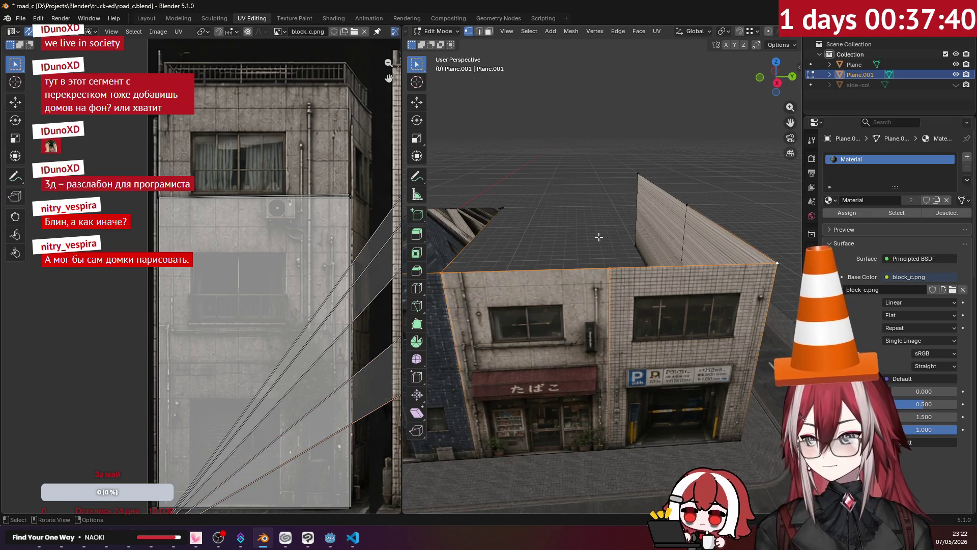
pyautogui.press('g')
pyautogui.press('g')
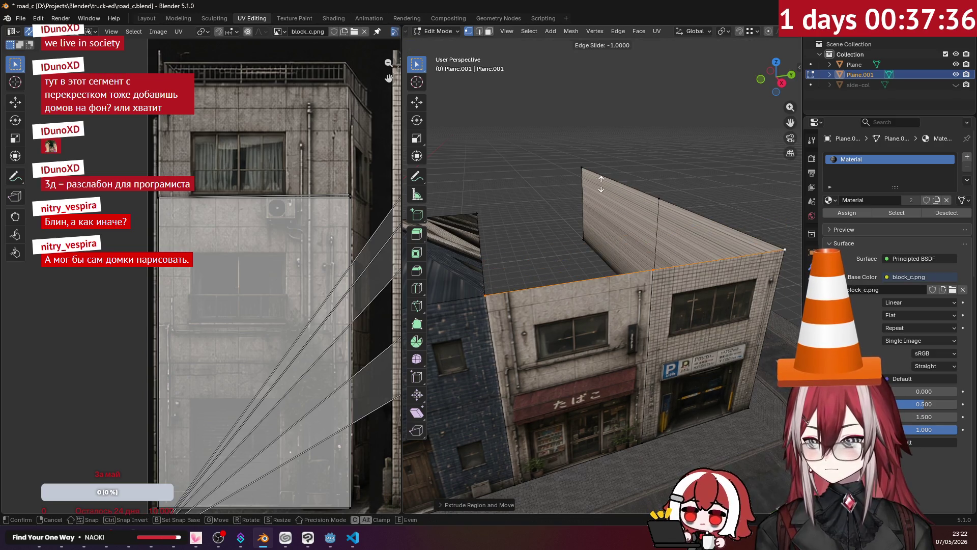
pyautogui.click(601, 180)
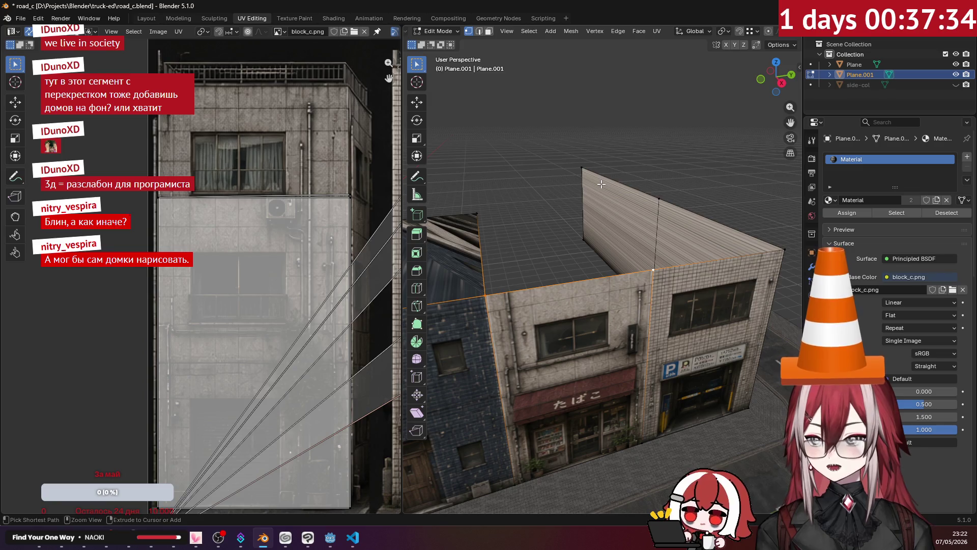
pyautogui.click(595, 188)
pyautogui.click(636, 284)
# Step: Extrude the top edge upward along Z about 2.4 m to raise the facade, then view it from the side
pyautogui.press('e')
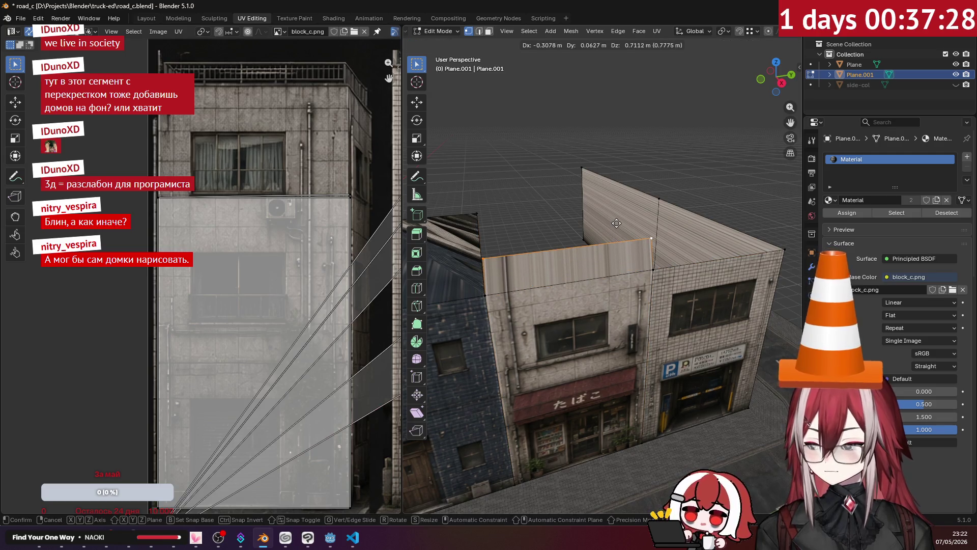
pyautogui.press('z')
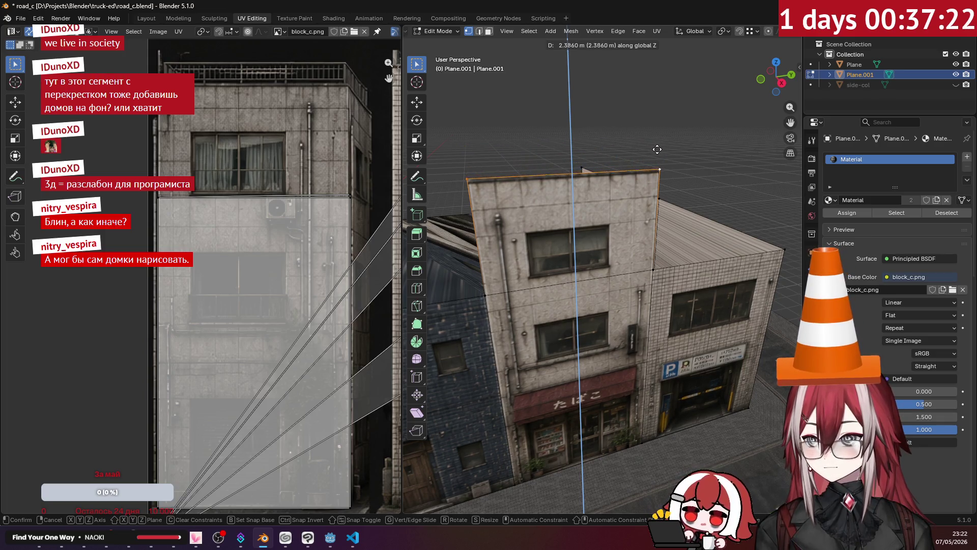
pyautogui.click(662, 152)
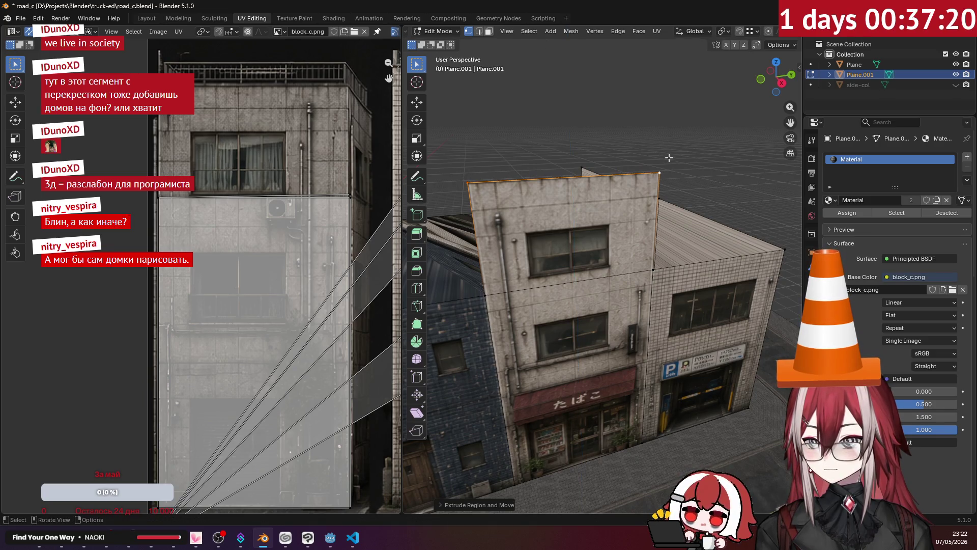
pyautogui.moveTo(662, 152); pyautogui.dragTo(648, 148, button='middle')
pyautogui.press('KP_3')
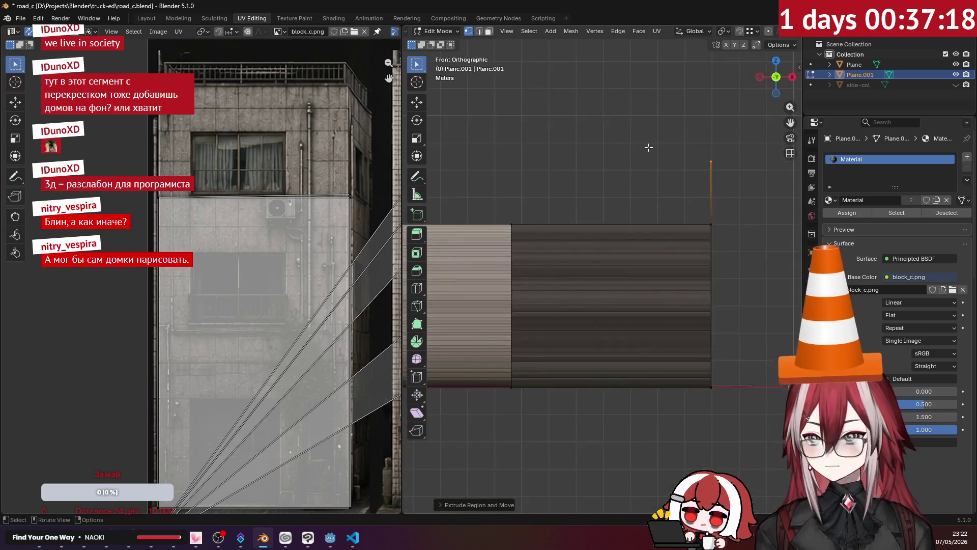
pyautogui.scroll(2, 561, 139)
pyautogui.scroll(2, 561, 140)
pyautogui.scroll(2, 562, 140)
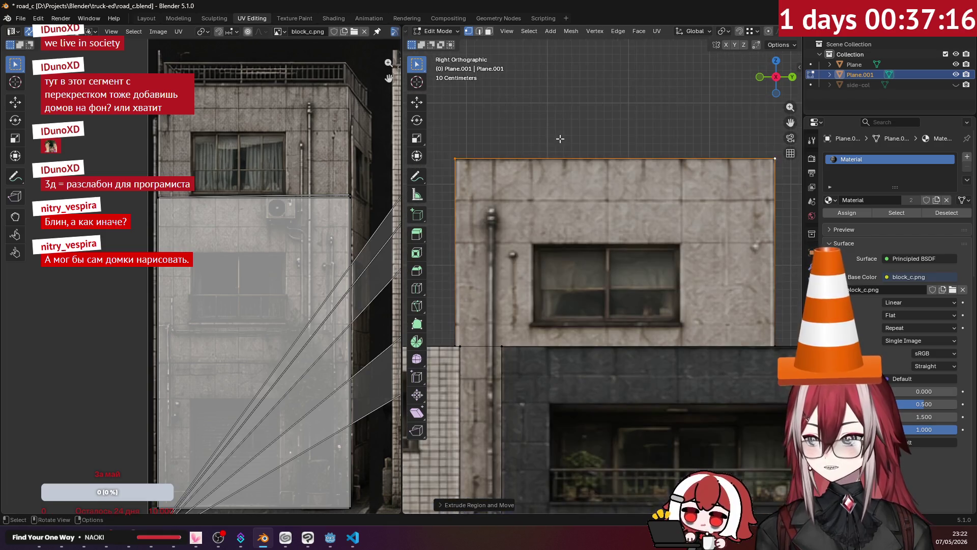
pyautogui.click(579, 118)
pyautogui.scroll(-2, 255, 232)
pyautogui.scroll(-2, 256, 233)
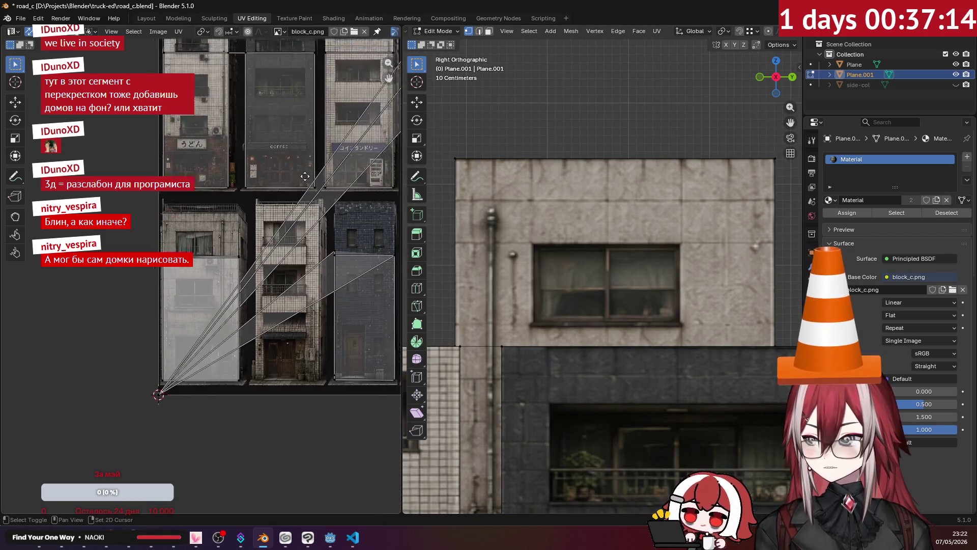
pyautogui.scroll(-2, 255, 232)
pyautogui.scroll(2, 255, 233)
pyautogui.scroll(2, 255, 233)
pyautogui.scroll(2, 191, 222)
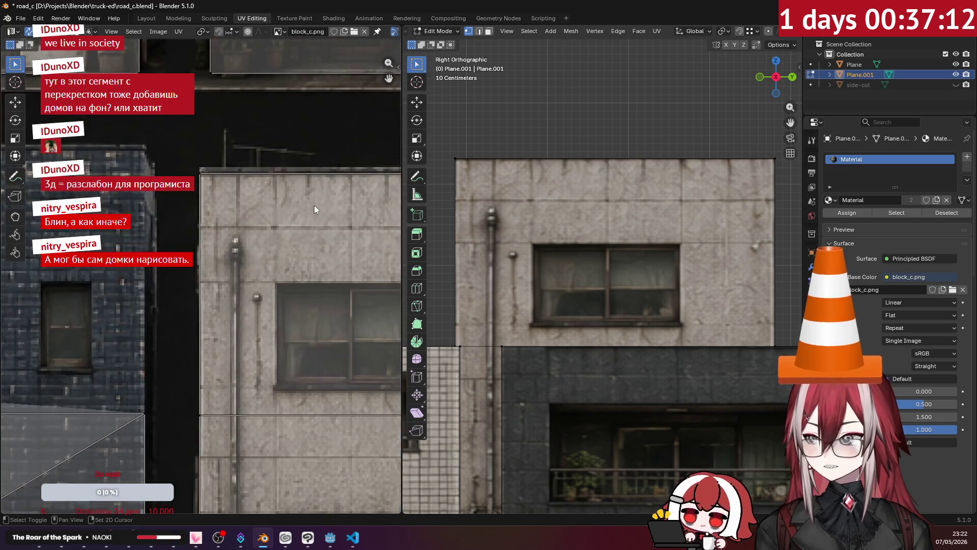
pyautogui.scroll(1, 152, 214)
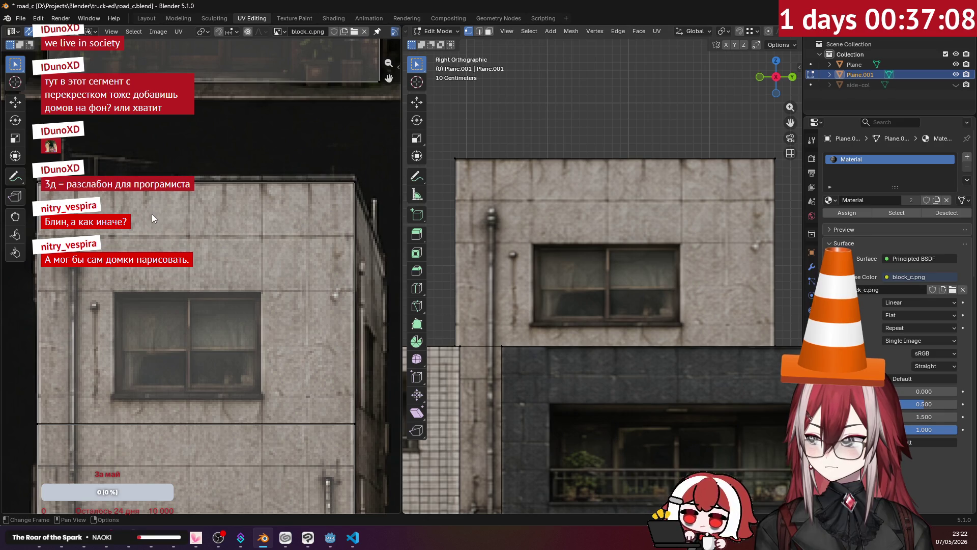
pyautogui.moveTo(429, 166)
pyautogui.mouseDown()
pyautogui.moveTo(458, 166)
pyautogui.moveTo(421, 158)
pyautogui.mouseUp()
pyautogui.scroll(-2, 516, 120)
pyautogui.moveTo(514, 119)
pyautogui.mouseDown(button='middle')
pyautogui.moveTo(524, 159)
pyautogui.moveTo(643, 197)
pyautogui.moveTo(592, 205)
pyautogui.mouseUp(button='middle')
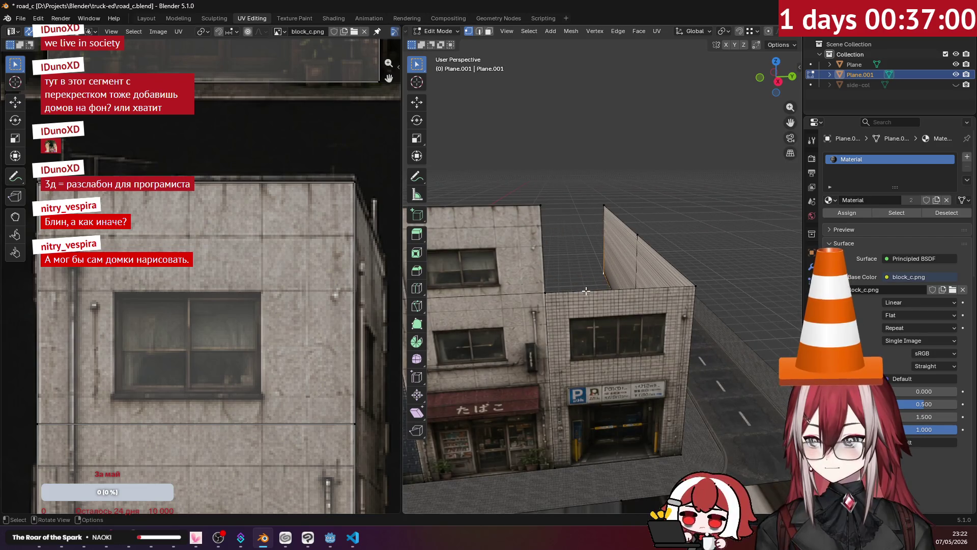
pyautogui.click(685, 290)
pyautogui.keyDown('shift'); pyautogui.click(557, 296); pyautogui.keyUp('shift')
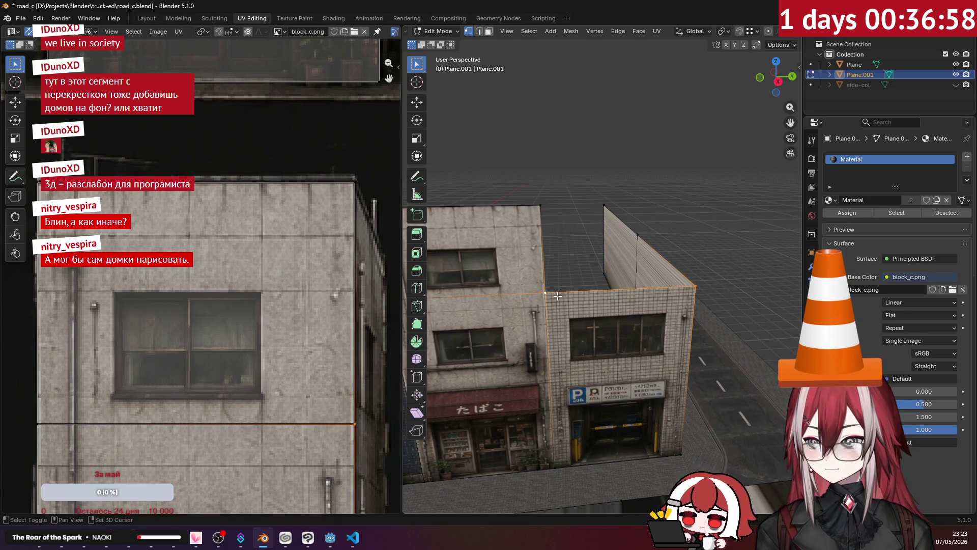
pyautogui.press('e')
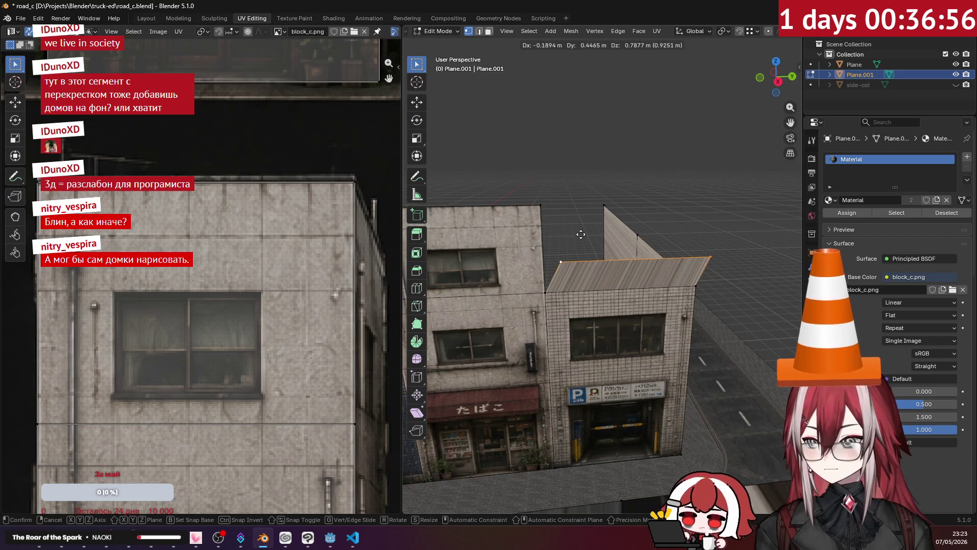
pyautogui.rightClick(581, 234)
pyautogui.press('g')
pyautogui.press('g')
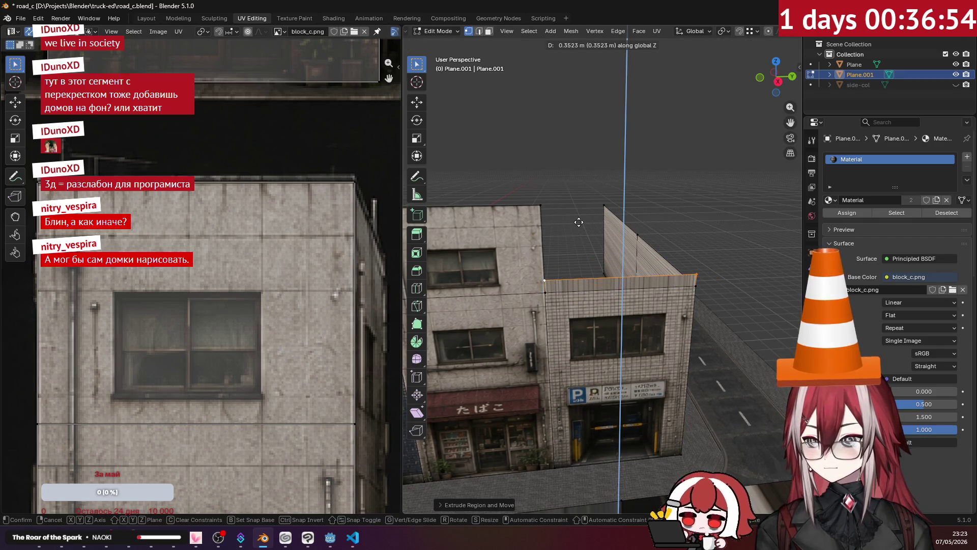
pyautogui.press('g')
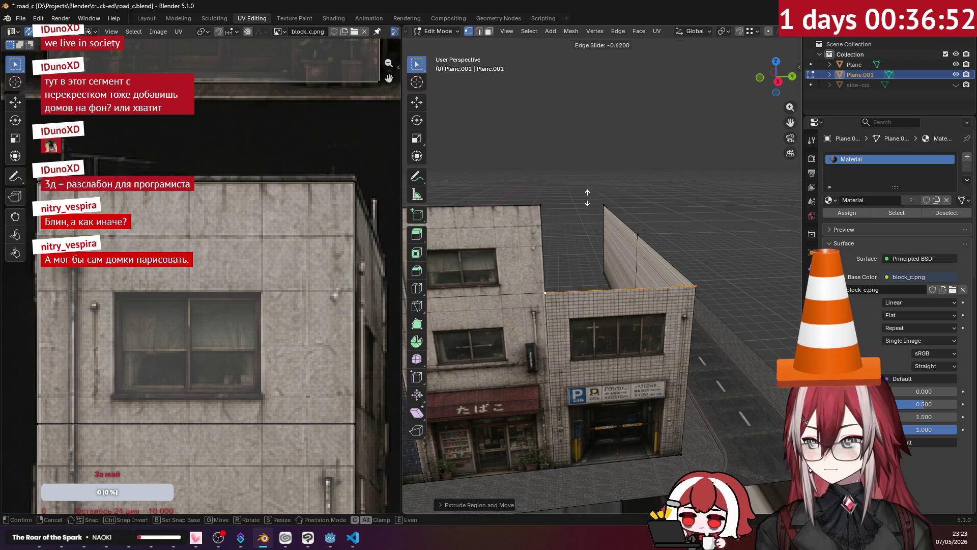
pyautogui.click(584, 206)
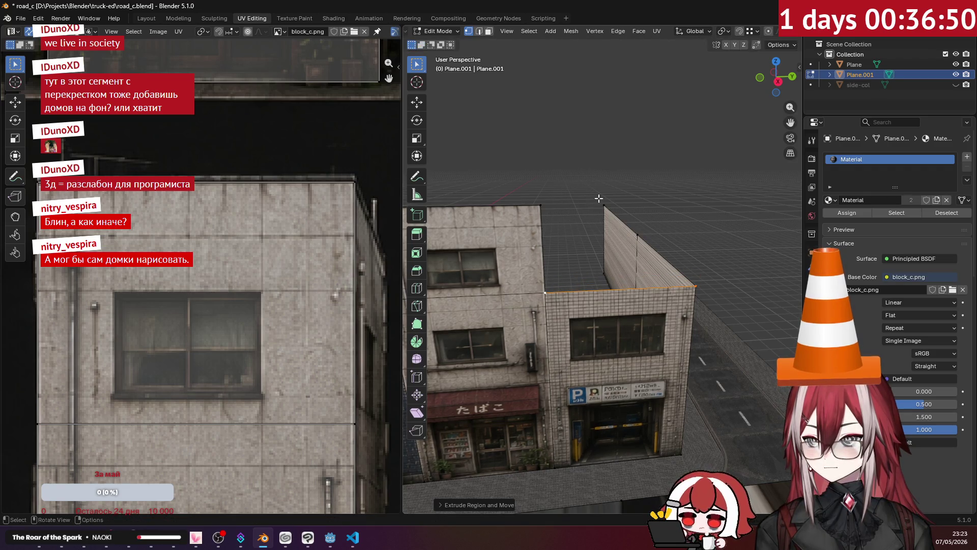
pyautogui.hotkey('ctrl', 'z')
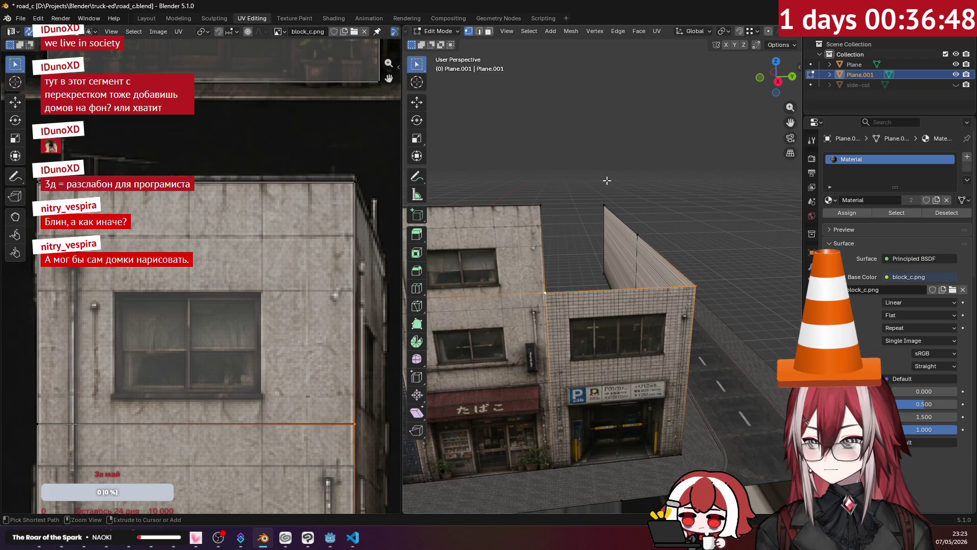
pyautogui.moveTo(610, 193); pyautogui.dragTo(609, 194, button='middle')
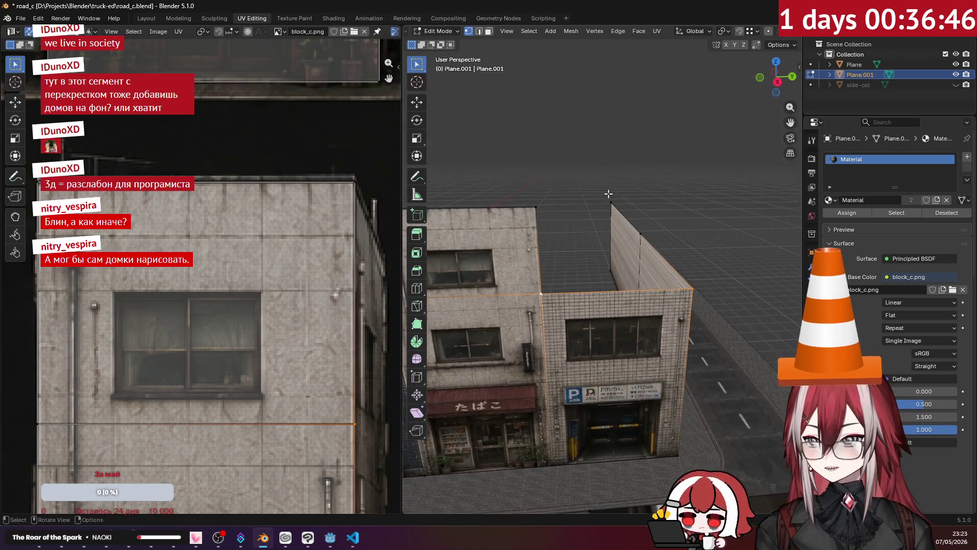
pyautogui.moveTo(602, 238); pyautogui.dragTo(654, 270, button='middle')
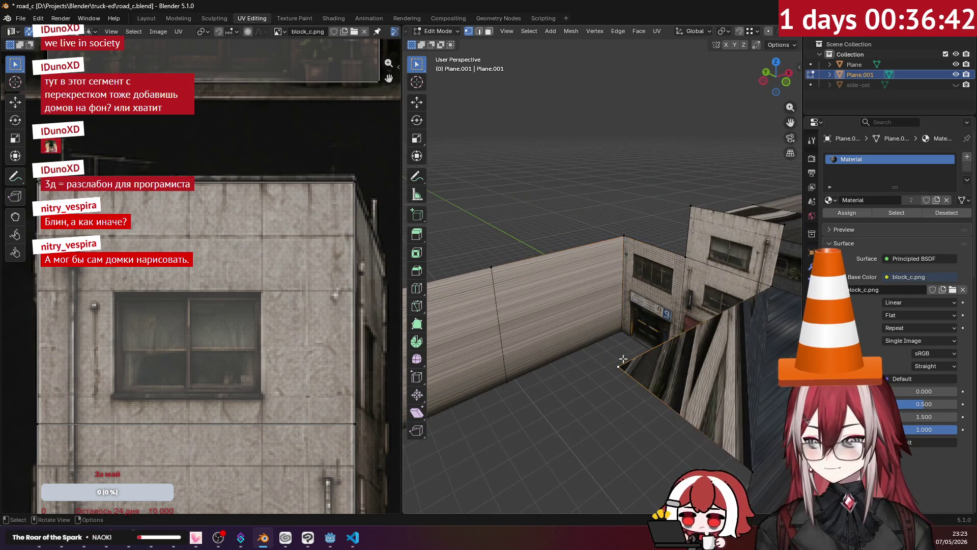
# Step: Raise the selected wall edges straight up along Z after cancelling a first attempt
pyautogui.moveTo(622, 362); pyautogui.dragTo(603, 306, button='middle')
pyautogui.press('g')
pyautogui.press('z')
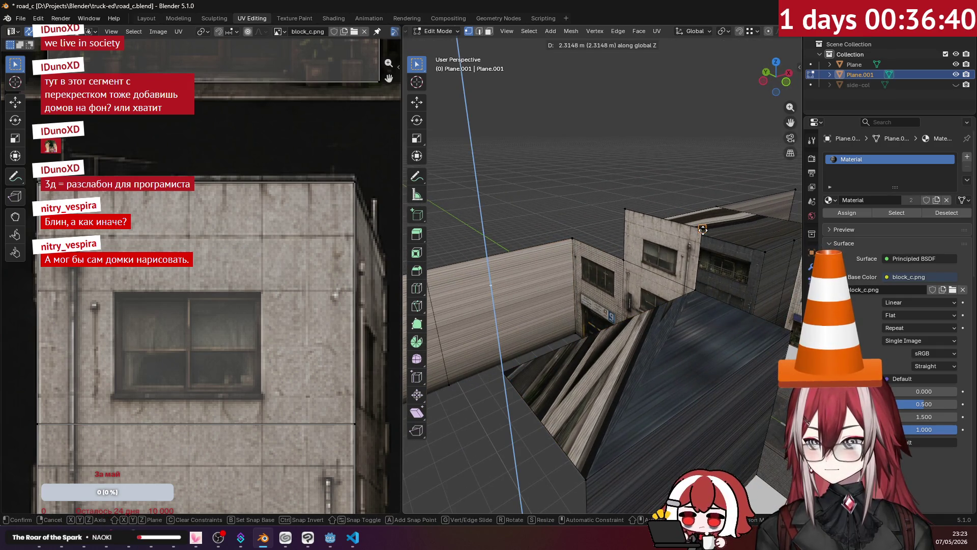
pyautogui.rightClick(702, 229)
pyautogui.moveTo(505, 370)
pyautogui.mouseDown(button='middle')
pyautogui.moveTo(598, 285)
pyautogui.moveTo(673, 250)
pyautogui.mouseUp(button='middle')
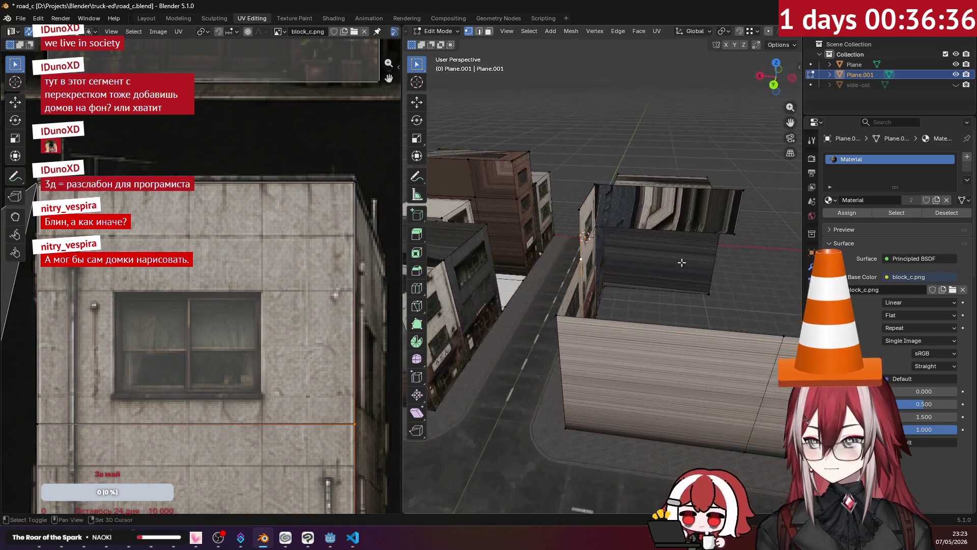
pyautogui.press('g')
pyautogui.press('z')
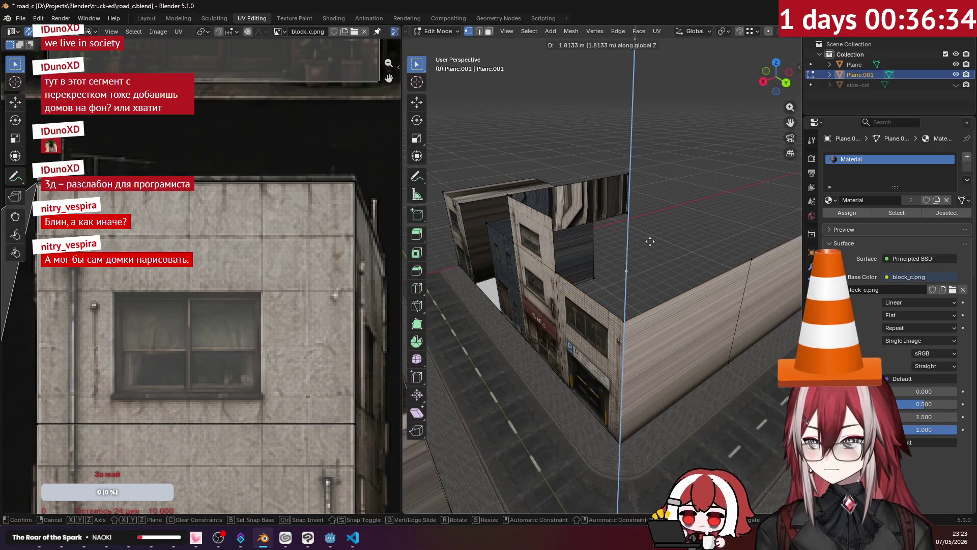
pyautogui.click(552, 219)
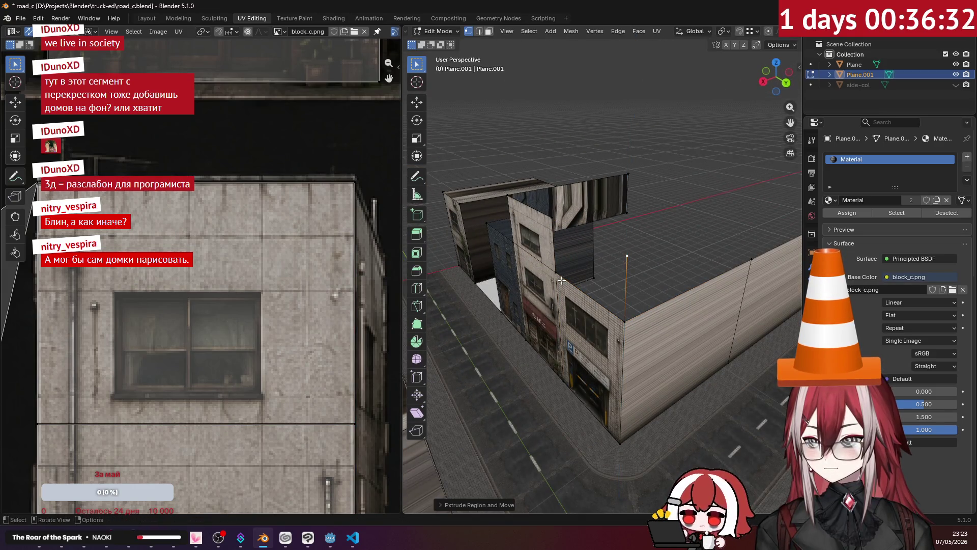
# Step: Extrude a corner vertex upward, set its height on Z, and fill the wall's new top strip with a face
pyautogui.moveTo(620, 322)
pyautogui.mouseDown(button='middle')
pyautogui.moveTo(659, 218)
pyautogui.moveTo(583, 261)
pyautogui.mouseUp(button='middle')
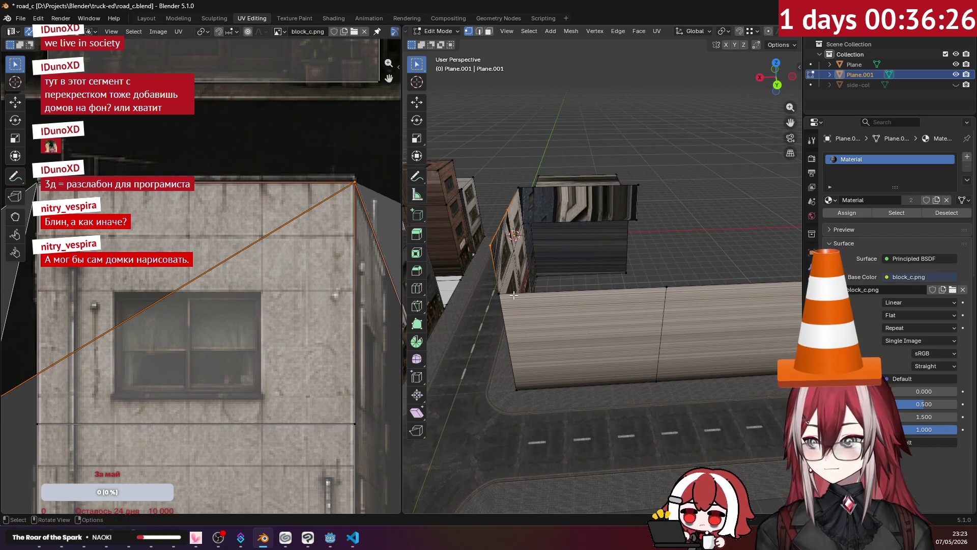
pyautogui.moveTo(514, 295)
pyautogui.mouseDown(button='middle')
pyautogui.moveTo(610, 282)
pyautogui.moveTo(610, 264)
pyautogui.mouseUp(button='middle')
pyautogui.press('e')
pyautogui.click(585, 209)
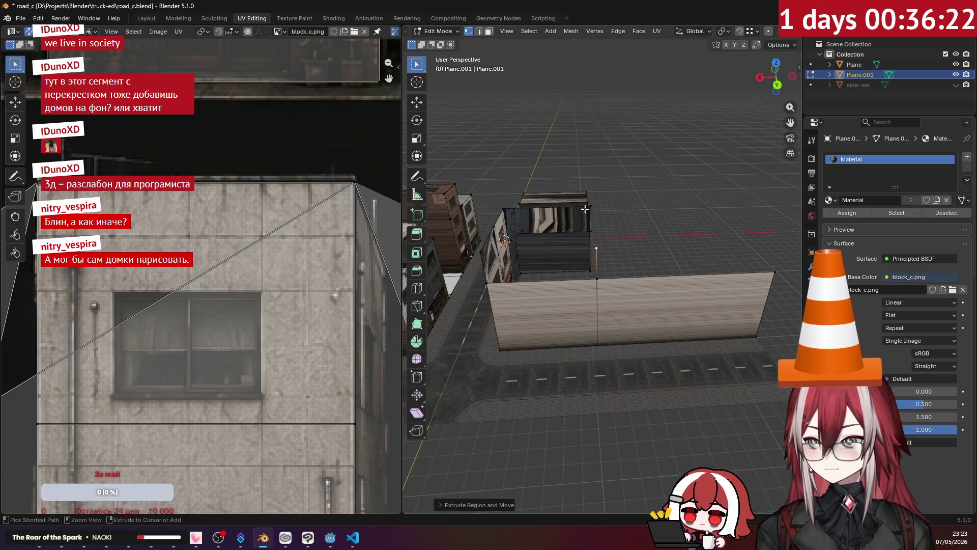
pyautogui.press('e')
pyautogui.press('z')
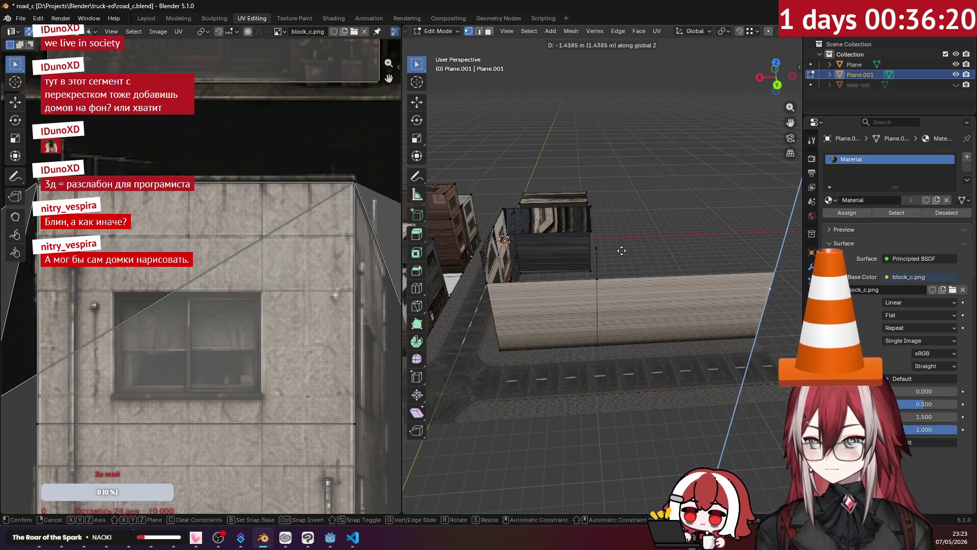
pyautogui.click(600, 246)
pyautogui.keyDown('shift'); pyautogui.click(597, 278); pyautogui.keyUp('shift')
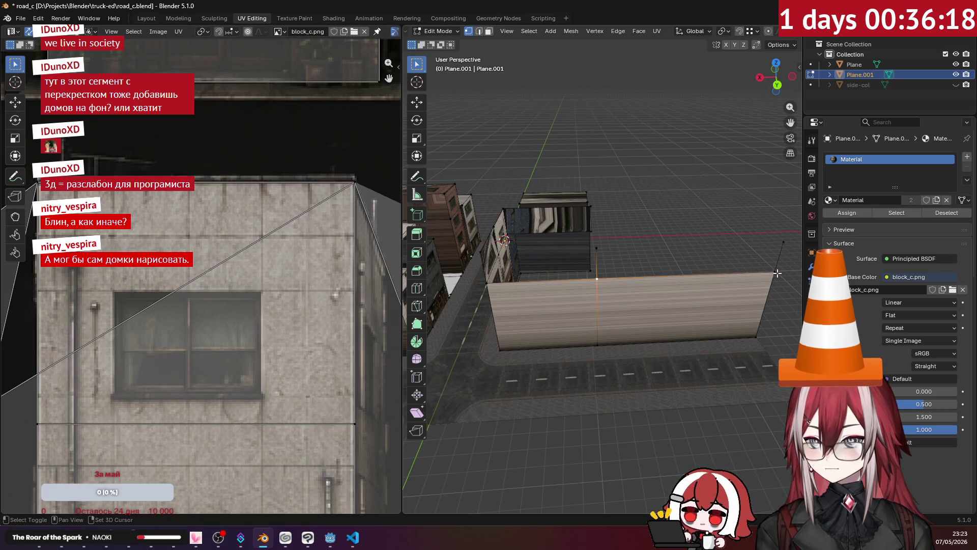
pyautogui.press('f')
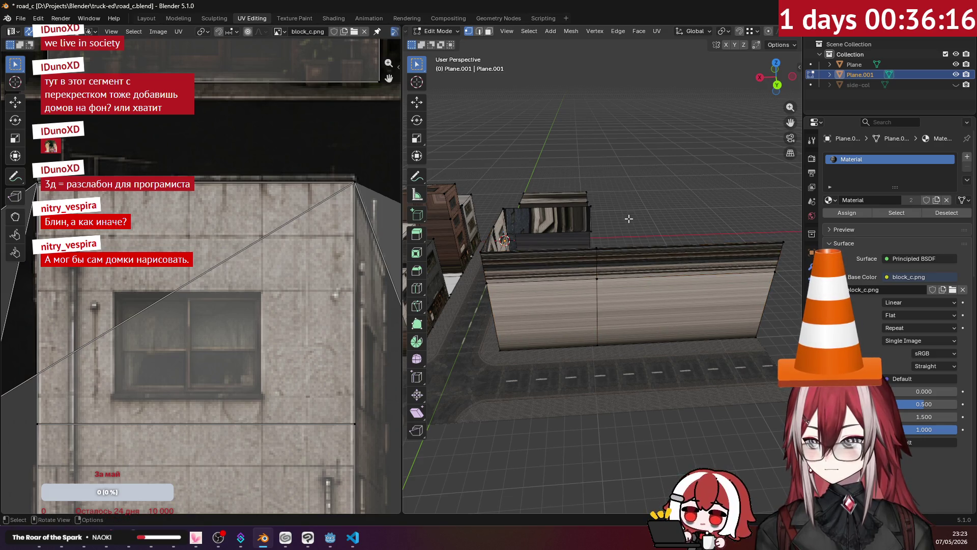
pyautogui.moveTo(483, 283); pyautogui.dragTo(663, 199, button='middle')
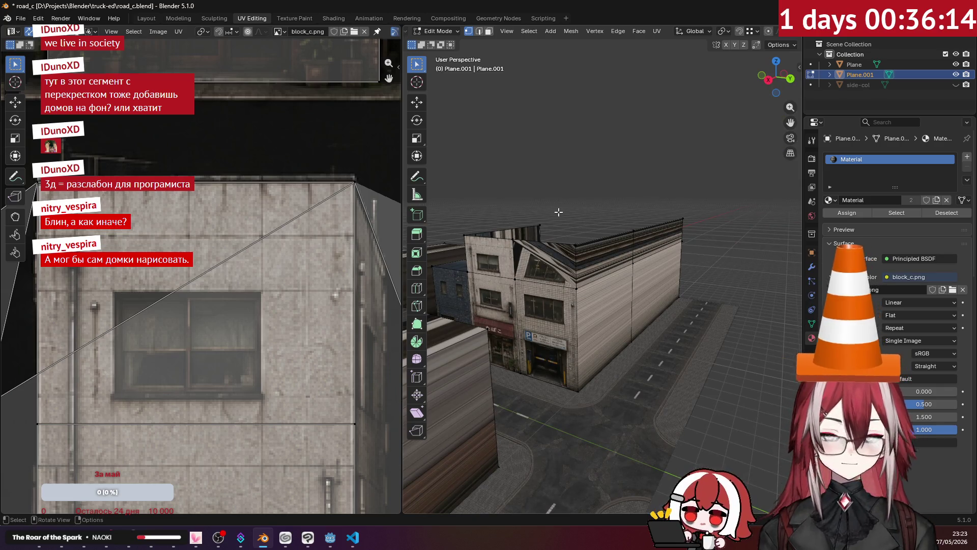
pyautogui.scroll(4, 663, 199)
pyautogui.scroll(3, 666, 211)
# Step: Fill the gap between the street wall and the building behind with a face
pyautogui.moveTo(665, 211); pyautogui.dragTo(582, 203, button='middle')
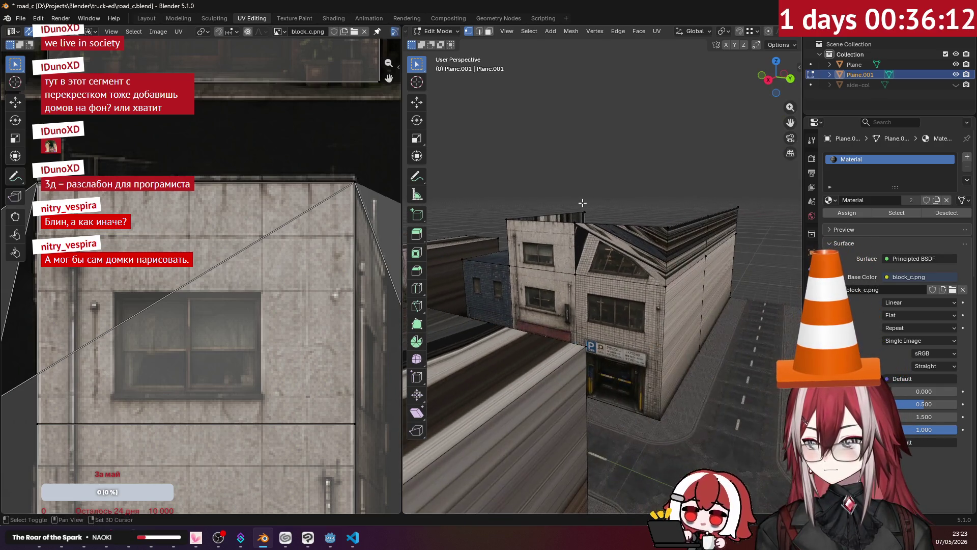
pyautogui.scroll(-3, 318, 230)
pyautogui.scroll(-2, 318, 231)
pyautogui.moveTo(612, 231)
pyautogui.mouseDown(button='middle')
pyautogui.moveTo(584, 231)
pyautogui.moveTo(715, 242)
pyautogui.moveTo(548, 260)
pyautogui.moveTo(529, 207)
pyautogui.moveTo(556, 296)
pyautogui.mouseUp(button='middle')
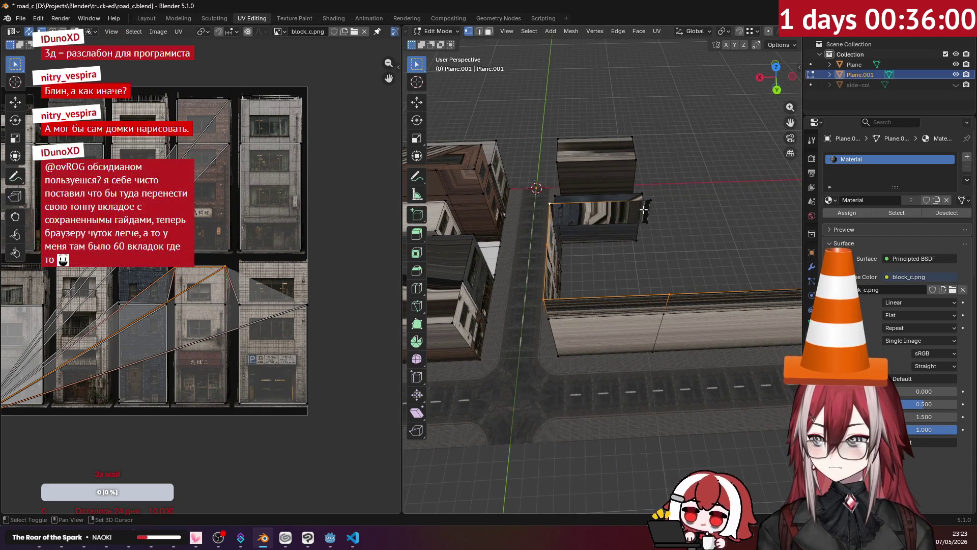
pyautogui.press('f')
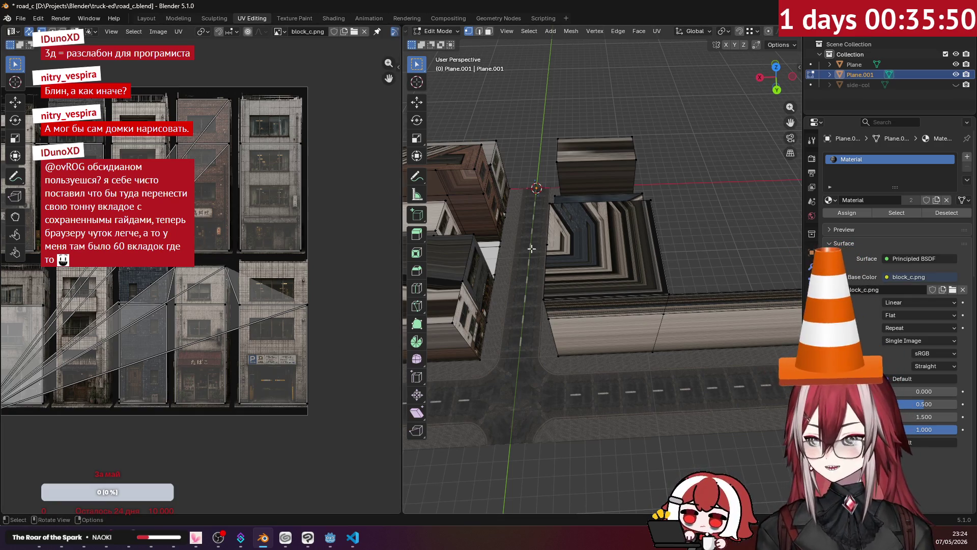
pyautogui.moveTo(515, 245); pyautogui.dragTo(611, 223, button='middle')
pyautogui.scroll(1, 565, 232)
pyautogui.scroll(1, 566, 234)
pyautogui.scroll(-2, 611, 223)
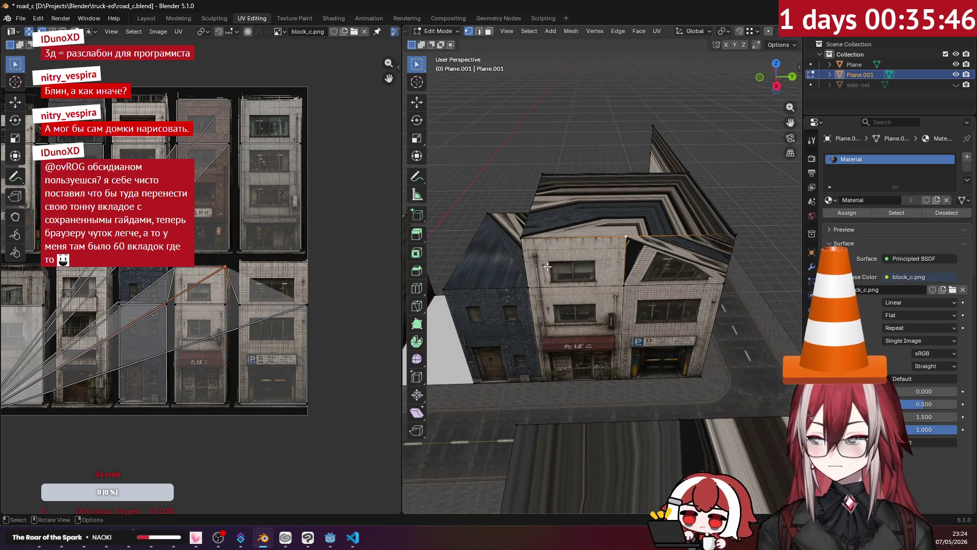
pyautogui.moveTo(532, 207)
pyautogui.mouseDown(button='middle')
pyautogui.moveTo(550, 221)
pyautogui.moveTo(605, 228)
pyautogui.mouseUp(button='middle')
pyautogui.scroll(3, 551, 221)
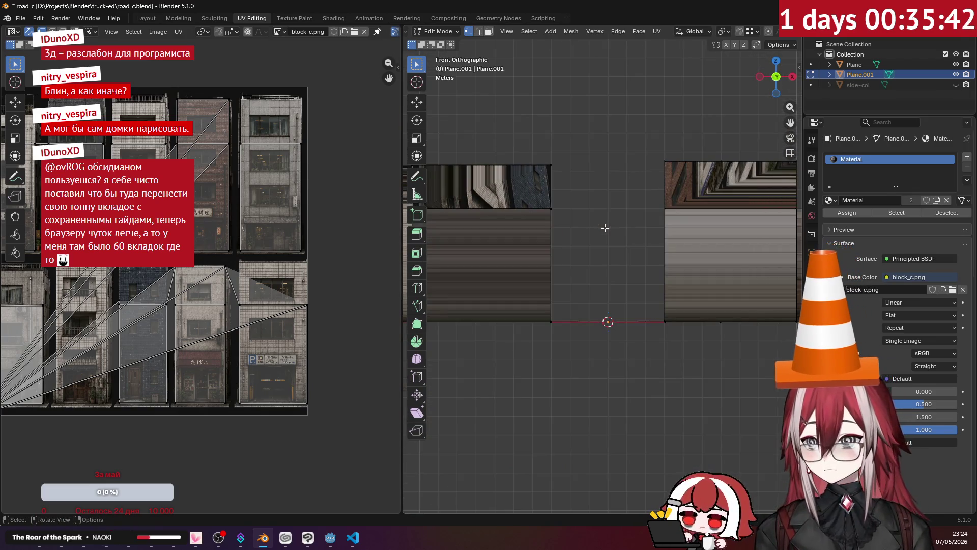
# Step: Select the left building's lower front face and project its UVs from the front view onto the atlas
pyautogui.click(488, 31)
pyautogui.moveTo(467, 306); pyautogui.dragTo(576, 210)
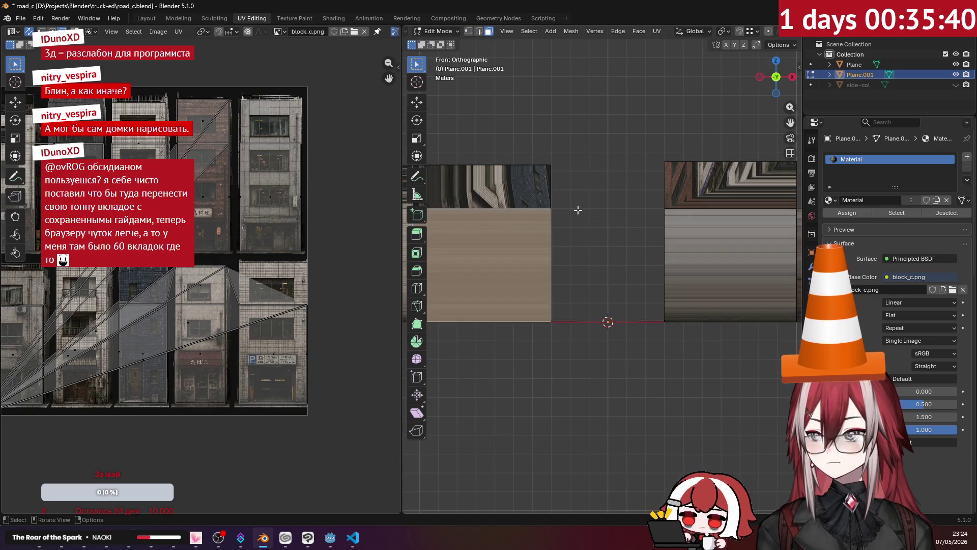
pyautogui.keyDown('shift'); pyautogui.moveTo(545, 238); pyautogui.dragTo(601, 250, button='middle'); pyautogui.keyUp('shift')
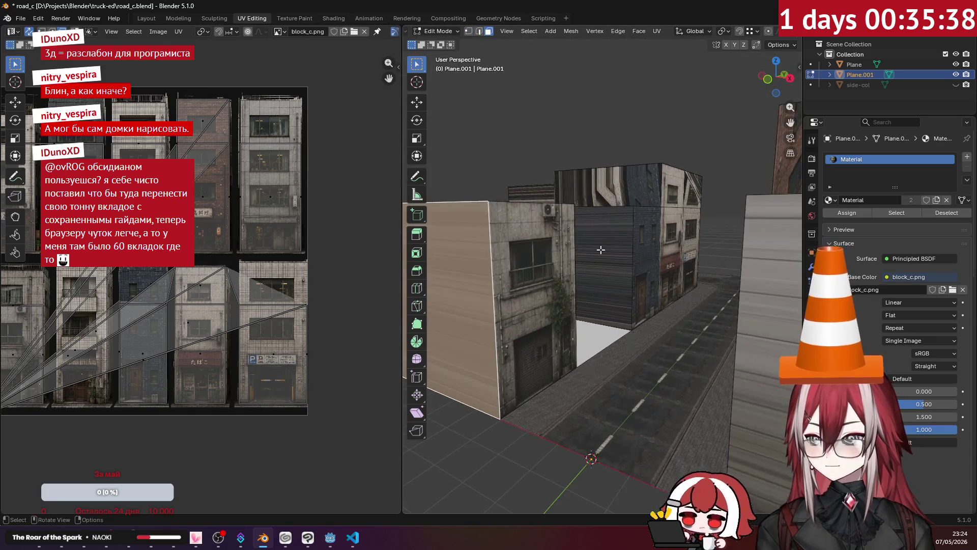
pyautogui.scroll(2, 601, 249)
pyautogui.click(657, 31)
pyautogui.click(688, 145)
pyautogui.moveTo(212, 253)
pyautogui.mouseDown(button='middle')
pyautogui.moveTo(299, 253)
pyautogui.moveTo(295, 265)
pyautogui.moveTo(232, 243)
pyautogui.moveTo(231, 183)
pyautogui.mouseUp(button='middle')
pyautogui.press('g')
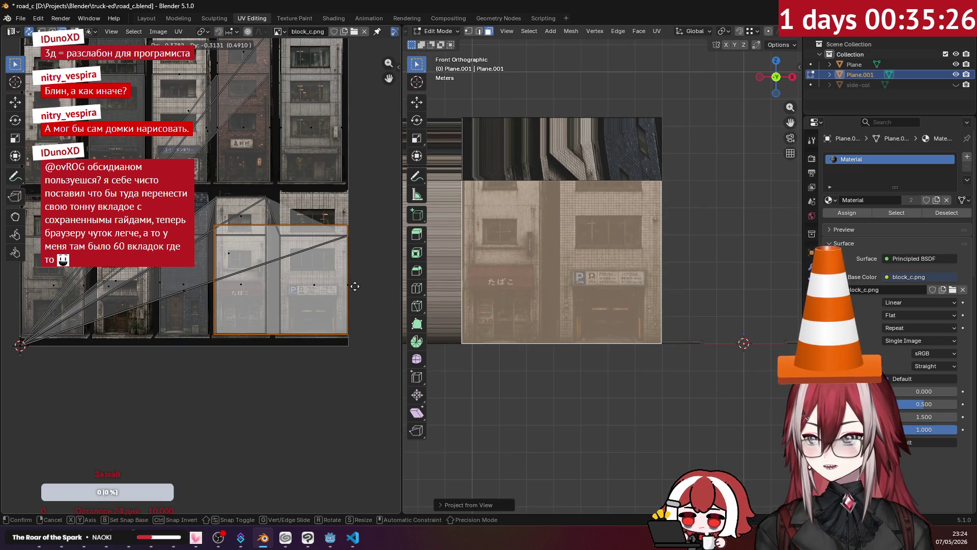
# Step: Place the projected UV island over the atlas storefront with the tobacco shop
pyautogui.click(355, 285)
pyautogui.scroll(2, 356, 282)
pyautogui.scroll(2, 356, 282)
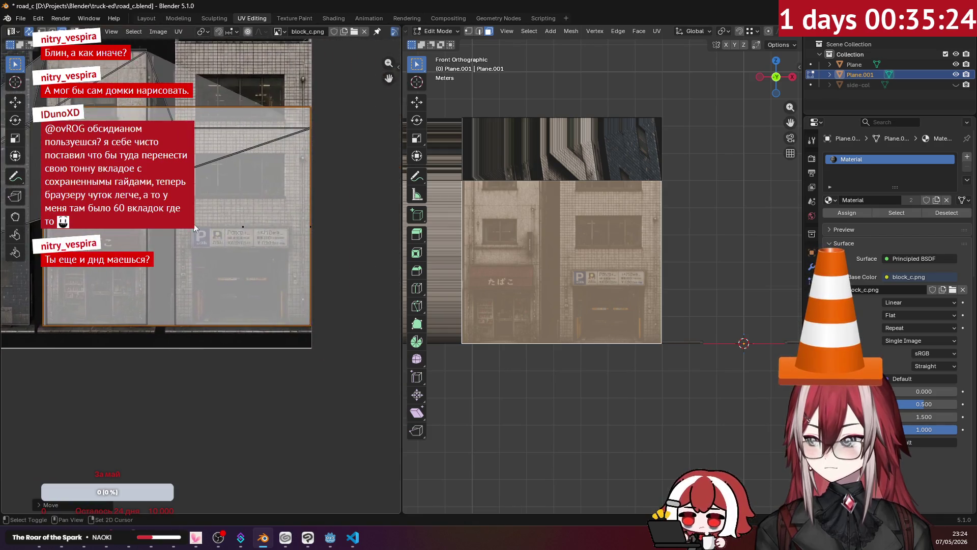
pyautogui.scroll(1, 328, 276)
pyautogui.scroll(1, 246, 254)
pyautogui.scroll(1, 246, 254)
pyautogui.scroll(1, 267, 258)
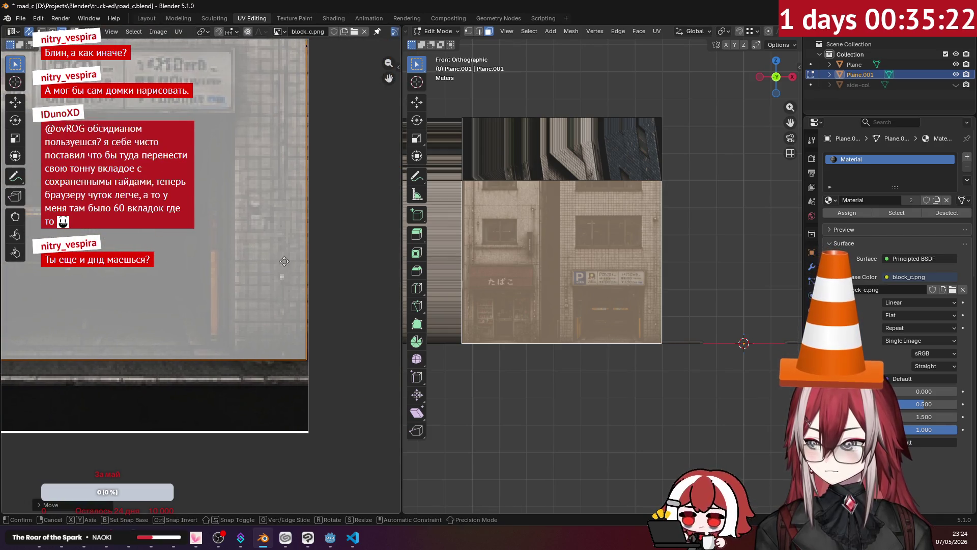
pyautogui.press('g')
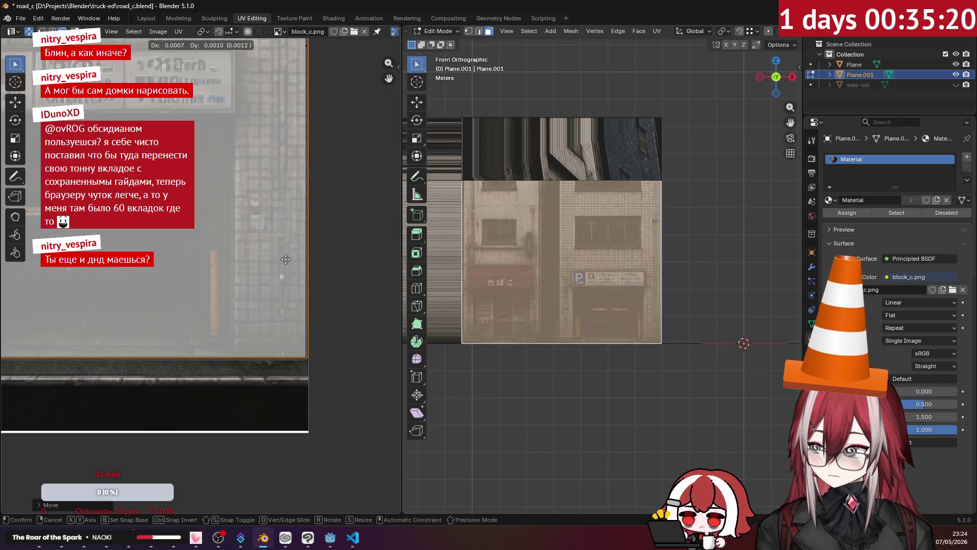
pyautogui.click(286, 258)
pyautogui.scroll(-3, 623, 231)
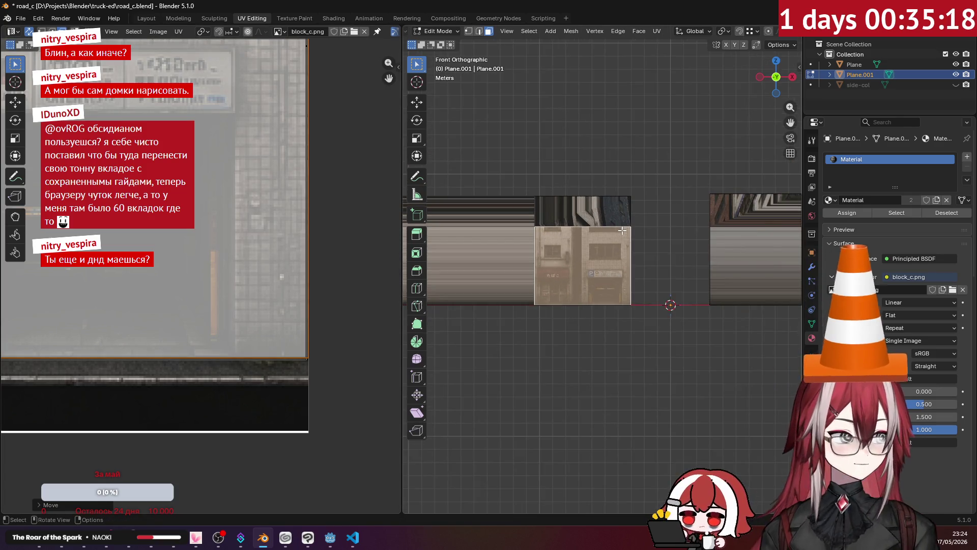
# Step: Slide the facade island horizontally (G, X) so the parking entrance sits correctly
pyautogui.moveTo(623, 230); pyautogui.dragTo(657, 252, button='middle')
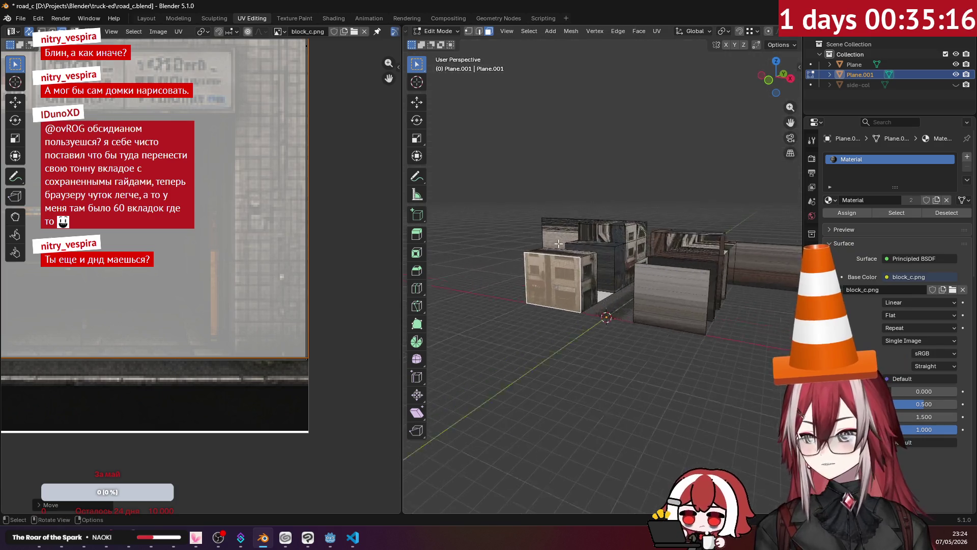
pyautogui.scroll(3, 657, 252)
pyautogui.scroll(3, 213, 188)
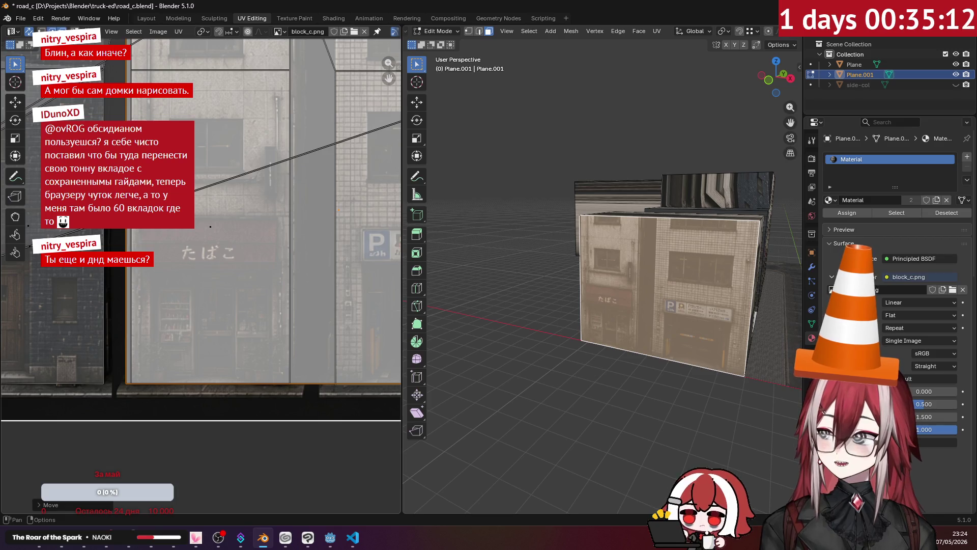
pyautogui.hotkey('alt', 'a')
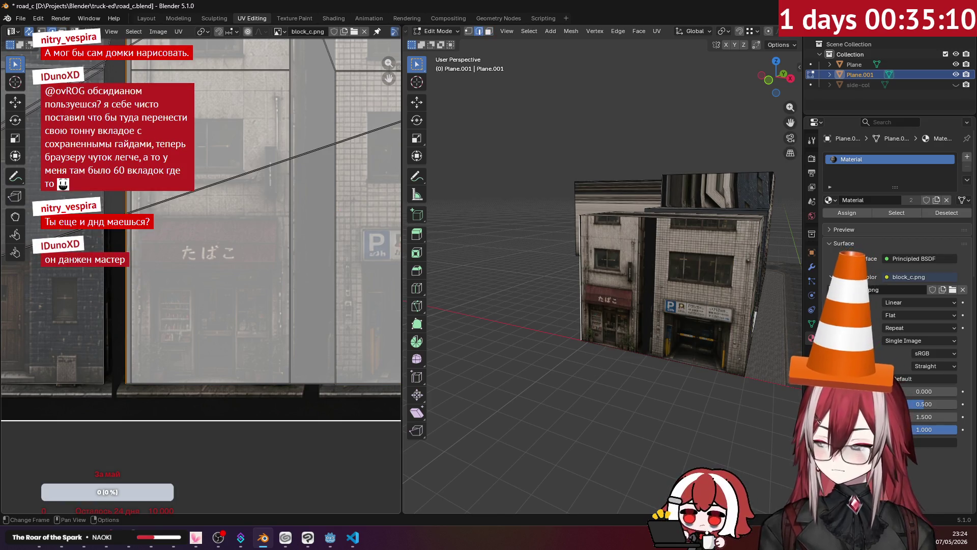
pyautogui.press('g')
pyautogui.press('x')
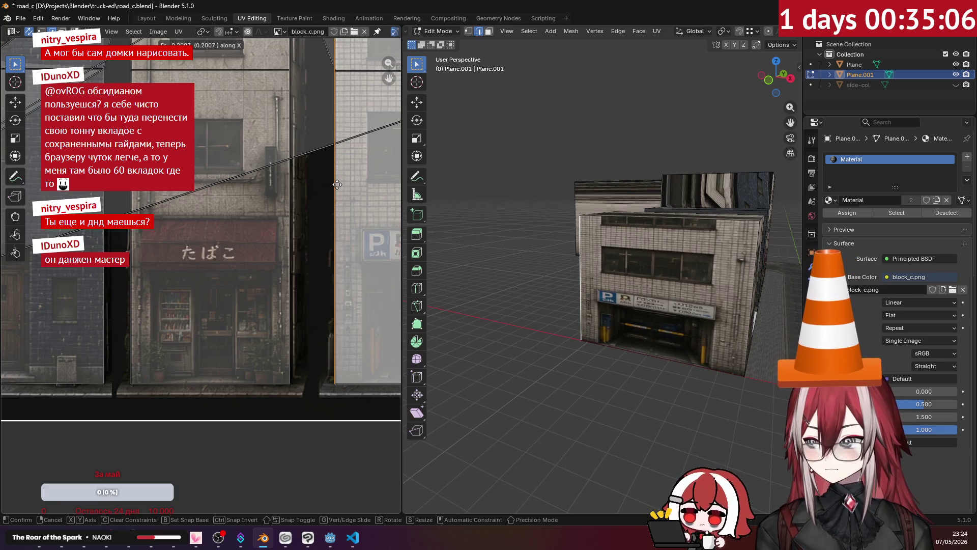
pyautogui.click(337, 185)
pyautogui.moveTo(581, 267); pyautogui.dragTo(535, 253, button='middle')
pyautogui.scroll(-2, 324, 225)
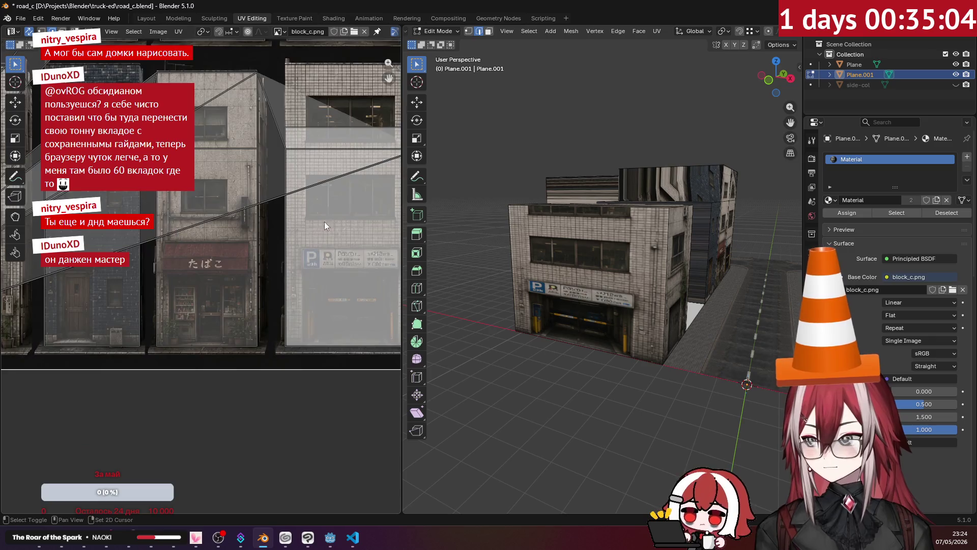
# Step: Raise the top front edge's UVs along Y to fit the upper windows, then return to Object Mode
pyautogui.moveTo(325, 222); pyautogui.dragTo(251, 196, button='middle')
pyautogui.click(552, 211)
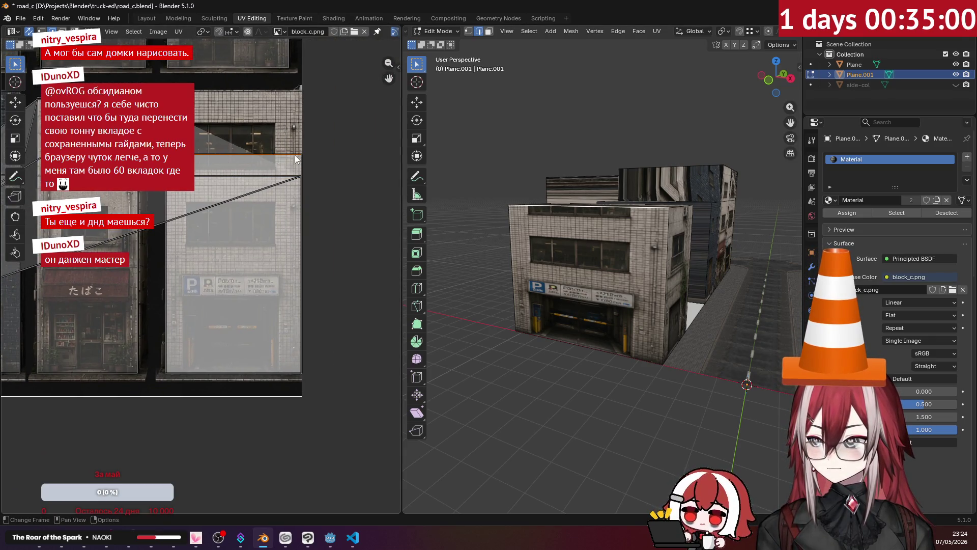
pyautogui.press('g')
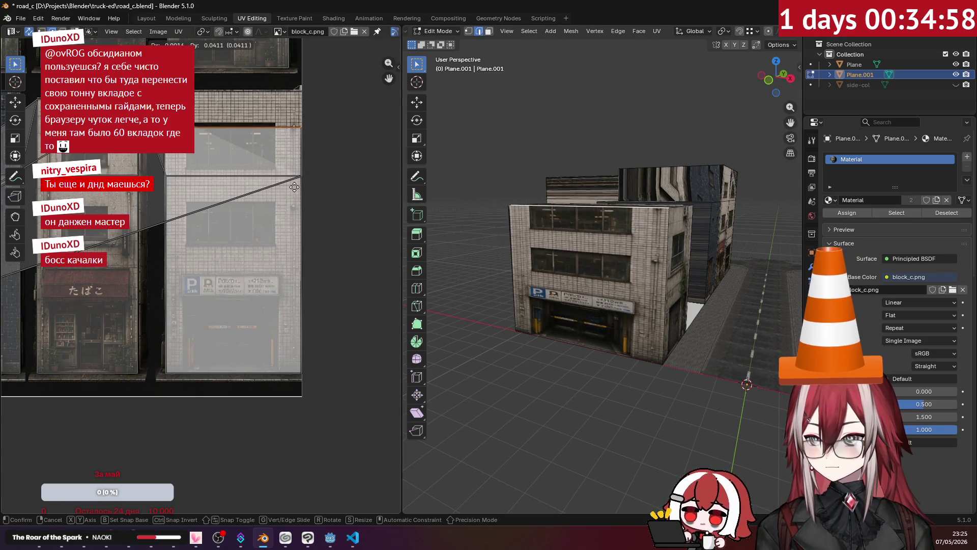
pyautogui.press('y')
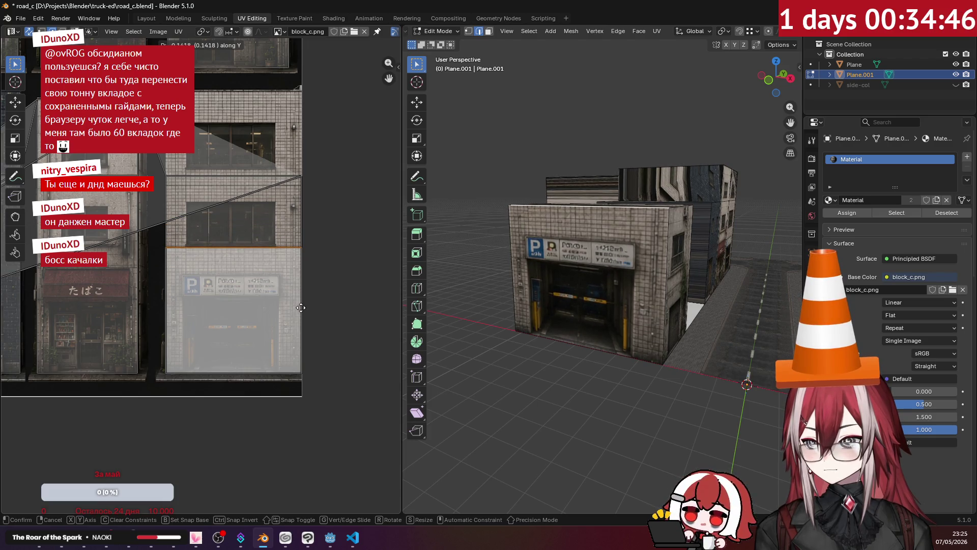
pyautogui.click(307, 246)
pyautogui.moveTo(596, 382); pyautogui.dragTo(623, 391, button='middle')
pyautogui.press('Tab')
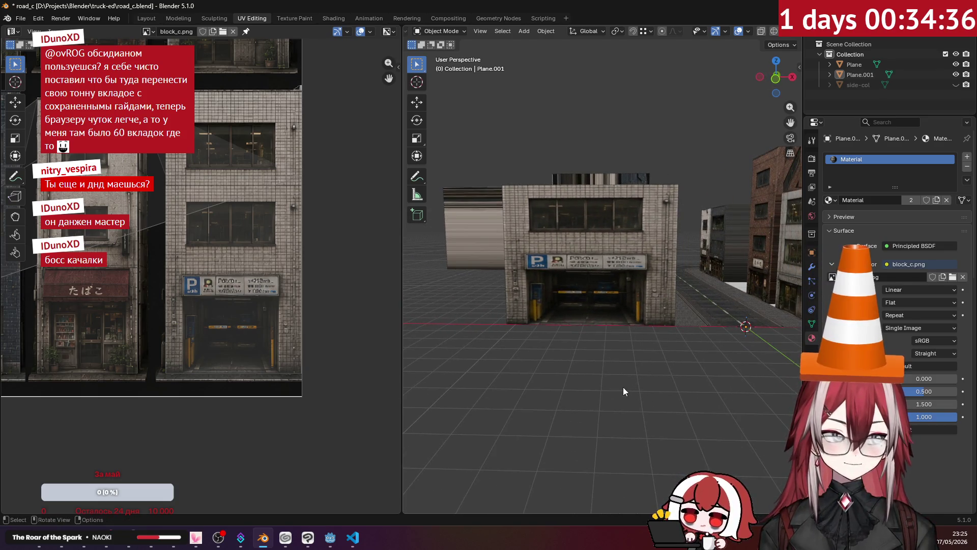
pyautogui.scroll(2, 623, 387)
pyautogui.scroll(2, 603, 376)
# Step: Select the plain right-hand building and project its front face's UVs from the front view
pyautogui.moveTo(602, 371)
pyautogui.mouseDown(button='middle')
pyautogui.moveTo(617, 322)
pyautogui.moveTo(506, 314)
pyautogui.moveTo(514, 288)
pyautogui.mouseUp(button='middle')
pyautogui.click(575, 291)
pyautogui.moveTo(576, 291); pyautogui.dragTo(639, 225, button='middle')
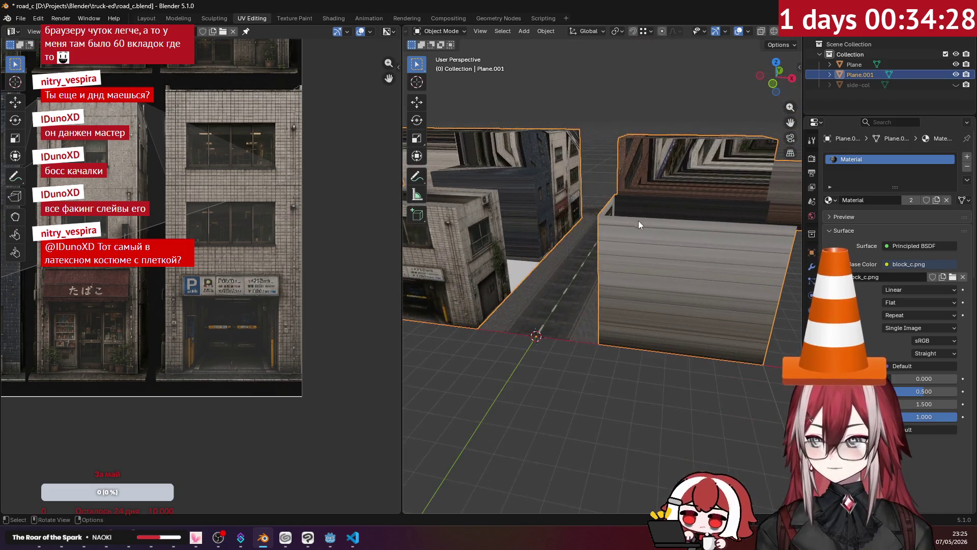
pyautogui.press('Tab')
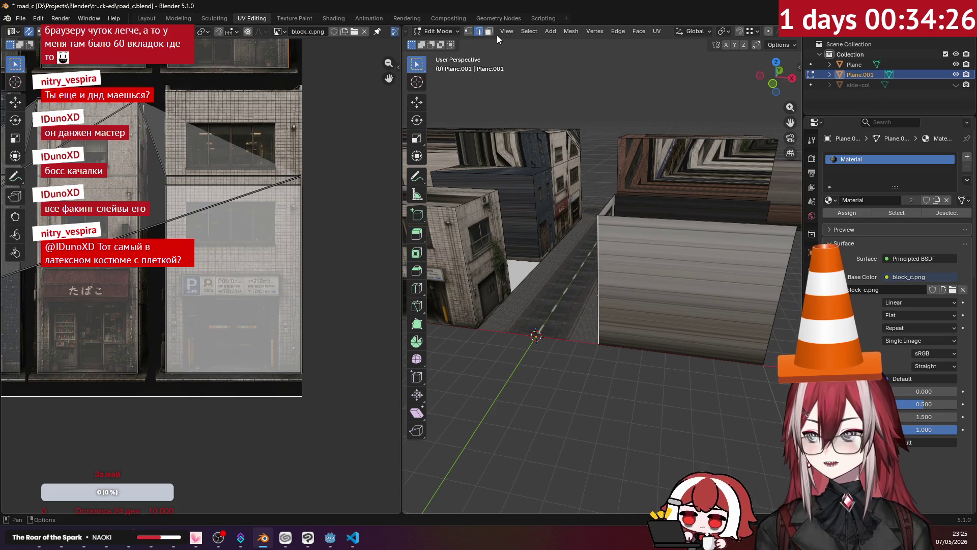
pyautogui.click(490, 32)
pyautogui.moveTo(535, 152); pyautogui.dragTo(675, 258, button='middle')
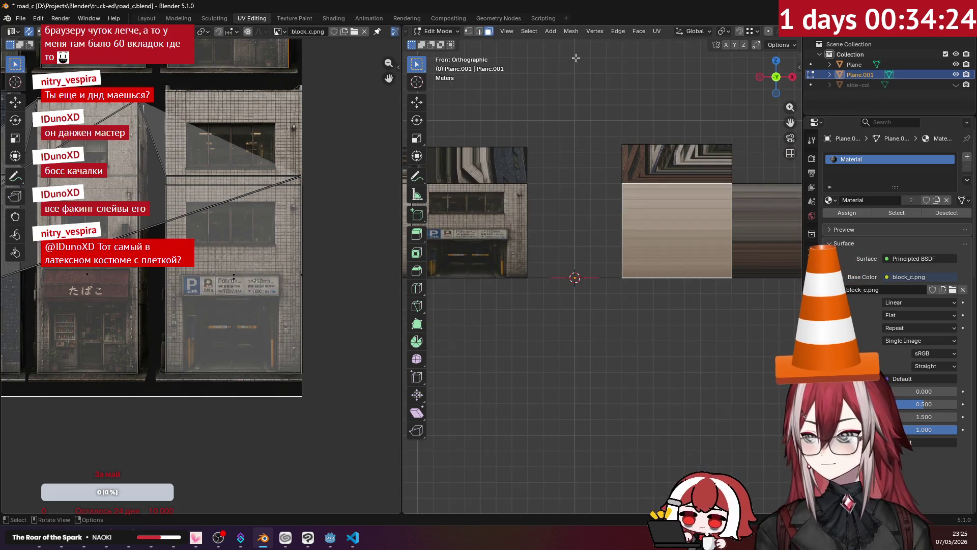
pyautogui.click(658, 32)
pyautogui.click(685, 143)
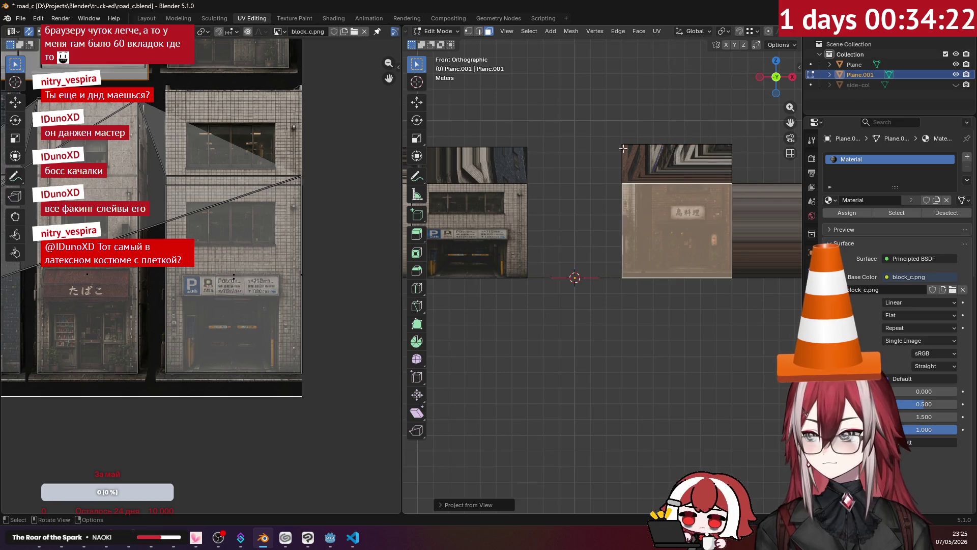
pyautogui.scroll(-1, 188, 212)
pyautogui.scroll(-1, 188, 212)
pyautogui.scroll(-2, 201, 278)
pyautogui.scroll(1, 232, 233)
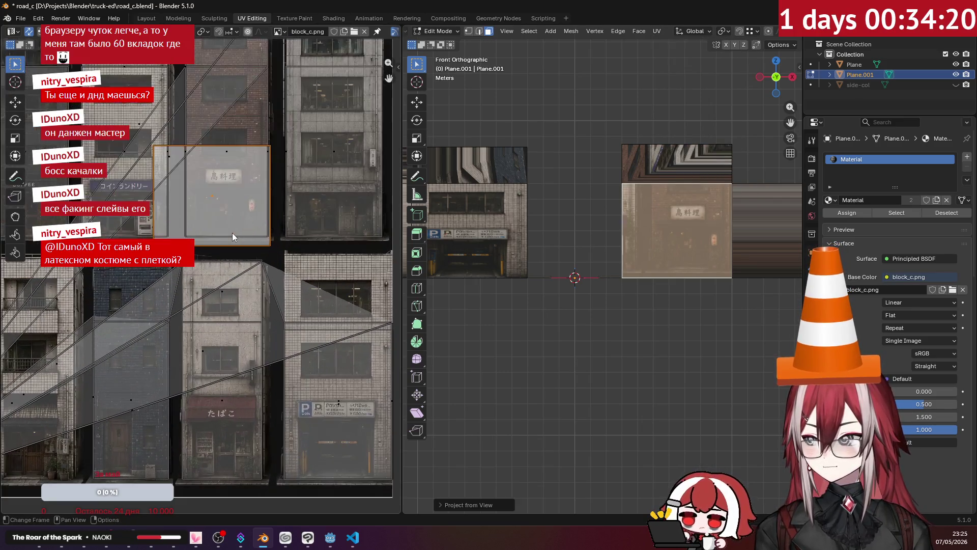
pyautogui.scroll(1, 212, 236)
pyautogui.scroll(1, 356, 210)
# Step: Move the projected island onto the concrete facade with the garage shutter and ivy
pyautogui.moveTo(356, 210); pyautogui.dragTo(385, 196, button='middle')
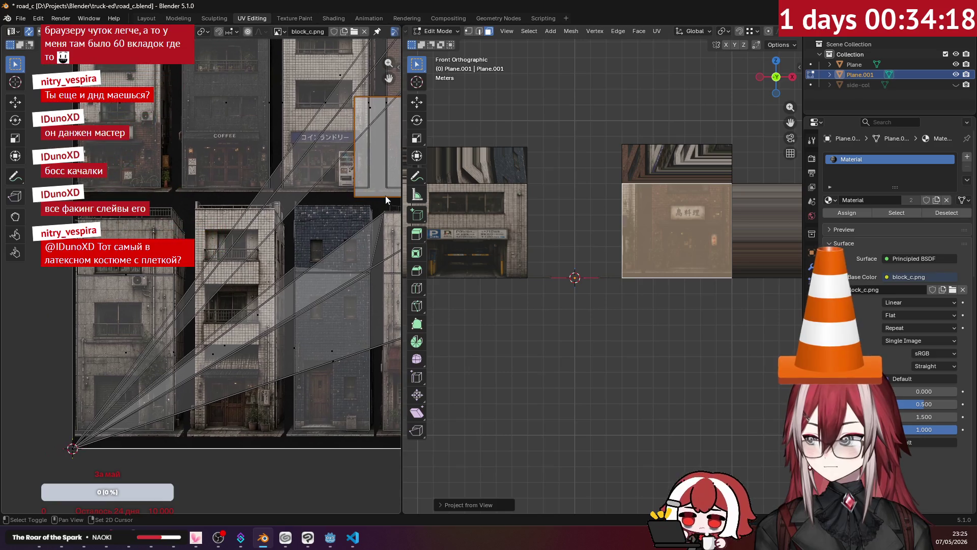
pyautogui.press('g')
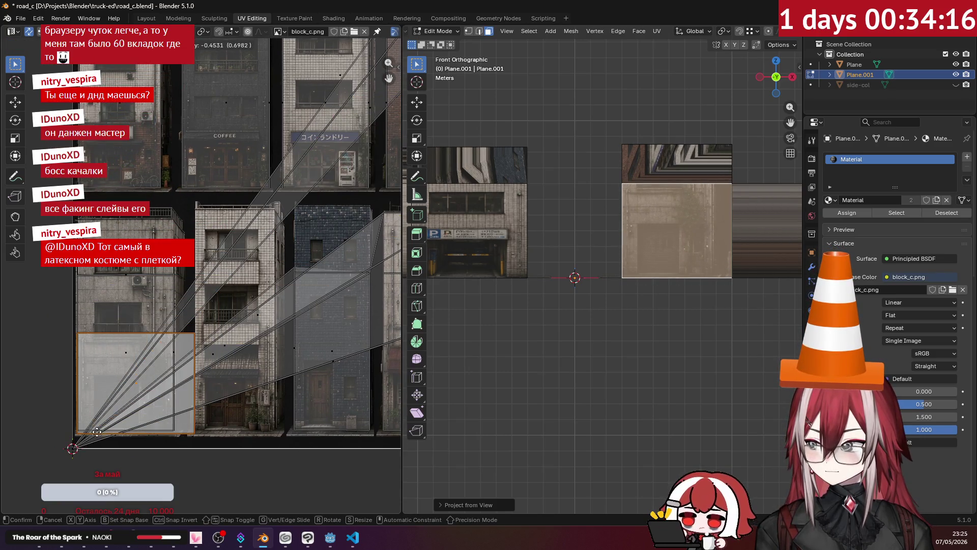
pyautogui.click(98, 433)
pyautogui.scroll(4, 534, 261)
pyautogui.keyDown('shift'); pyautogui.moveTo(534, 261); pyautogui.dragTo(474, 273, button='middle'); pyautogui.keyUp('shift')
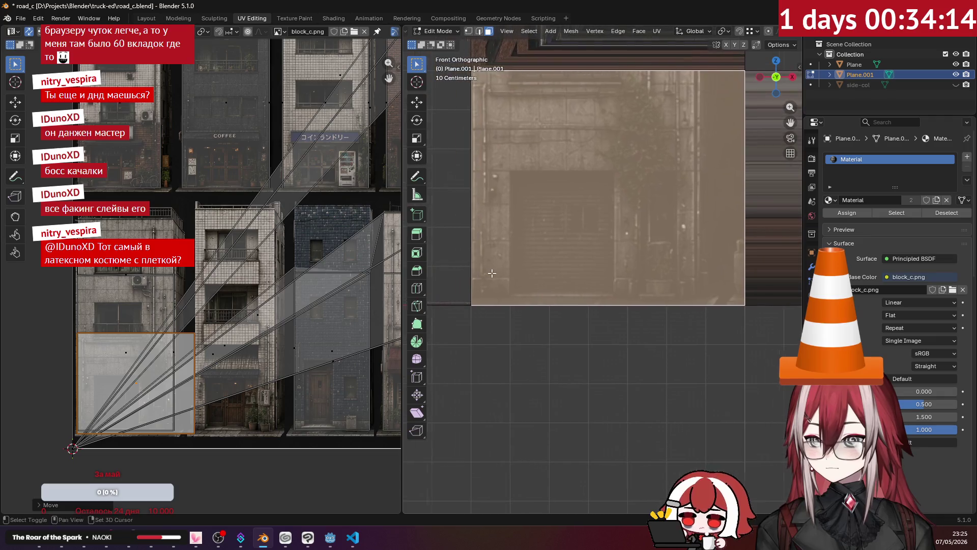
pyautogui.scroll(2, 230, 311)
pyautogui.scroll(1, 231, 310)
pyautogui.scroll(2, 230, 311)
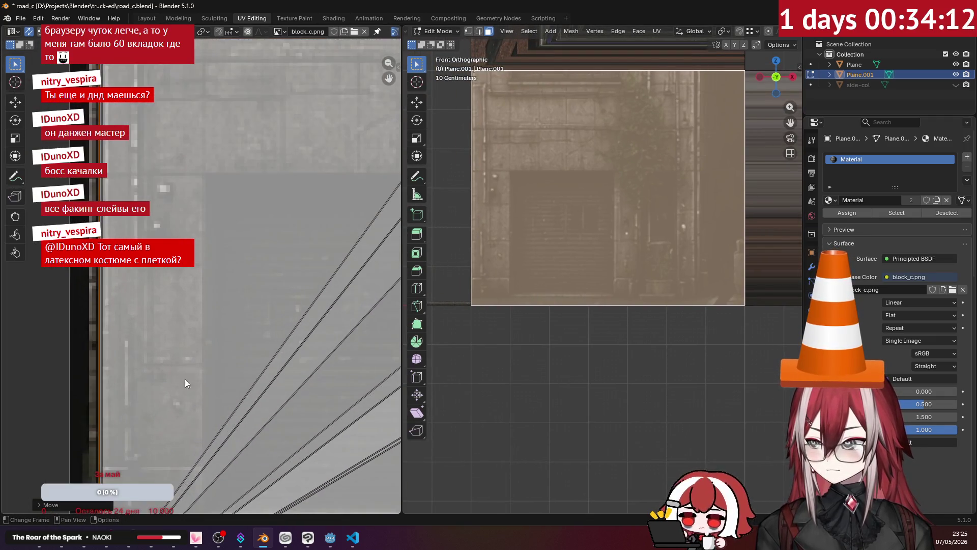
pyautogui.scroll(-2, 190, 390)
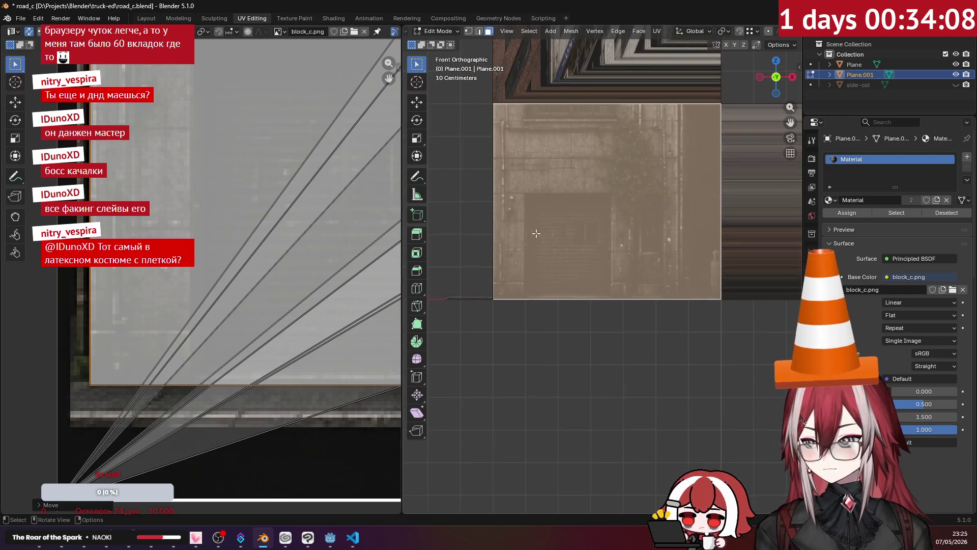
pyautogui.scroll(-2, 219, 236)
# Step: Pull the island's side edge left in edge mode to narrow it on the facade
pyautogui.moveTo(218, 236); pyautogui.dragTo(84, 293, button='middle')
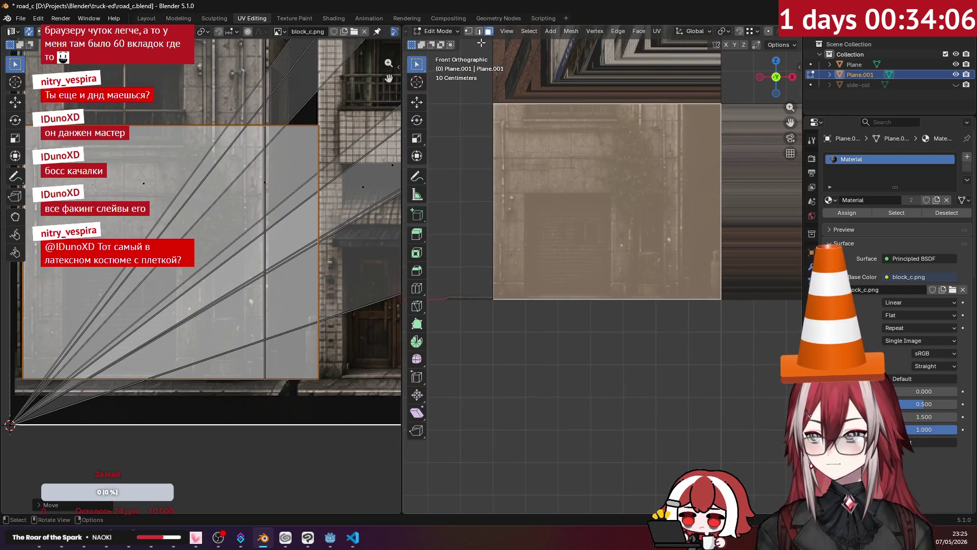
pyautogui.click(481, 33)
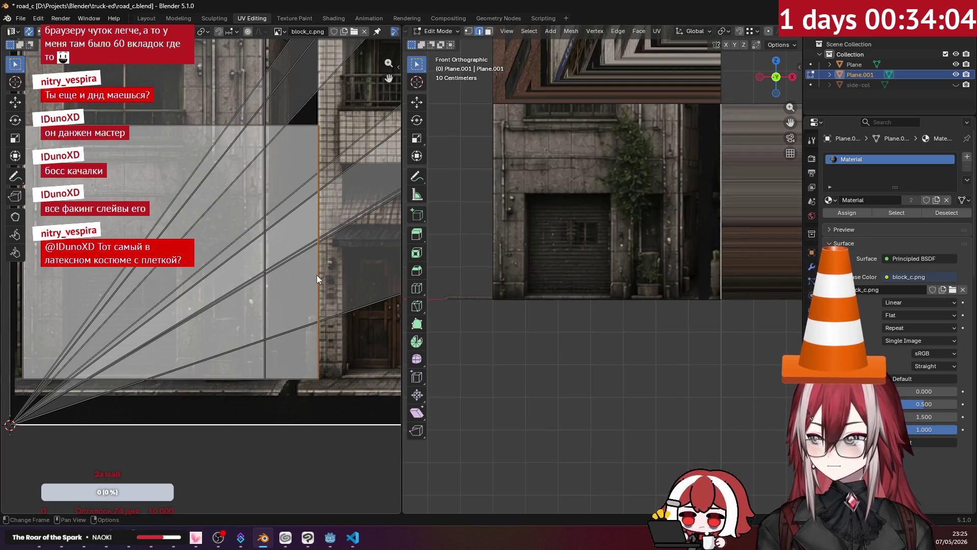
pyautogui.press('g')
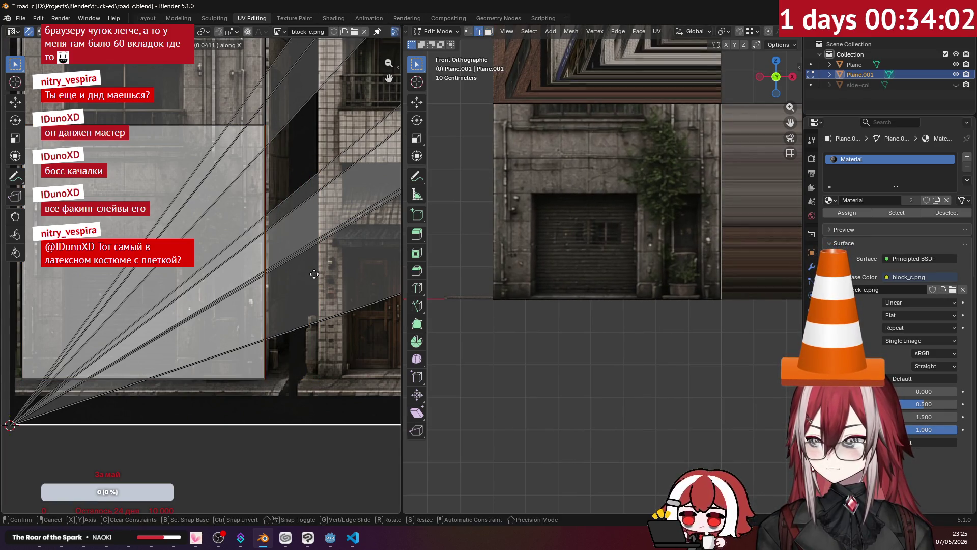
pyautogui.click(315, 278)
pyautogui.moveTo(579, 139); pyautogui.dragTo(443, 221, button='middle')
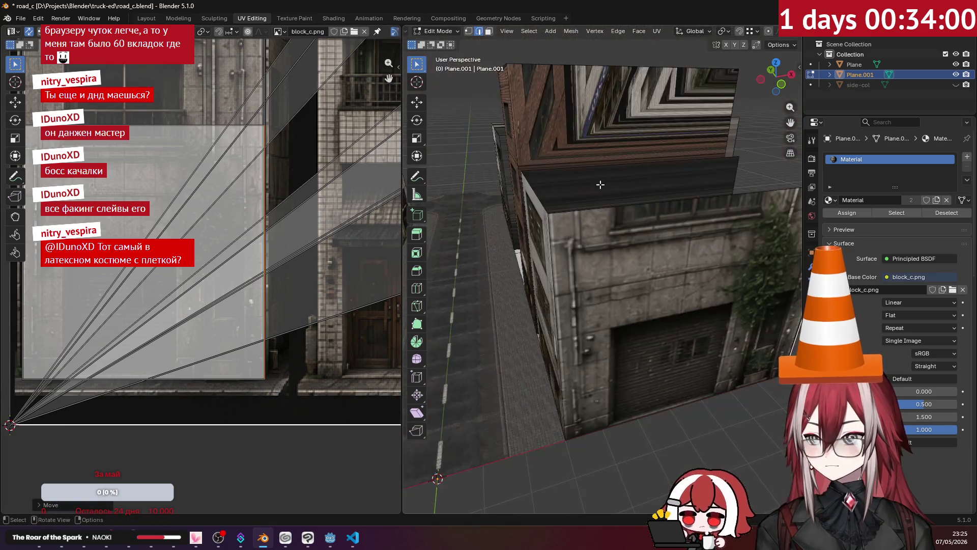
pyautogui.scroll(-2, 443, 220)
# Step: Slide the wall's upper UV edge up along Y so the facade reaches the upper windows
pyautogui.moveTo(155, 126); pyautogui.dragTo(192, 204, button='middle')
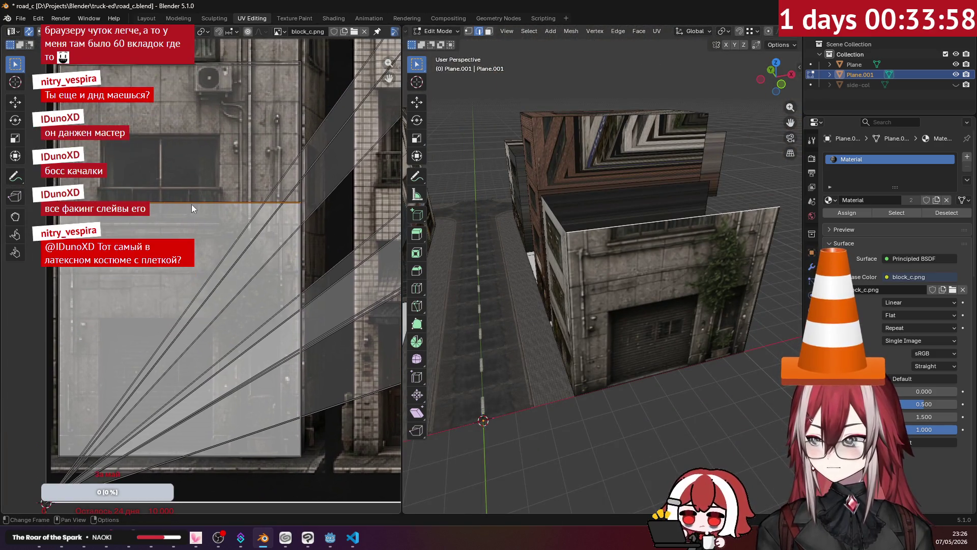
pyautogui.moveTo(572, 242)
pyautogui.mouseDown(button='middle')
pyautogui.moveTo(597, 224)
pyautogui.moveTo(634, 254)
pyautogui.mouseUp(button='middle')
pyautogui.press('KP_1')
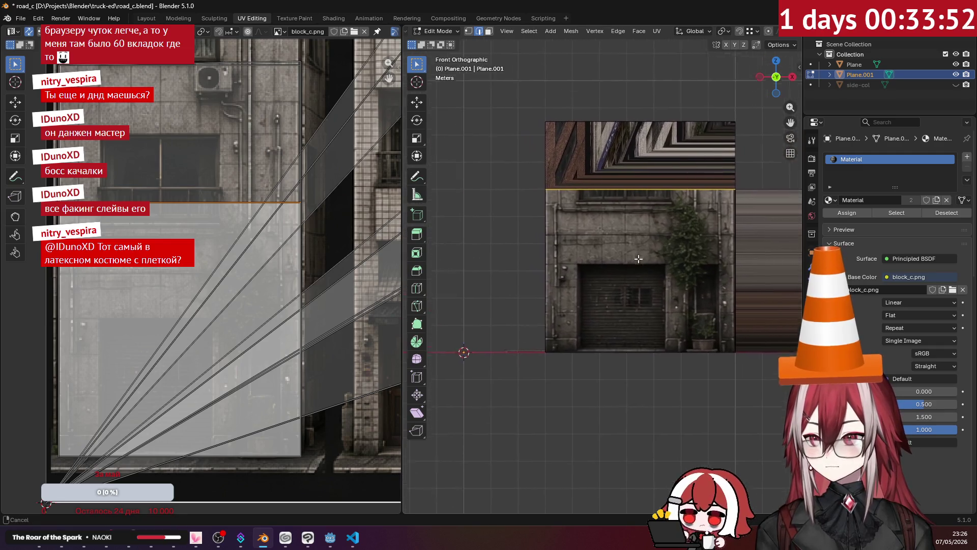
pyautogui.keyDown('ctrl'); pyautogui.moveTo(634, 254); pyautogui.dragTo(290, 226, button='middle'); pyautogui.keyUp('ctrl')
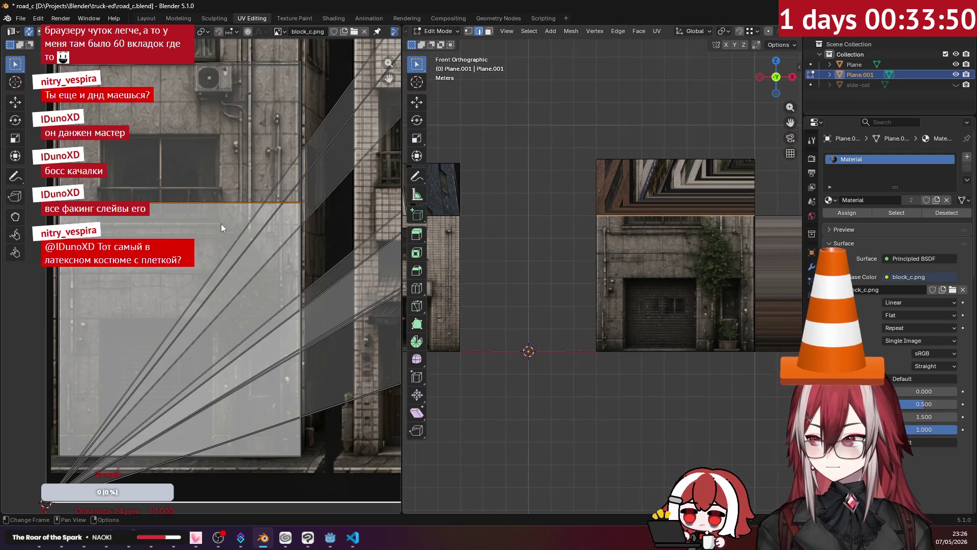
pyautogui.press('g')
pyautogui.press('y')
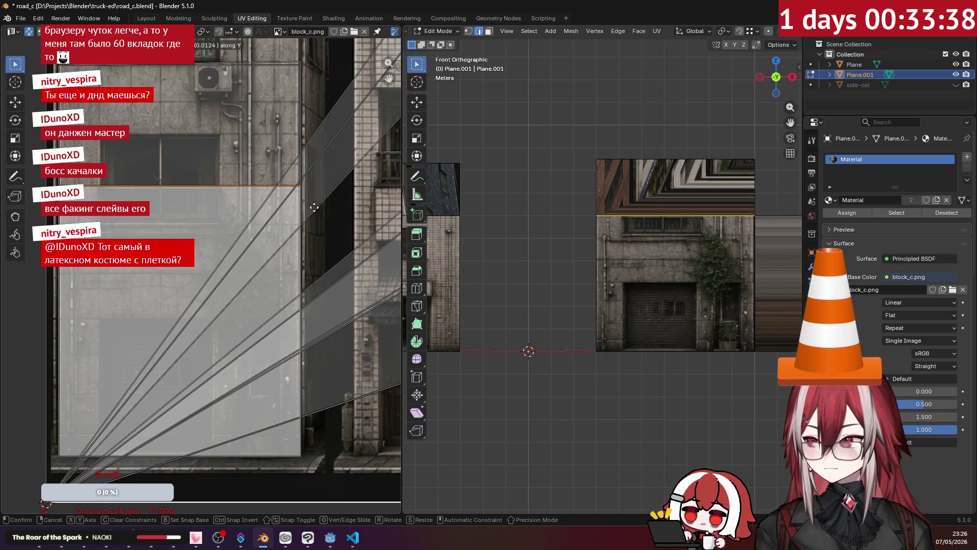
pyautogui.click(320, 208)
pyautogui.moveTo(535, 230); pyautogui.dragTo(611, 230, button='middle')
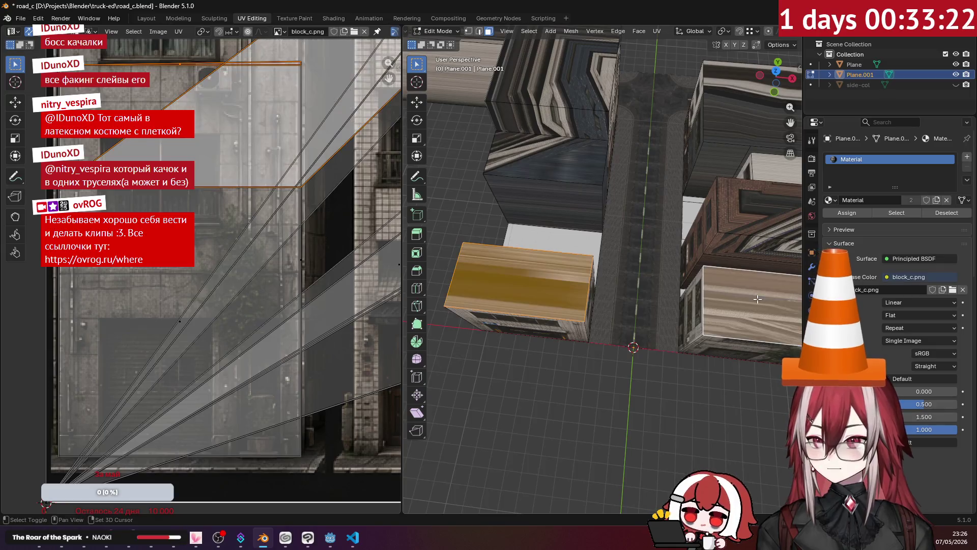
# Step: Project the roof faces from top view and shrink the first roof island onto a plain patch
pyautogui.press('KP_7')
pyautogui.scroll(-2, 321, 213)
pyautogui.scroll(-3, 321, 213)
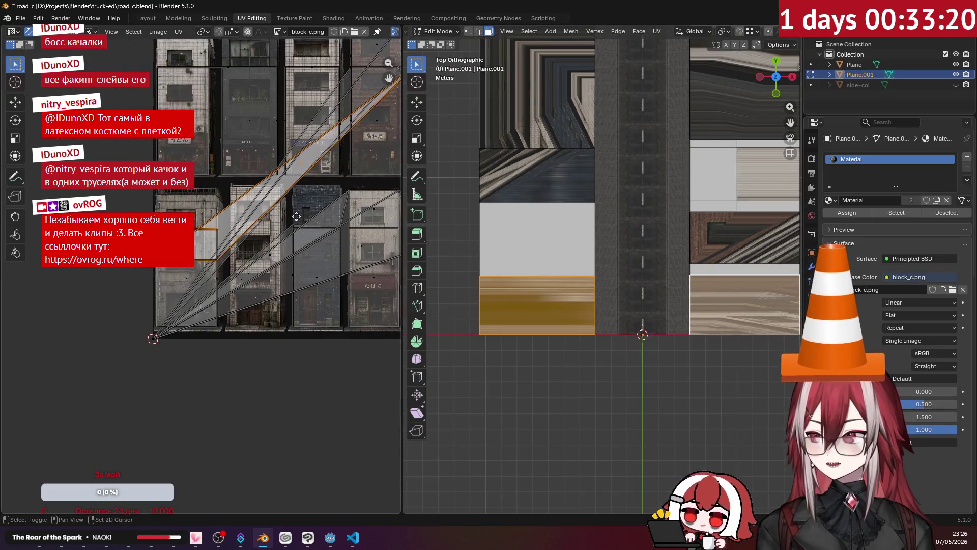
pyautogui.click(657, 31)
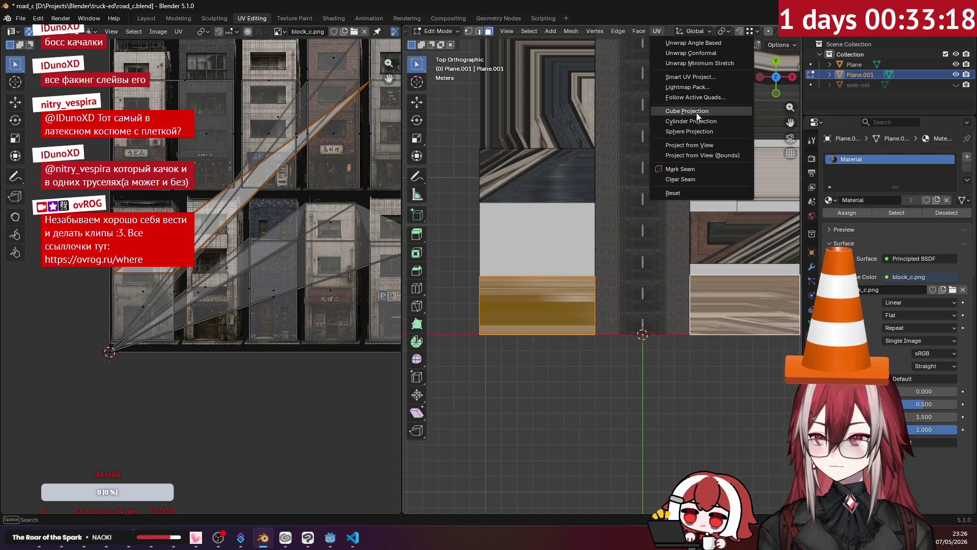
pyautogui.click(696, 146)
pyautogui.click(345, 219)
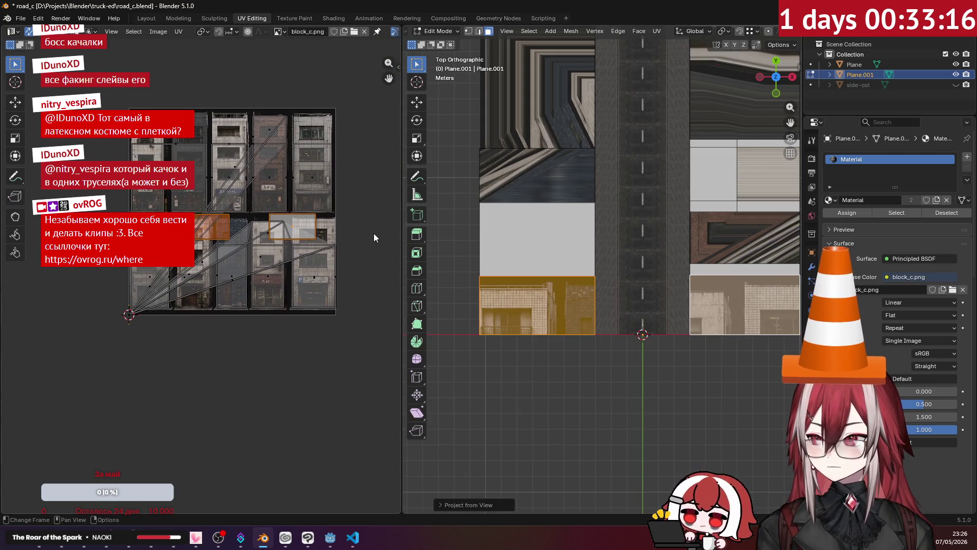
pyautogui.scroll(2, 234, 211)
pyautogui.scroll(1, 233, 175)
pyautogui.click(238, 140)
pyautogui.moveTo(239, 139)
pyautogui.mouseDown(button='middle')
pyautogui.moveTo(306, 229)
pyautogui.moveTo(352, 193)
pyautogui.mouseUp(button='middle')
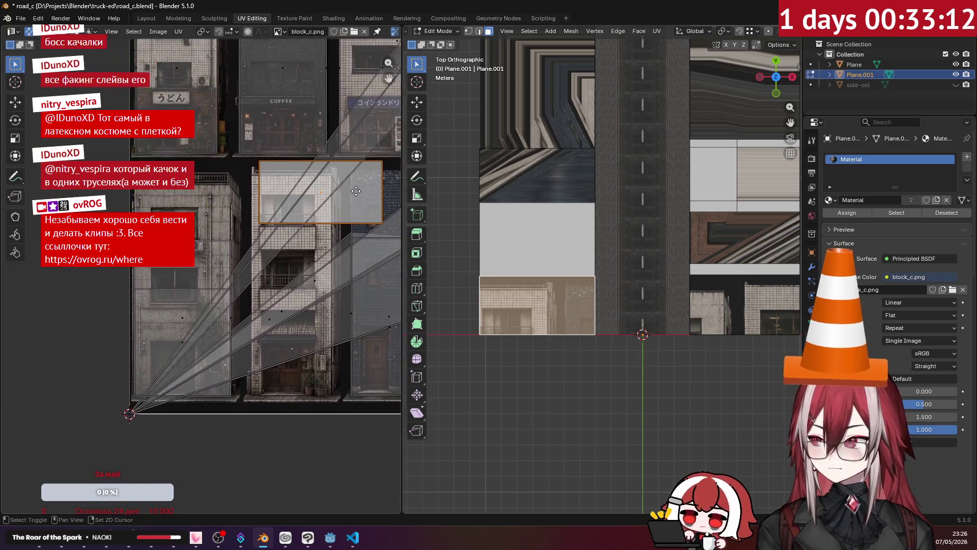
pyautogui.scroll(2, 346, 195)
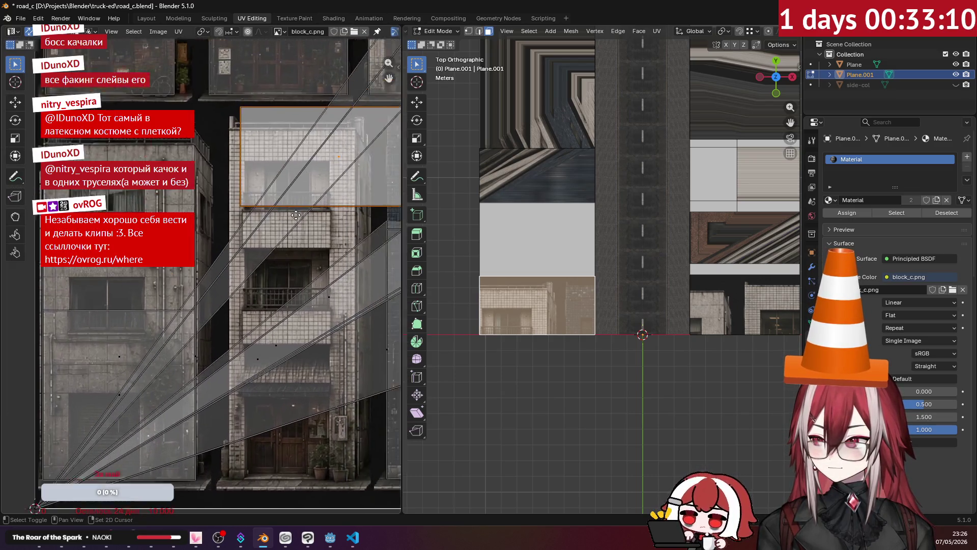
pyautogui.press('s')
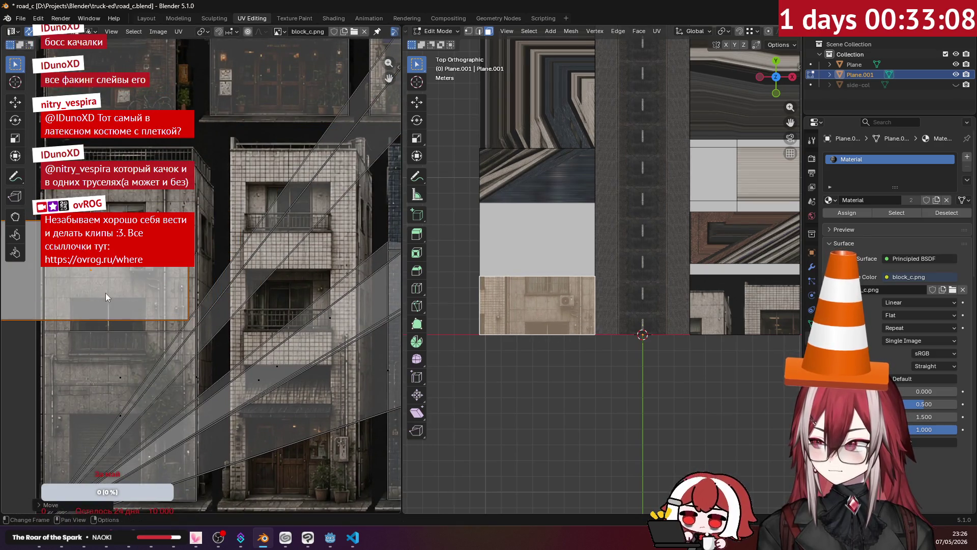
pyautogui.click(139, 278)
pyautogui.press('g')
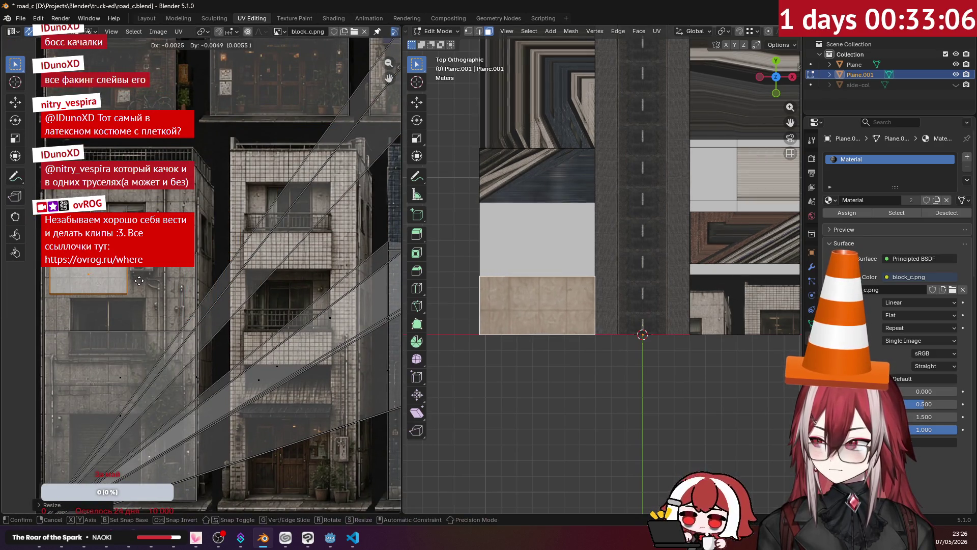
pyautogui.click(138, 281)
pyautogui.moveTo(551, 306)
pyautogui.mouseDown(button='middle')
pyautogui.moveTo(584, 318)
pyautogui.moveTo(604, 306)
pyautogui.mouseUp(button='middle')
# Step: Scale and move the second roof island onto plain concrete, finishing at 0.8 scale
pyautogui.press('KP_7')
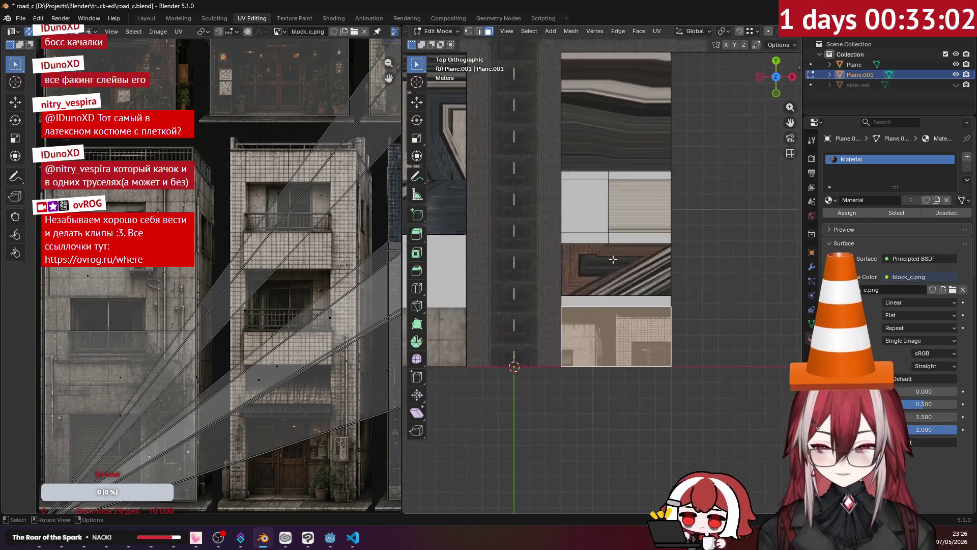
pyautogui.moveTo(376, 228)
pyautogui.mouseDown(button='middle')
pyautogui.moveTo(263, 249)
pyautogui.moveTo(327, 301)
pyautogui.mouseUp(button='middle')
pyautogui.scroll(3, 279, 243)
pyautogui.press('g')
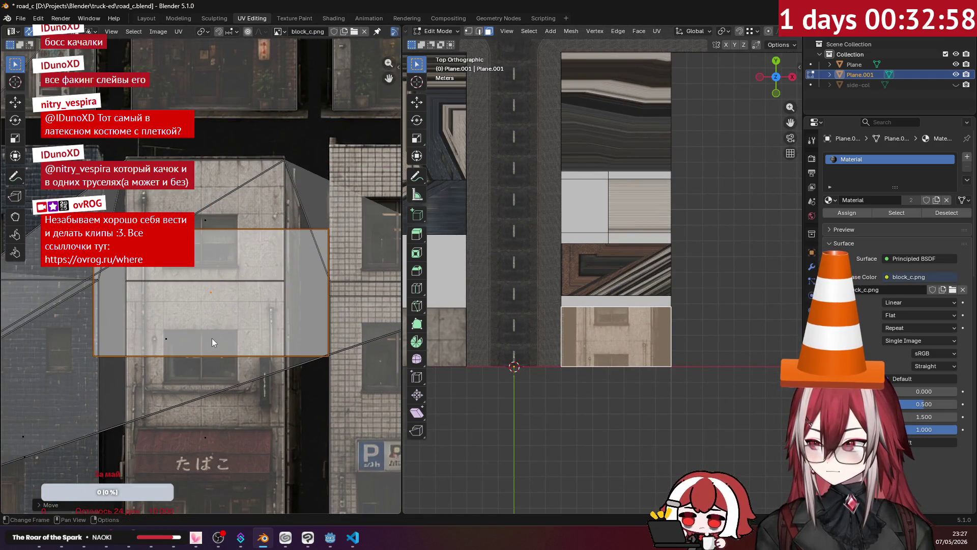
pyautogui.click(370, 297)
pyautogui.press('s')
pyautogui.click(308, 300)
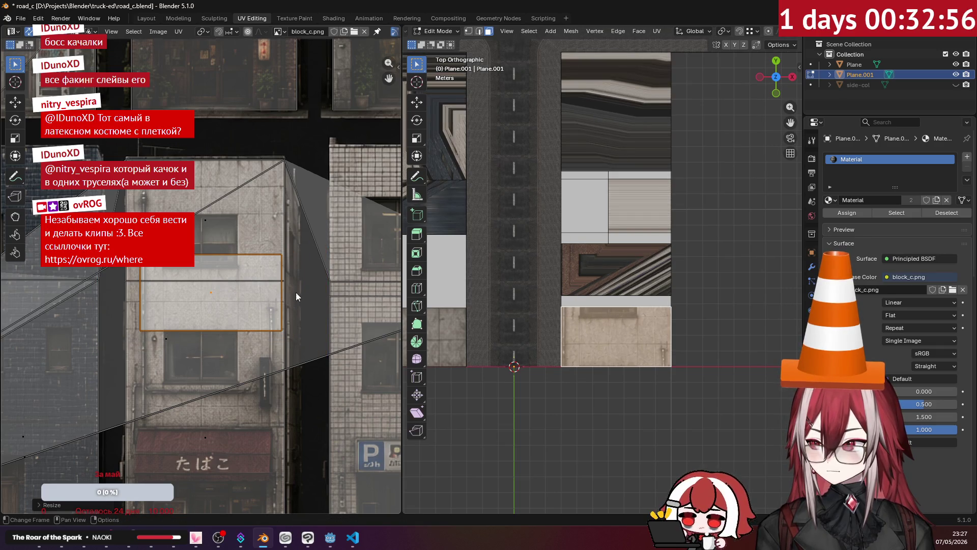
pyautogui.press('g')
pyautogui.click(291, 184)
pyautogui.press('s')
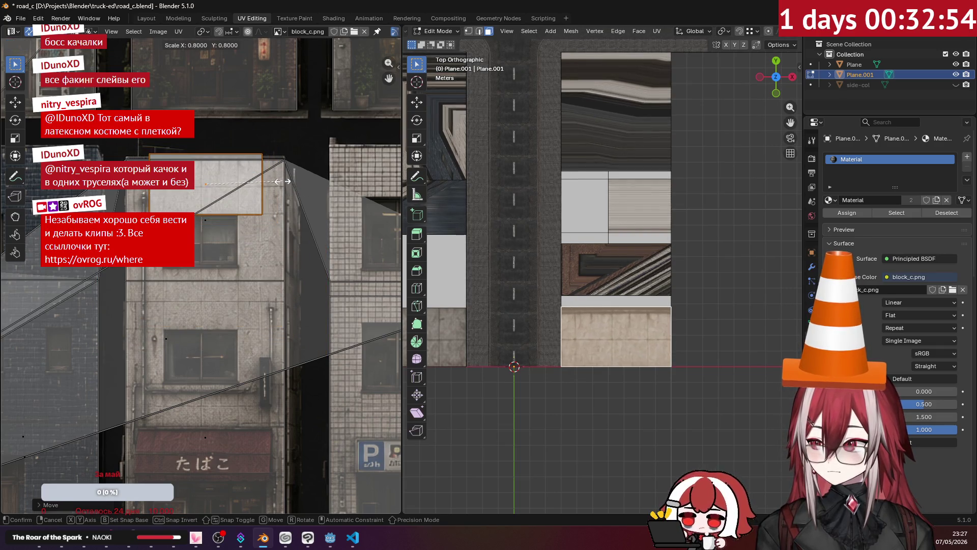
pyautogui.click(273, 181)
pyautogui.press('g')
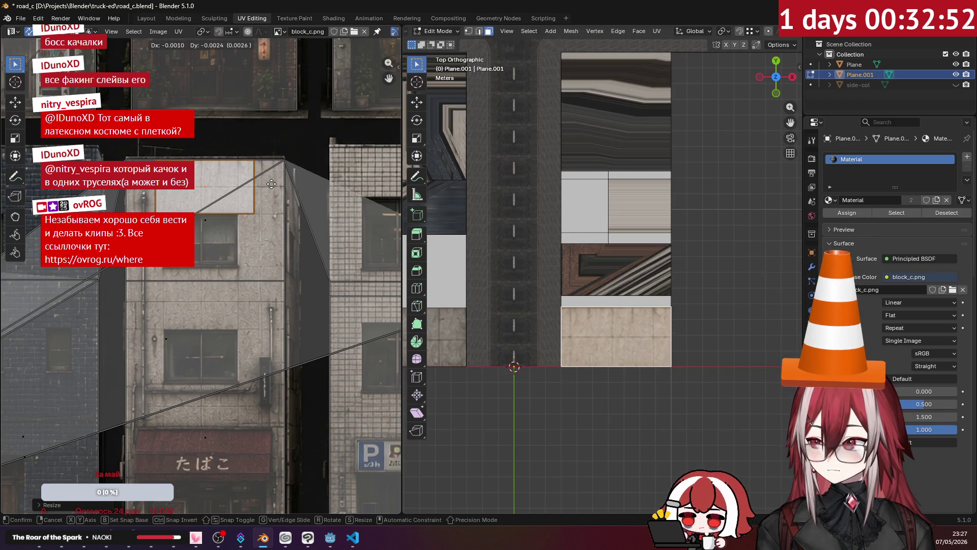
pyautogui.click(272, 183)
# Step: Return to Object Mode and deselect the building block
pyautogui.moveTo(761, 293)
pyautogui.mouseDown(button='middle')
pyautogui.moveTo(738, 221)
pyautogui.moveTo(631, 179)
pyautogui.moveTo(663, 214)
pyautogui.moveTo(634, 195)
pyautogui.moveTo(675, 191)
pyautogui.mouseUp(button='middle')
pyautogui.press('Tab')
pyautogui.click(738, 216)
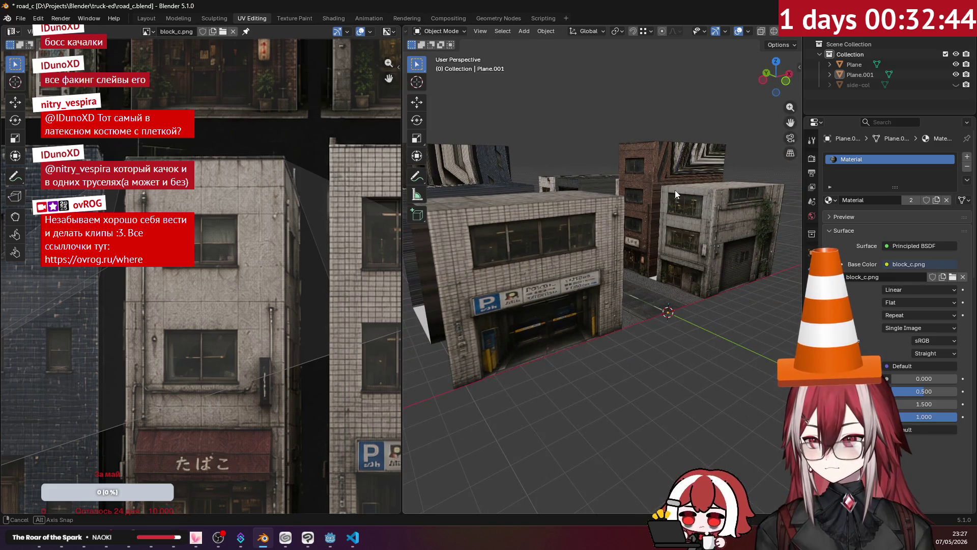
pyautogui.scroll(6, 671, 196)
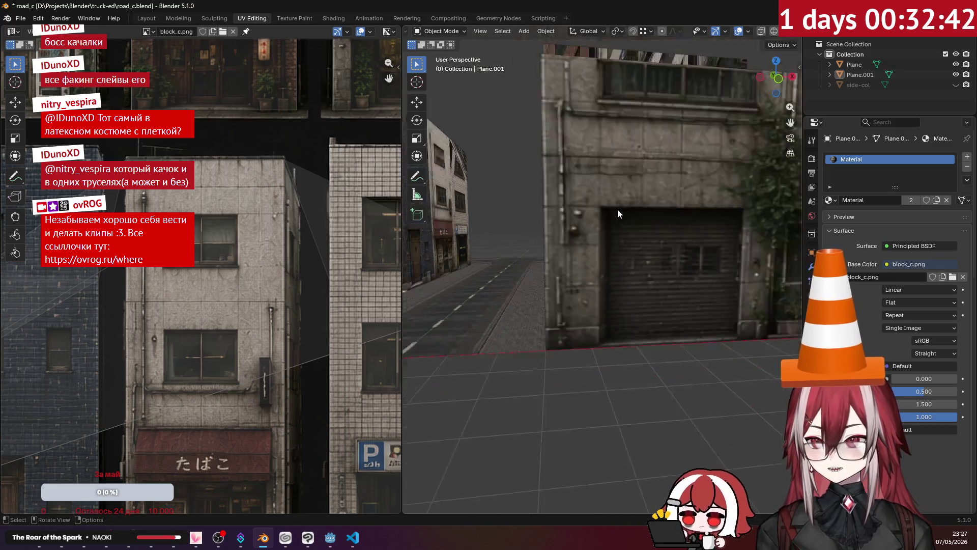
pyautogui.scroll(3, 618, 214)
pyautogui.moveTo(692, 212); pyautogui.dragTo(715, 279, button='middle')
pyautogui.moveTo(654, 293); pyautogui.dragTo(624, 310, button='middle')
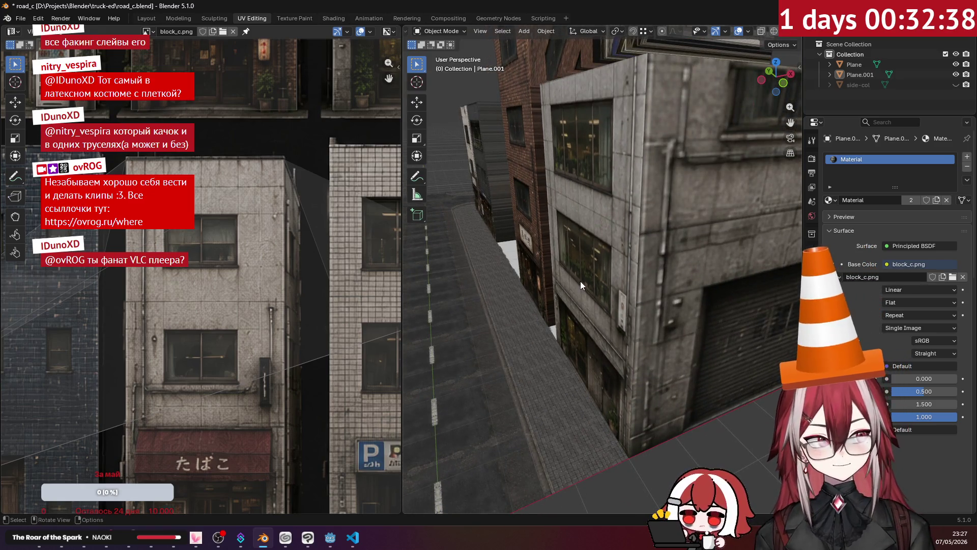
pyautogui.moveTo(581, 281)
pyautogui.mouseDown(button='middle')
pyautogui.moveTo(546, 279)
pyautogui.moveTo(610, 322)
pyautogui.mouseUp(button='middle')
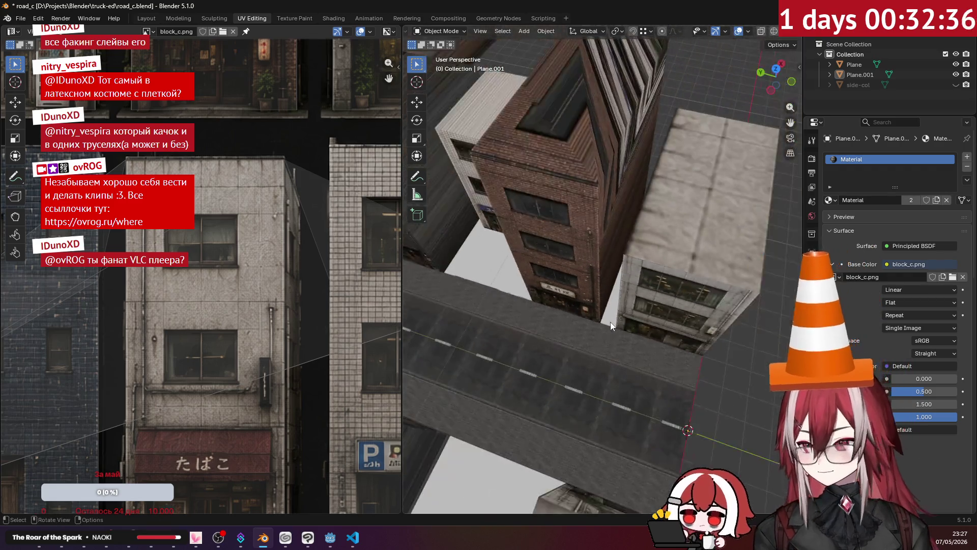
pyautogui.click(603, 273)
pyautogui.moveTo(603, 272)
pyautogui.mouseDown(button='middle')
pyautogui.moveTo(622, 270)
pyautogui.moveTo(607, 265)
pyautogui.mouseUp(button='middle')
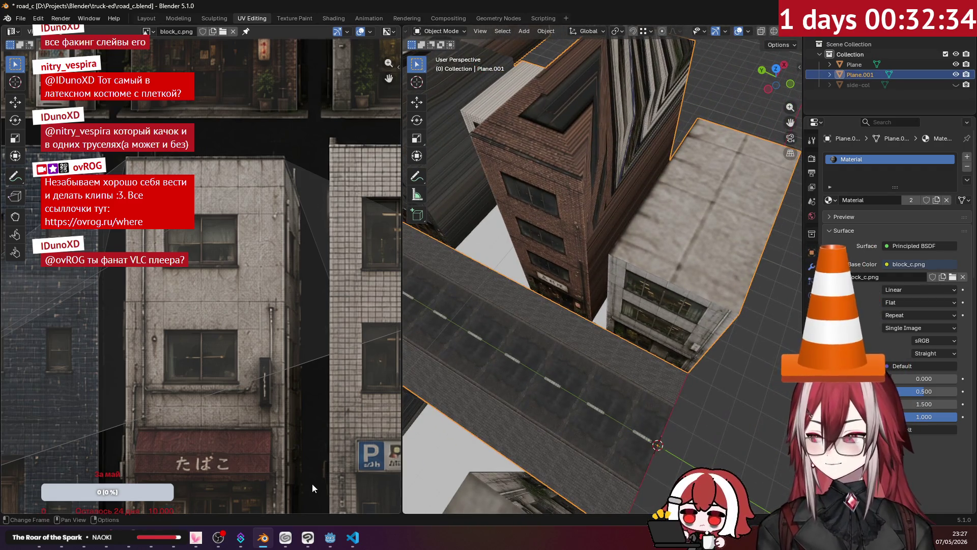
pyautogui.click(340, 541)
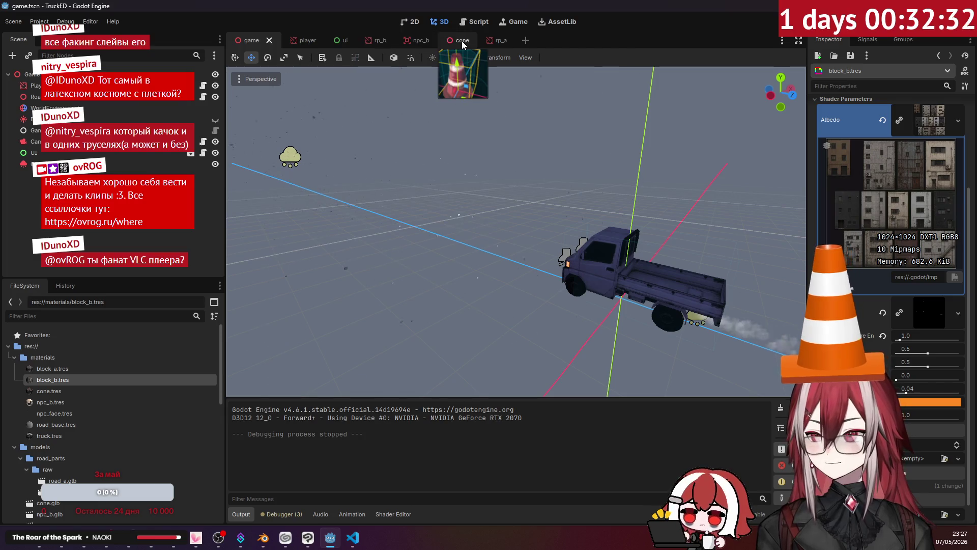
# Step: Inspect the cone scene in Godot, then bring back the Blender street model
pyautogui.click(451, 39)
pyautogui.click(625, 201)
pyautogui.moveTo(625, 201); pyautogui.dragTo(594, 186, button='middle')
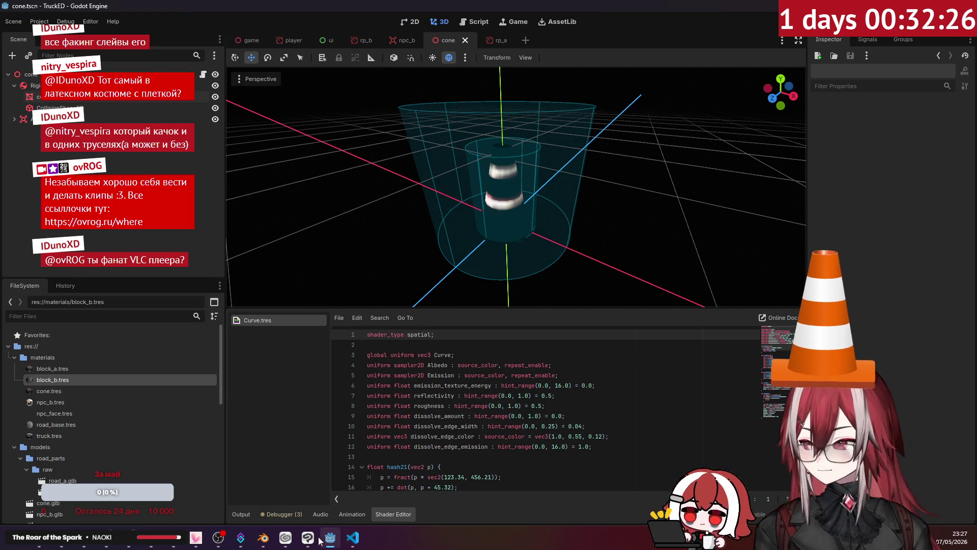
pyautogui.click(263, 537)
pyautogui.moveTo(570, 295); pyautogui.dragTo(567, 290, button='middle')
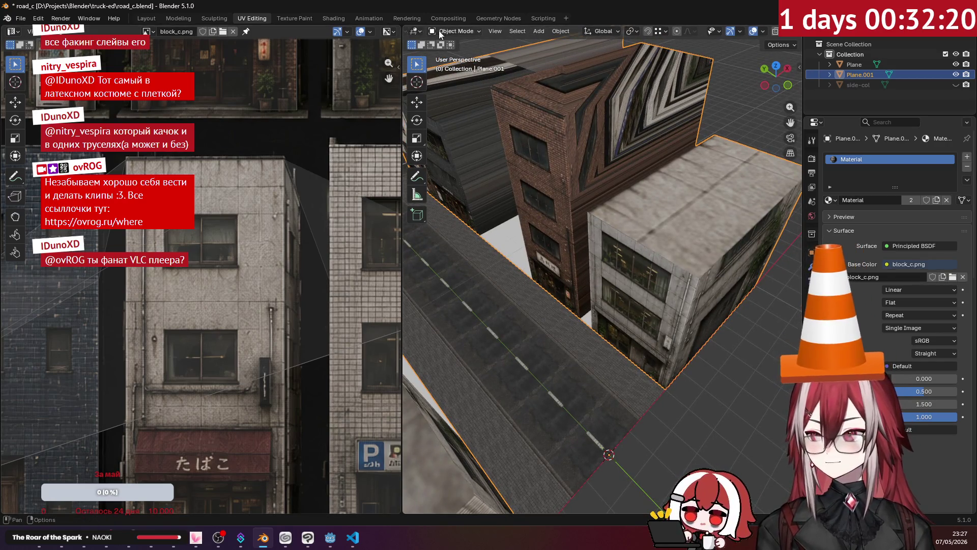
# Step: Select the upper wall face and narrow strip and project their UVs from the front view
pyautogui.press('Tab')
pyautogui.click(592, 136)
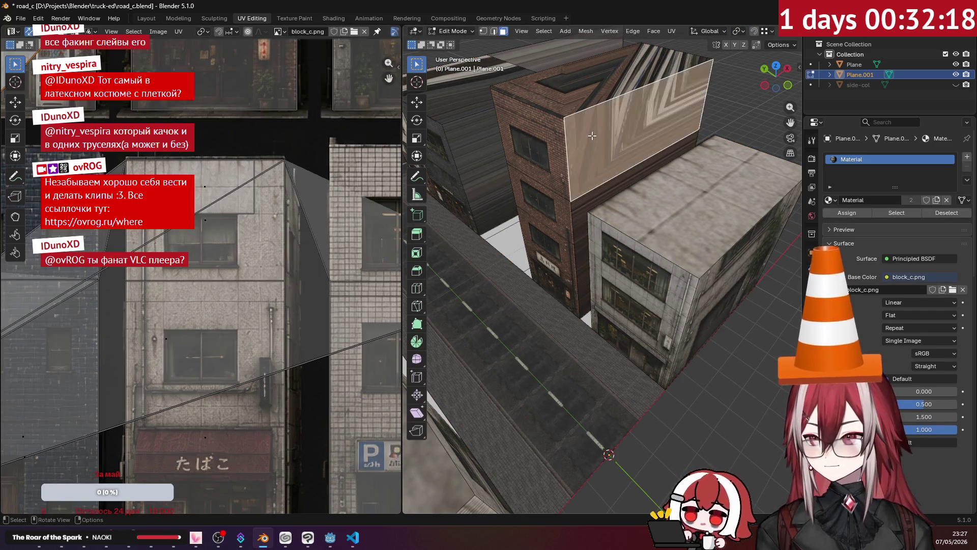
pyautogui.keyDown('shift'); pyautogui.click(584, 208); pyautogui.keyUp('shift')
pyautogui.press('KP_1')
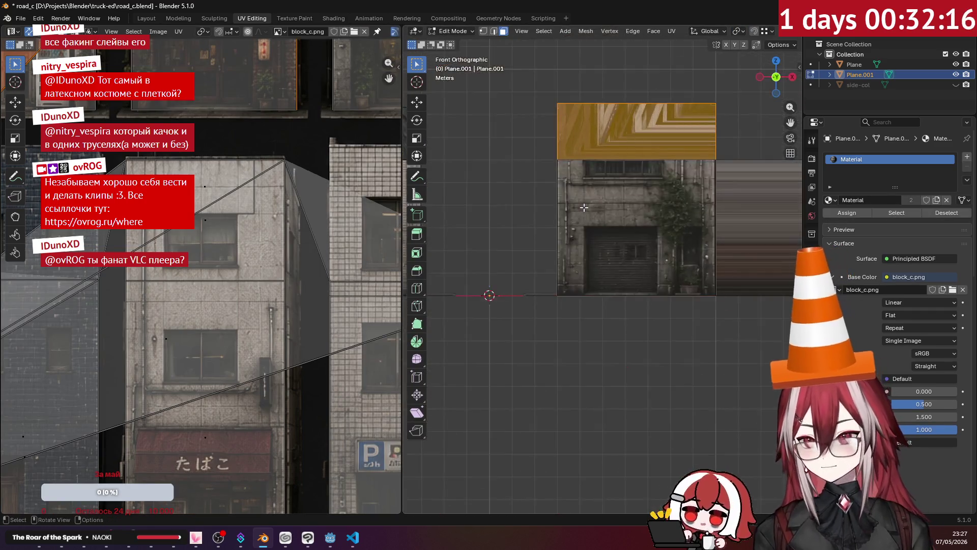
pyautogui.click(672, 32)
pyautogui.click(710, 145)
pyautogui.moveTo(710, 146); pyautogui.dragTo(462, 175, button='middle')
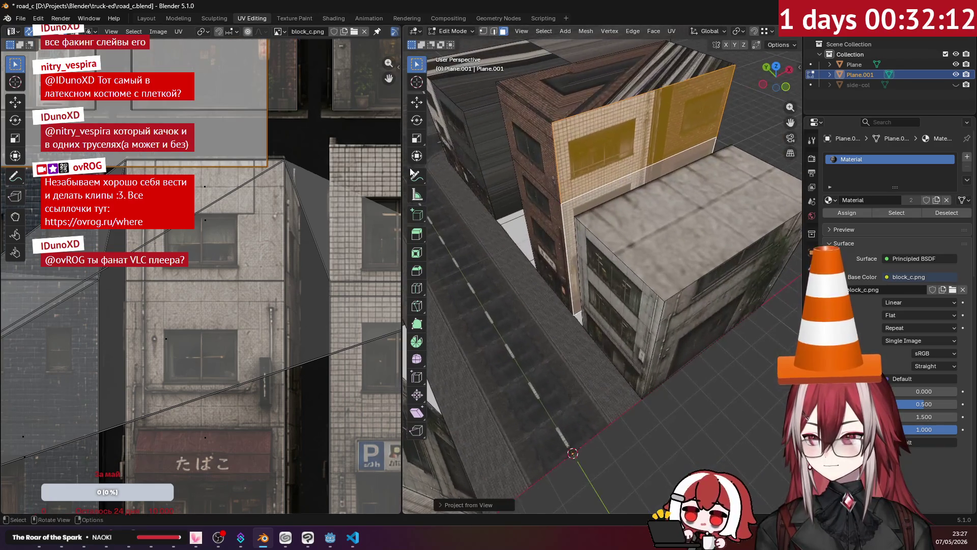
pyautogui.scroll(-2, 273, 229)
pyautogui.scroll(-2, 272, 230)
pyautogui.scroll(-1, 273, 230)
# Step: Move the wall island across the atlas onto the brick building facade
pyautogui.moveTo(274, 216)
pyautogui.mouseDown(button='middle')
pyautogui.moveTo(319, 230)
pyautogui.moveTo(237, 262)
pyautogui.mouseUp(button='middle')
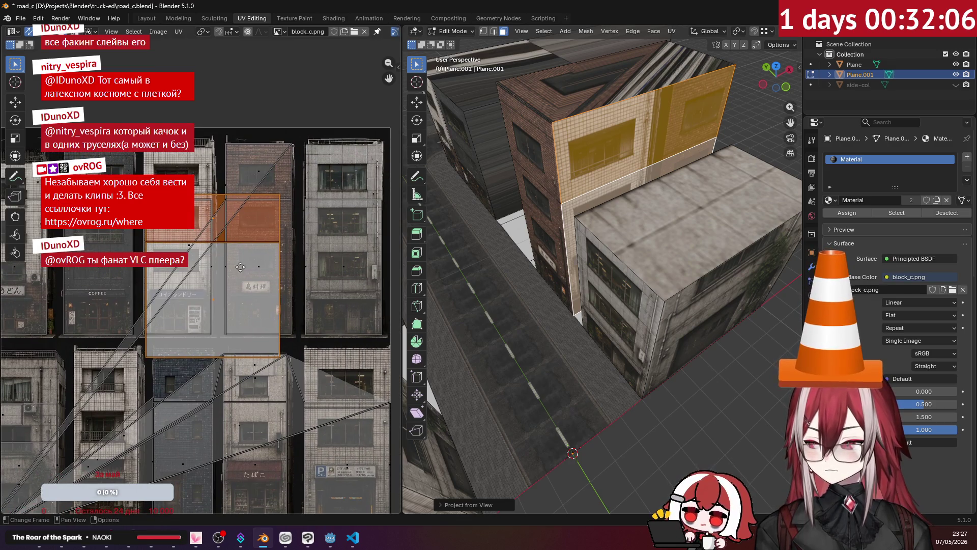
pyautogui.press('g')
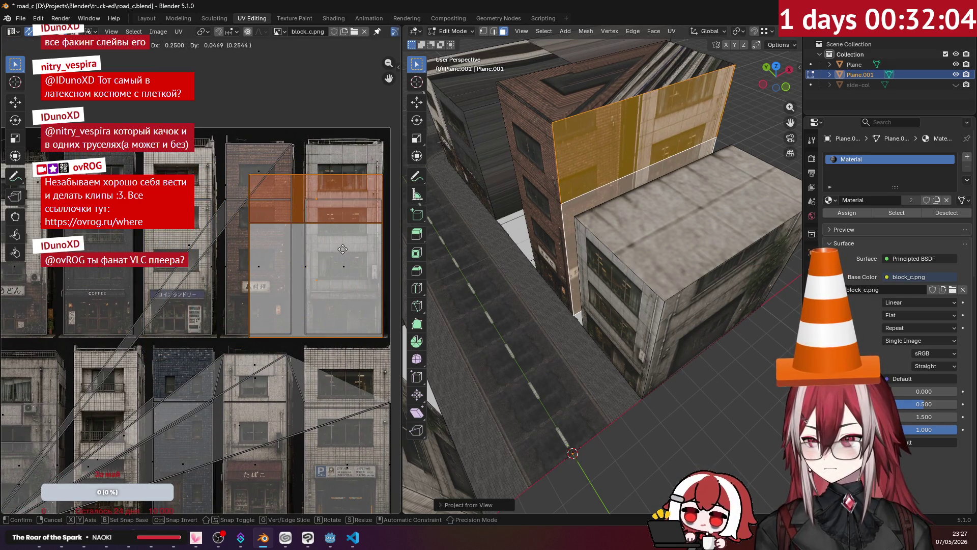
pyautogui.click(321, 246)
pyautogui.scroll(3, 269, 253)
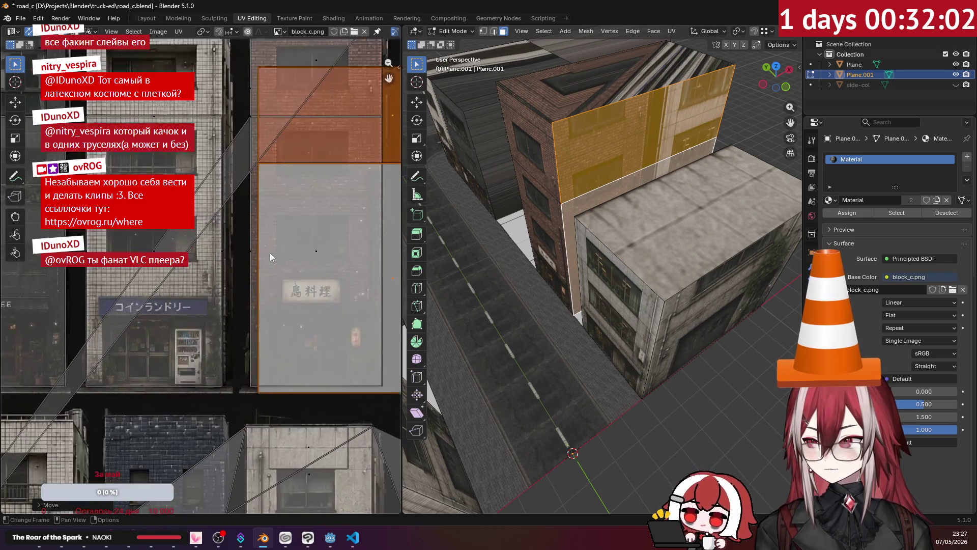
pyautogui.scroll(2, 270, 253)
pyautogui.press('g')
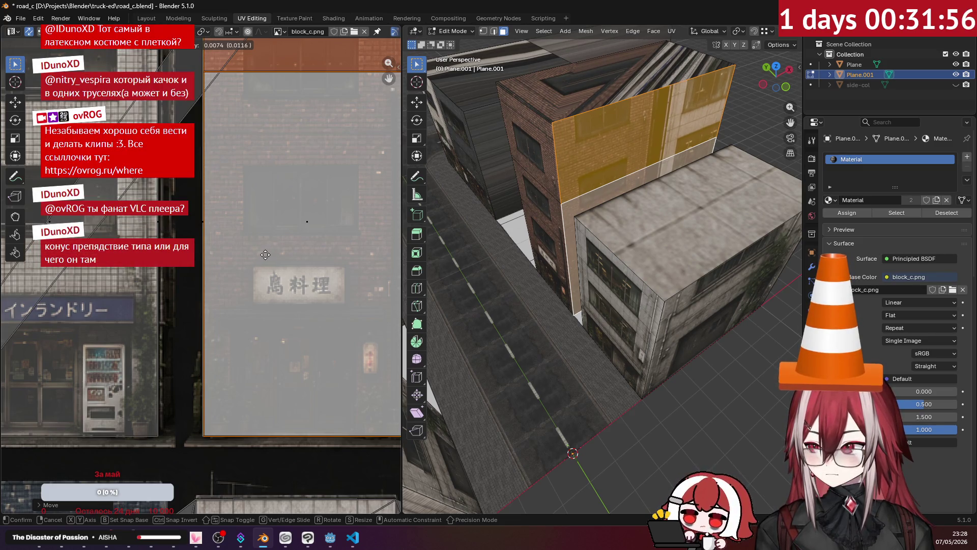
pyautogui.click(266, 255)
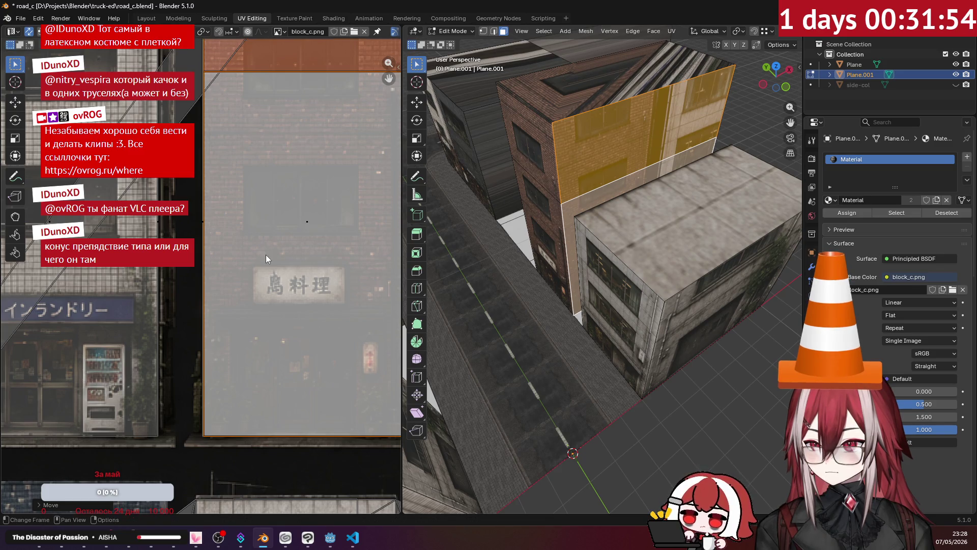
pyautogui.scroll(-2, 268, 256)
pyautogui.scroll(-2, 263, 275)
pyautogui.click(260, 272)
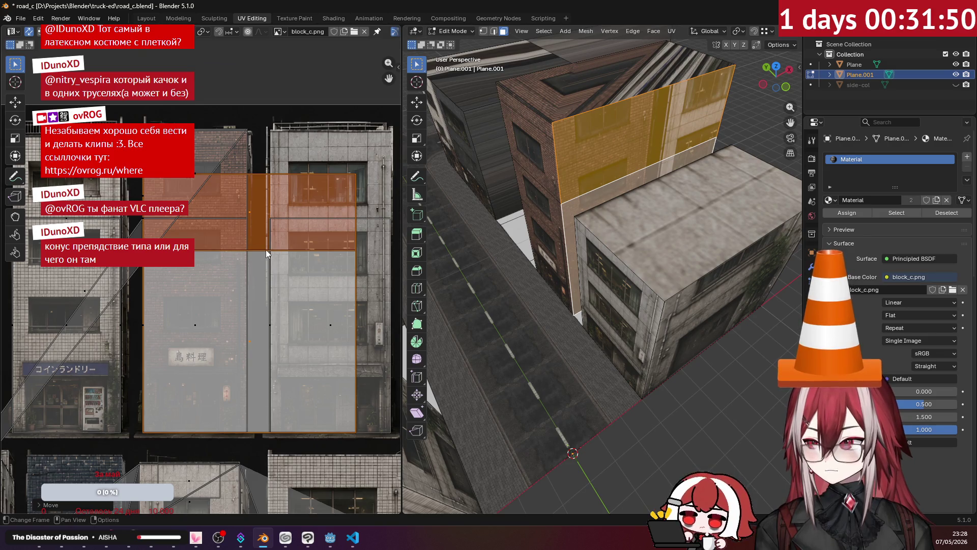
# Step: Select the facade island's bottom edge in edge mode and start moving it
pyautogui.click(260, 250)
pyautogui.press('2')
pyautogui.click(261, 249)
pyautogui.press('g')
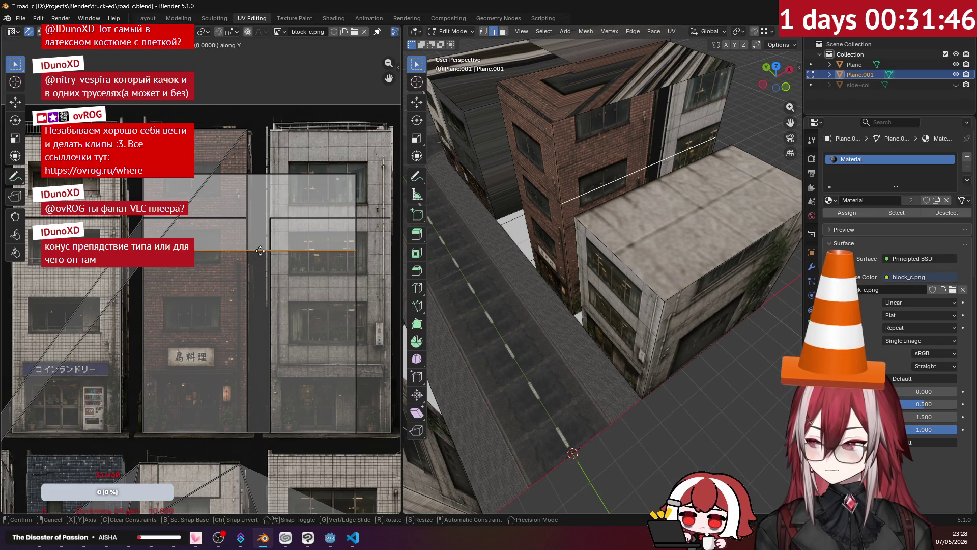
# Step: Slide the facade's horizontal UV edges vertically to fit the brick window rows
pyautogui.press('y')
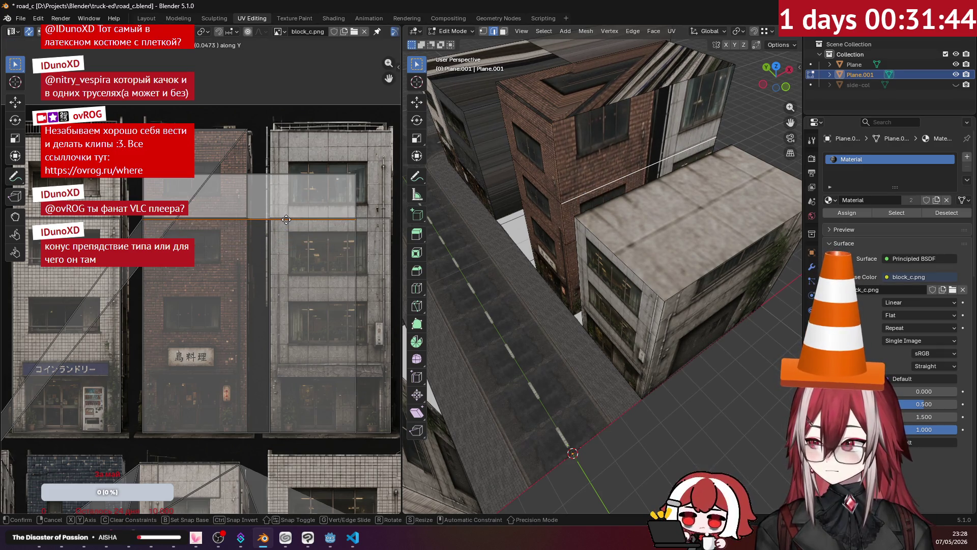
pyautogui.click(295, 218)
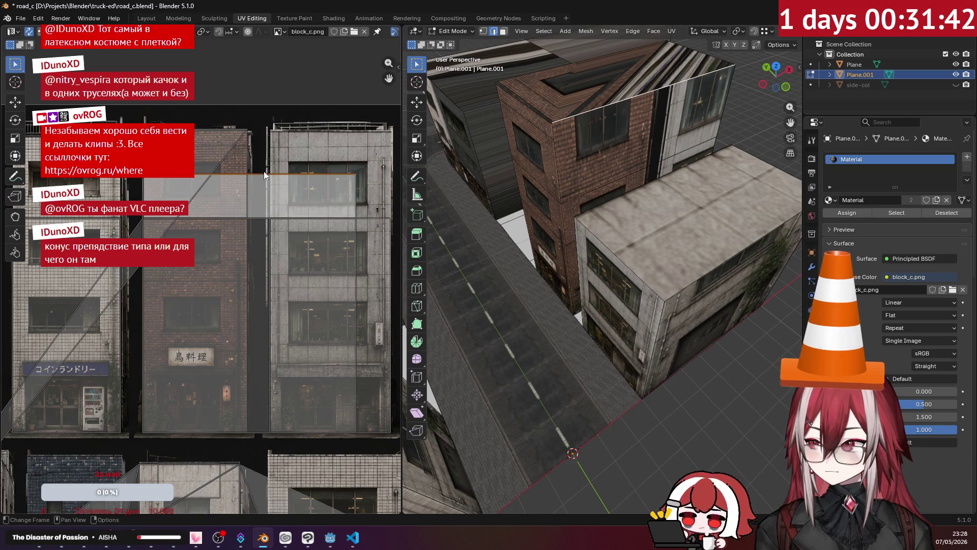
pyautogui.press('g')
pyautogui.press('y')
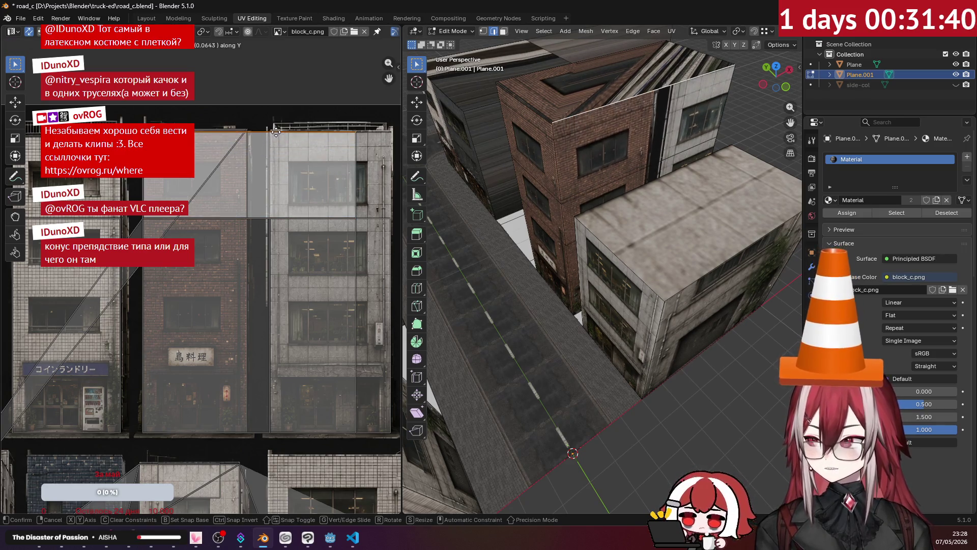
pyautogui.click(291, 130)
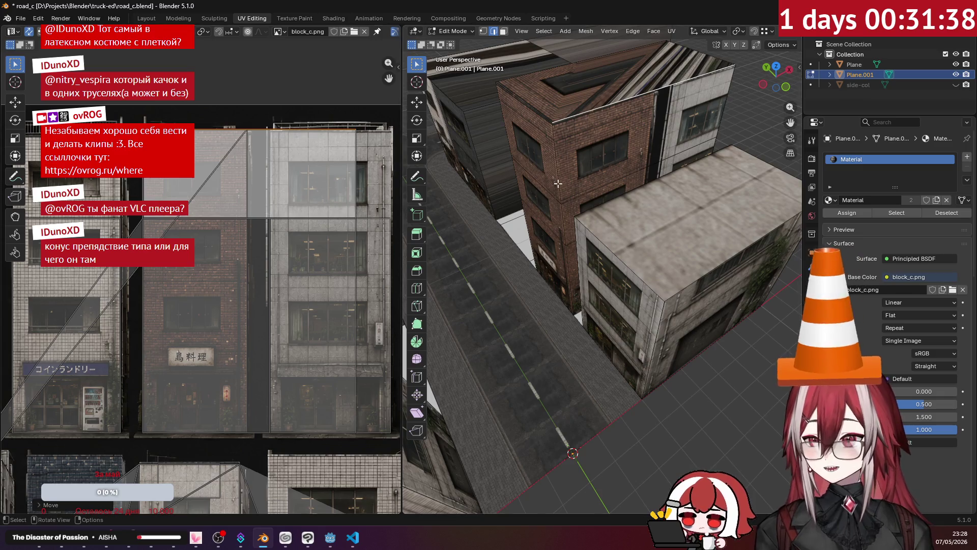
pyautogui.moveTo(496, 183); pyautogui.dragTo(526, 153, button='middle')
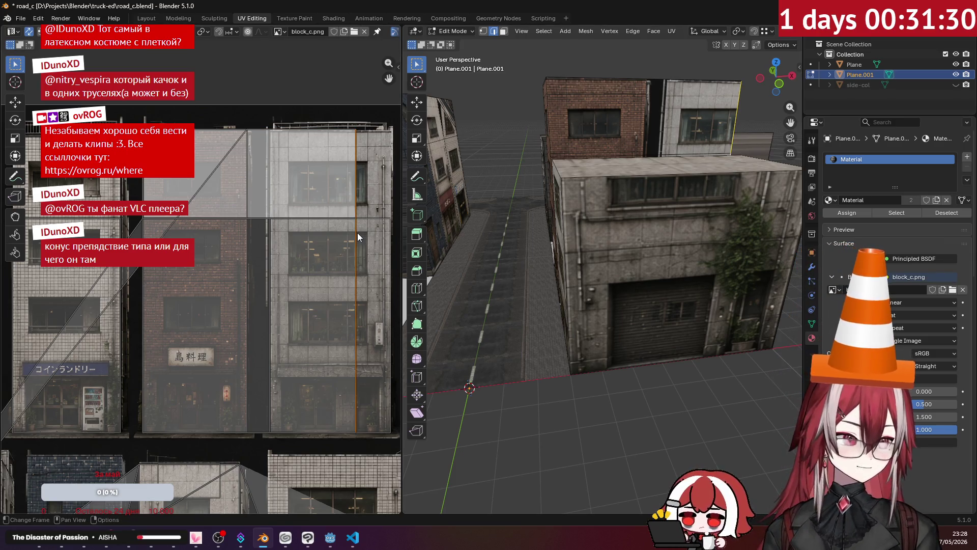
pyautogui.moveTo(520, 245); pyautogui.dragTo(574, 227, button='middle')
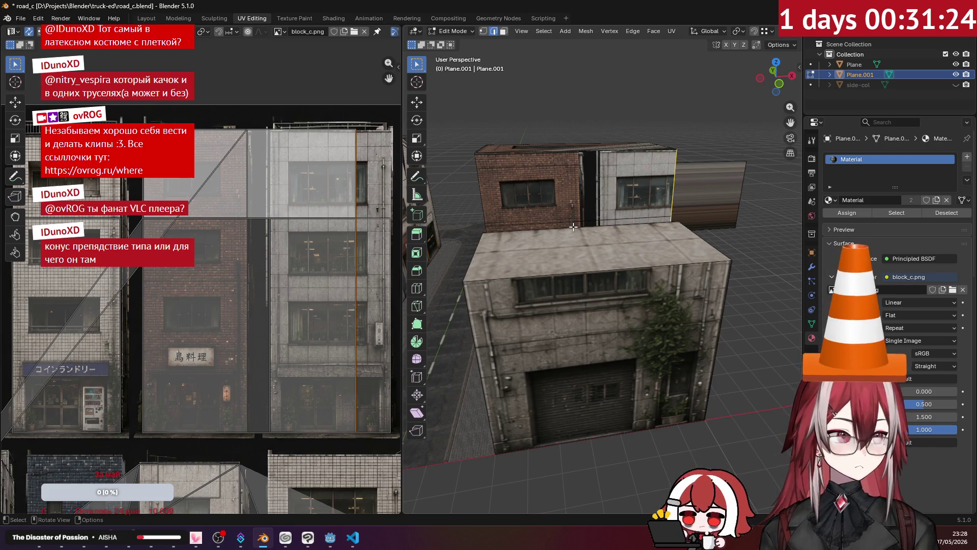
pyautogui.moveTo(573, 227); pyautogui.dragTo(586, 242, button='middle')
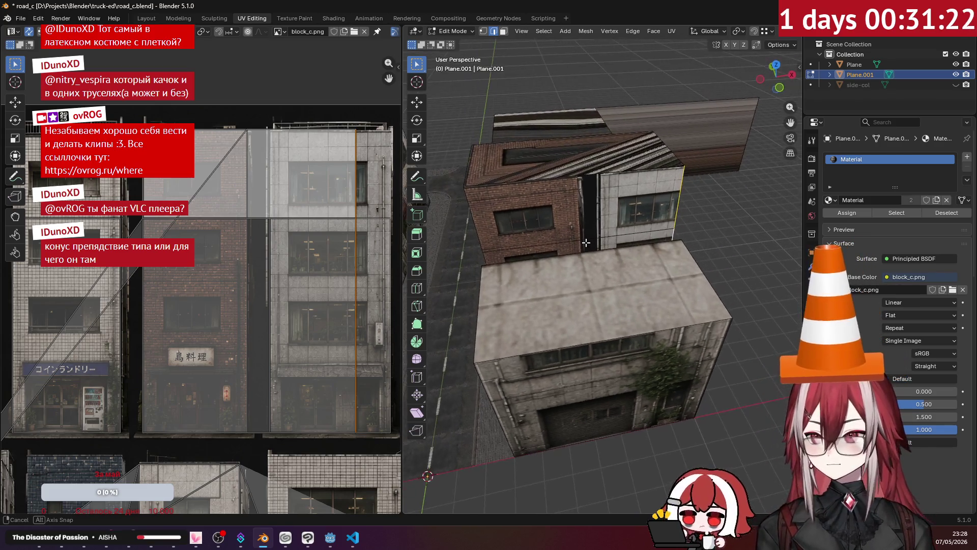
# Step: Slide the facade's side UV edge horizontally and check the building from street level
pyautogui.press('g')
pyautogui.press('x')
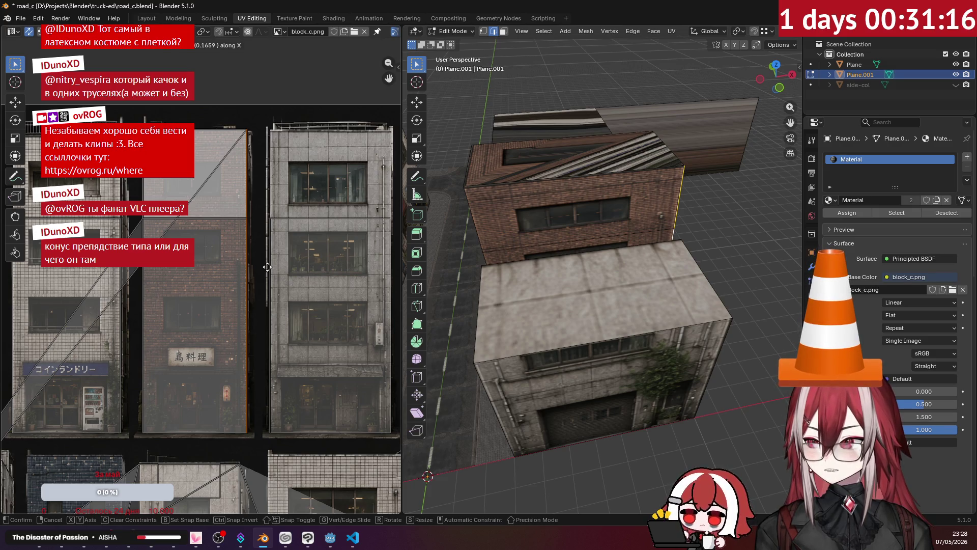
pyautogui.click(267, 267)
pyautogui.moveTo(535, 245)
pyautogui.mouseDown(button='middle')
pyautogui.moveTo(575, 207)
pyautogui.moveTo(615, 238)
pyautogui.moveTo(600, 254)
pyautogui.mouseUp(button='middle')
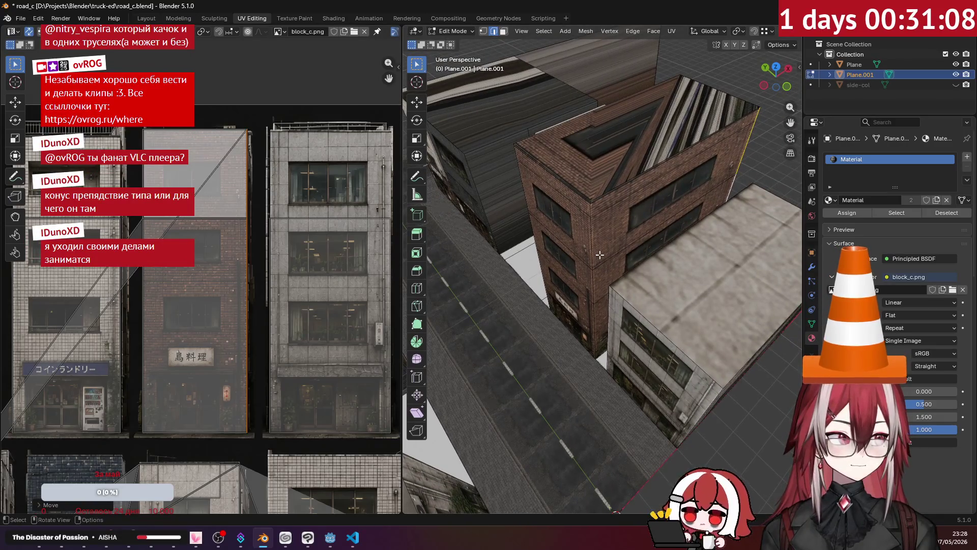
pyautogui.moveTo(599, 255); pyautogui.dragTo(605, 262, button='middle')
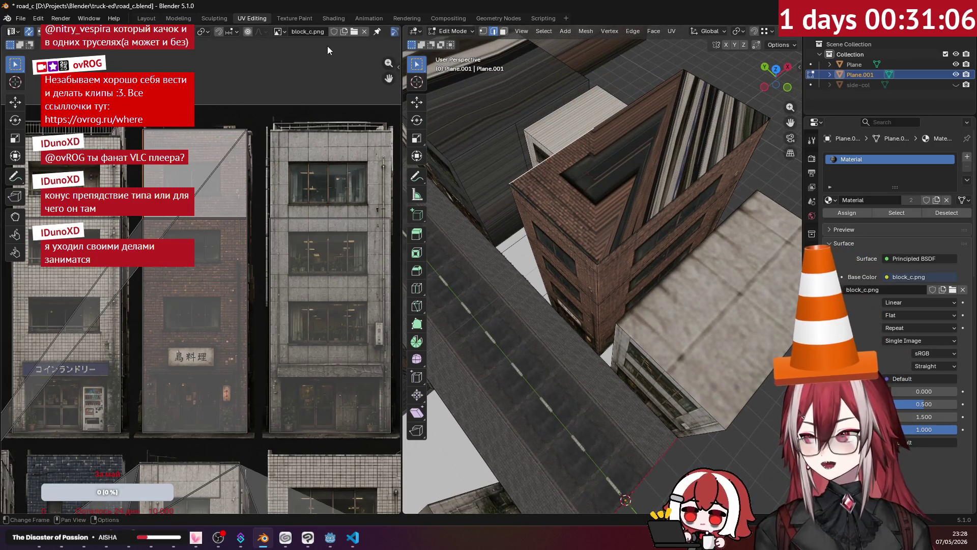
# Step: Project the top face from above and place its island over the brick building
pyautogui.moveTo(504, 45); pyautogui.dragTo(623, 164, button='middle')
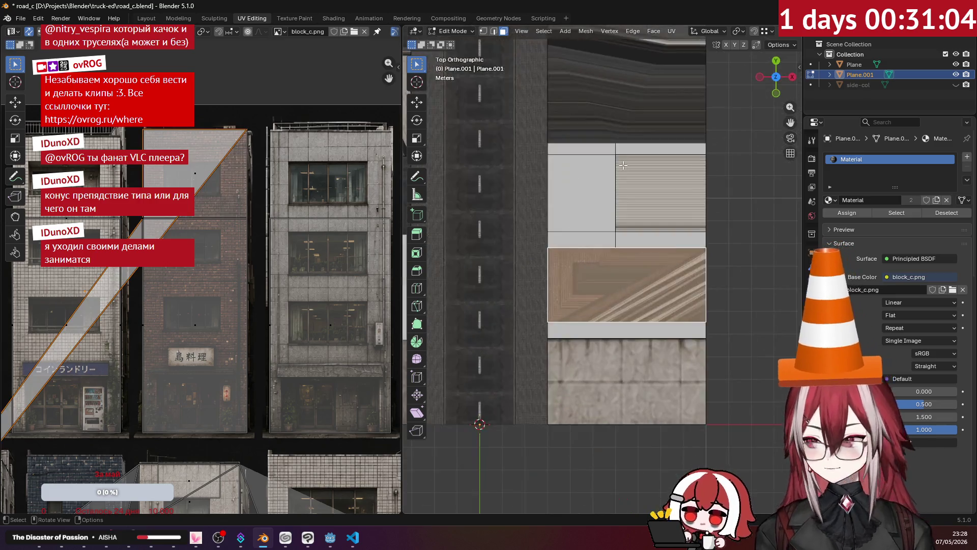
pyautogui.click(674, 31)
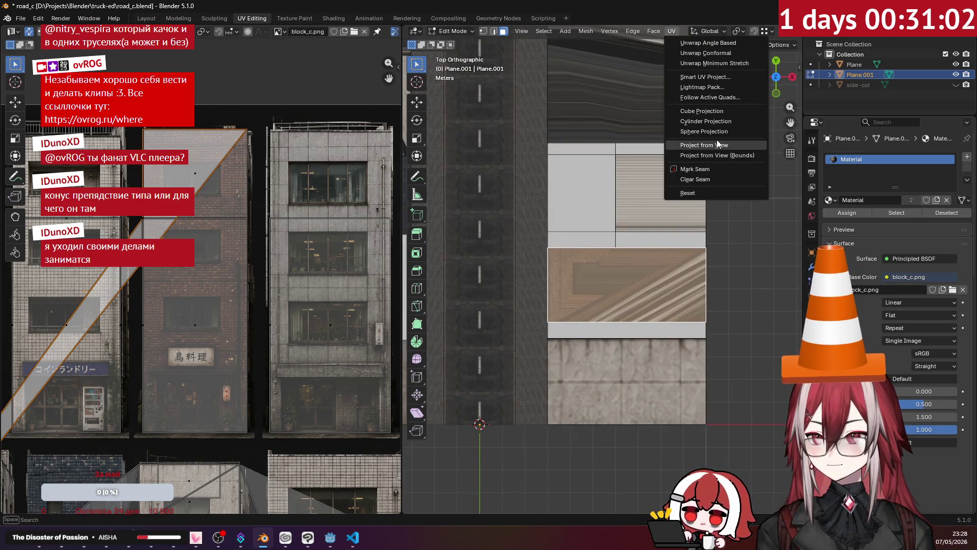
pyautogui.click(717, 140)
pyautogui.scroll(-2, 238, 230)
pyautogui.scroll(-2, 217, 278)
pyautogui.moveTo(218, 278); pyautogui.dragTo(206, 266, button='middle')
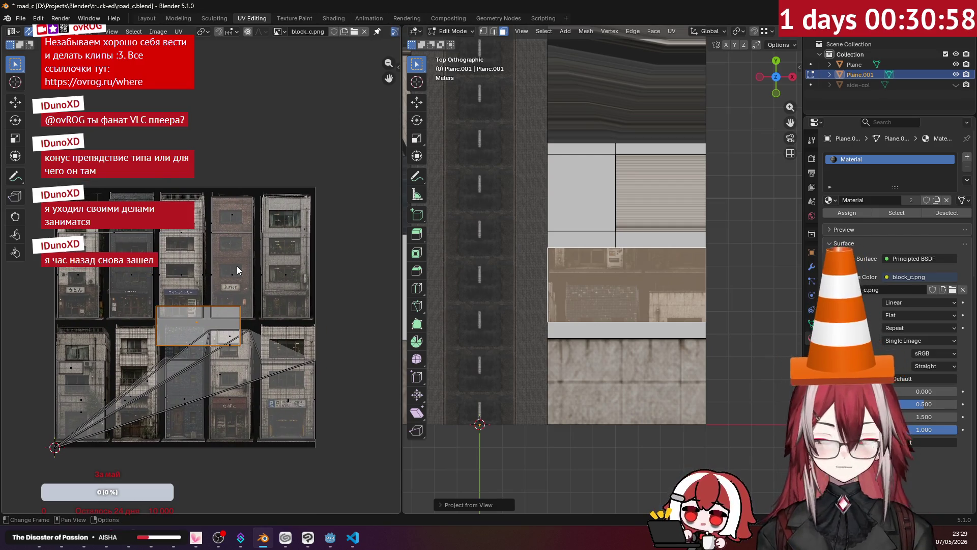
pyautogui.press('g')
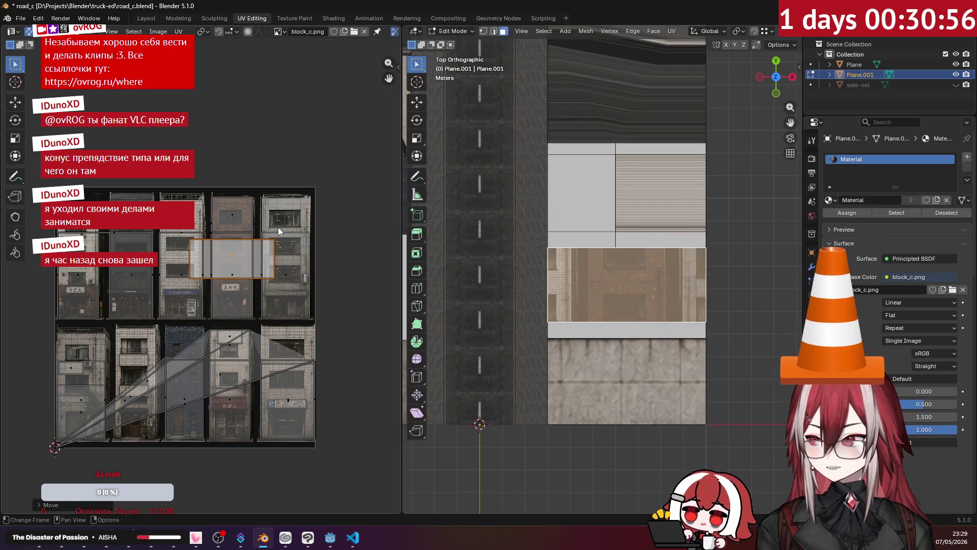
pyautogui.scroll(5, 278, 227)
pyautogui.click(282, 266)
# Step: Shrink and reposition the top island on the brick patch, then review in perspective
pyautogui.click(257, 274)
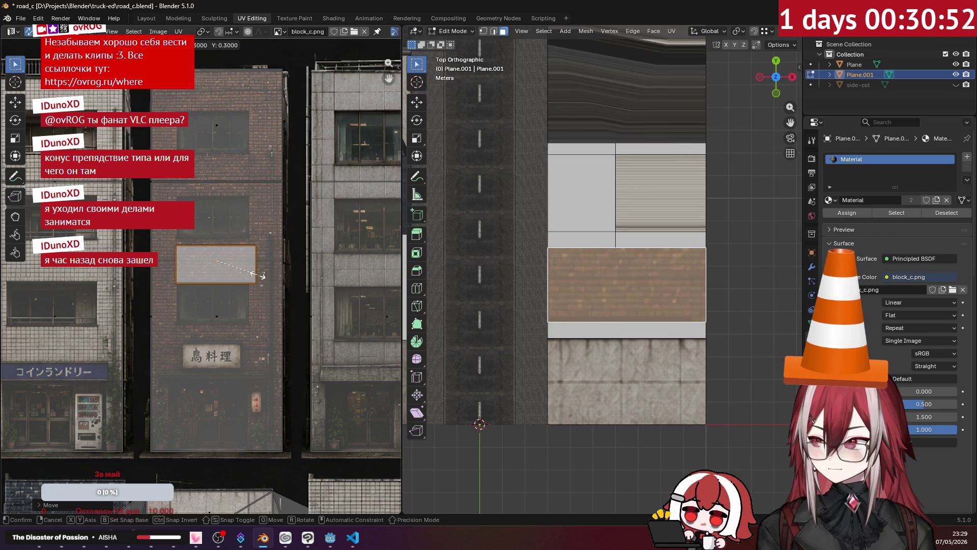
pyautogui.scroll(2, 257, 274)
pyautogui.scroll(2, 284, 253)
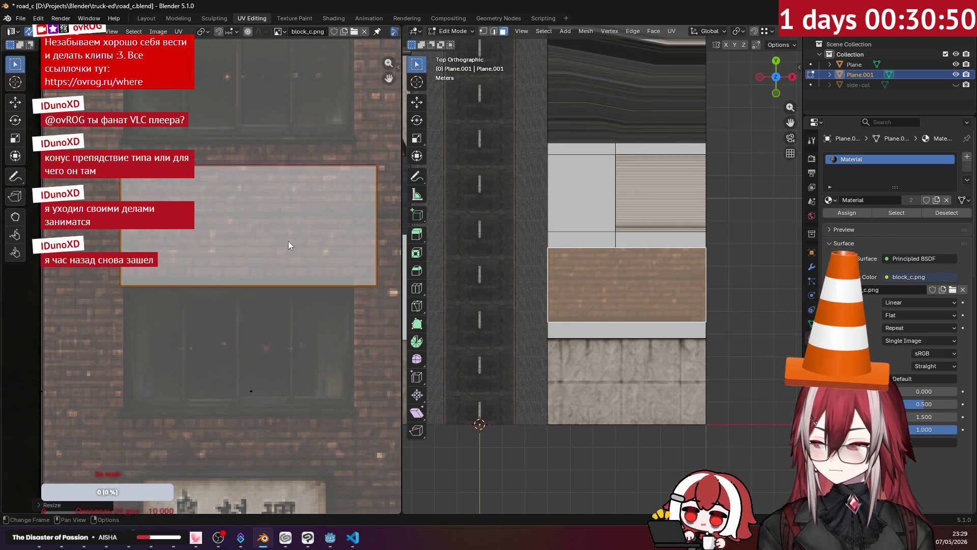
pyautogui.press('g')
pyautogui.click(289, 225)
pyautogui.moveTo(595, 230); pyautogui.dragTo(745, 123, button='middle')
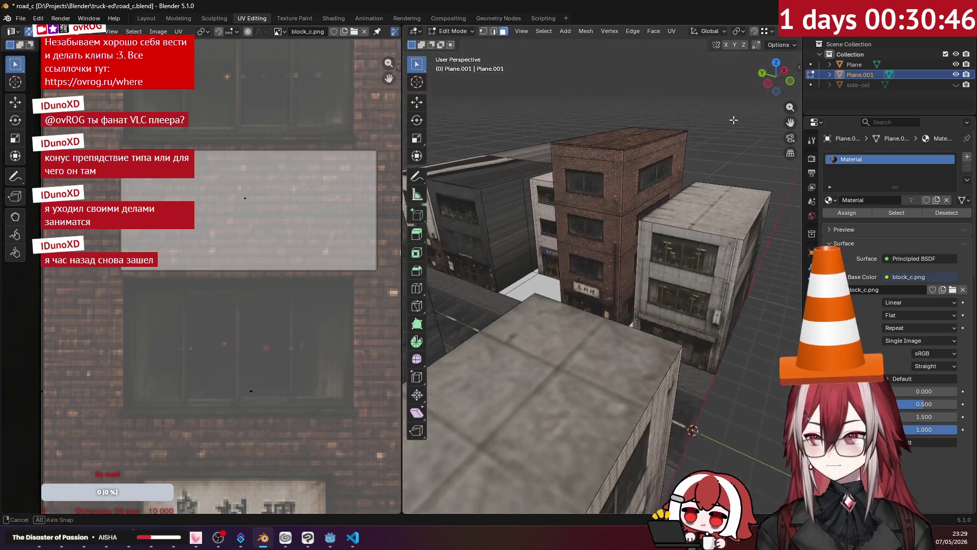
pyautogui.moveTo(614, 131)
pyautogui.mouseDown(button='middle')
pyautogui.moveTo(590, 166)
pyautogui.moveTo(592, 117)
pyautogui.moveTo(611, 200)
pyautogui.moveTo(625, 121)
pyautogui.mouseUp(button='middle')
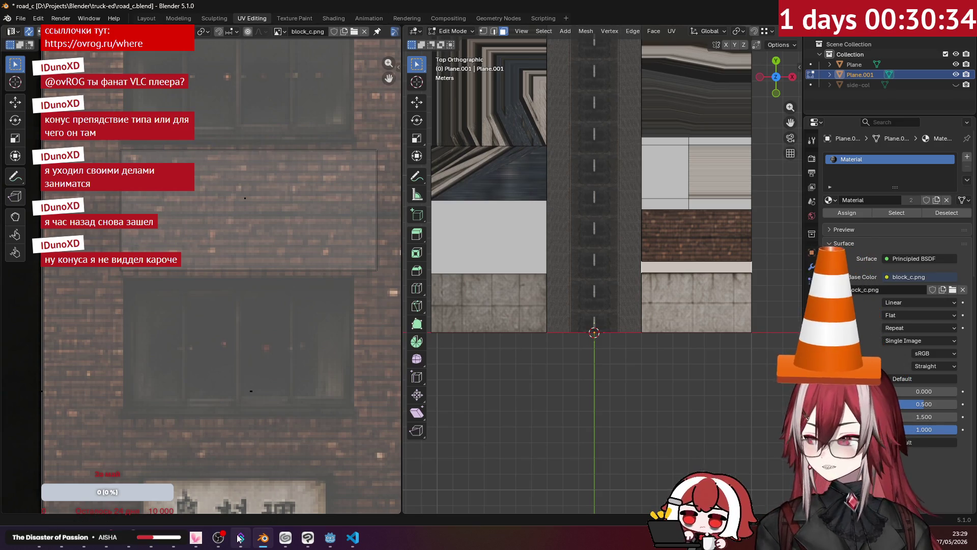
# Step: Switch to the Godot project and run the TruckED game with F5
pyautogui.click(330, 538)
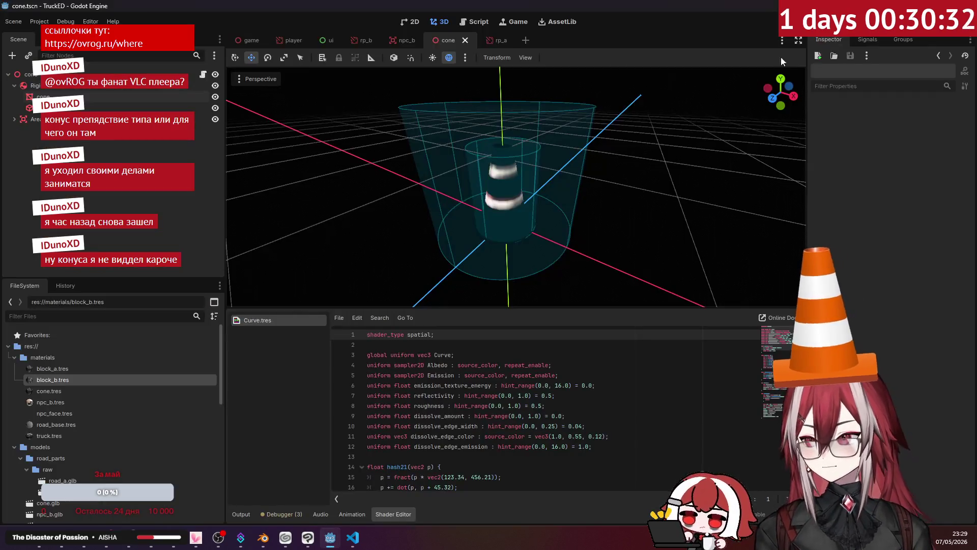
pyautogui.press('F5')
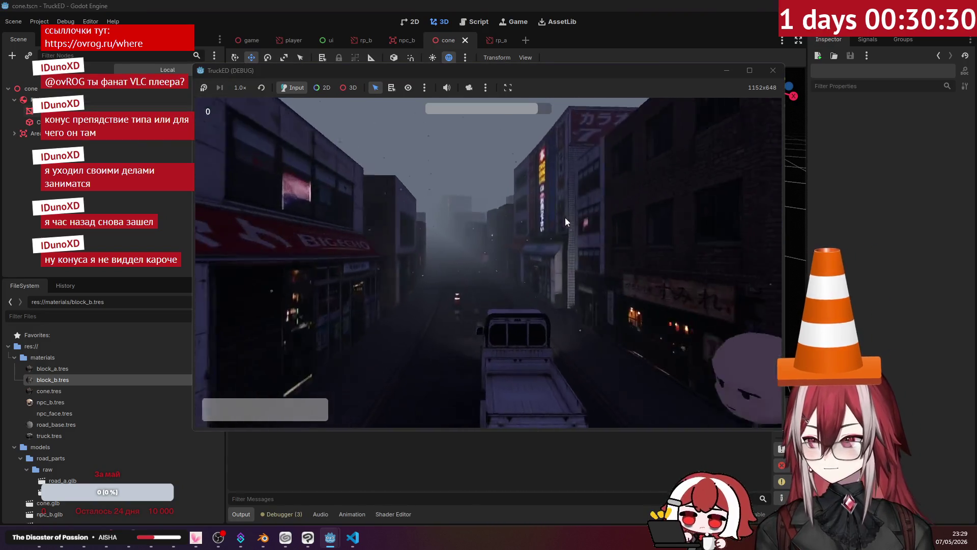
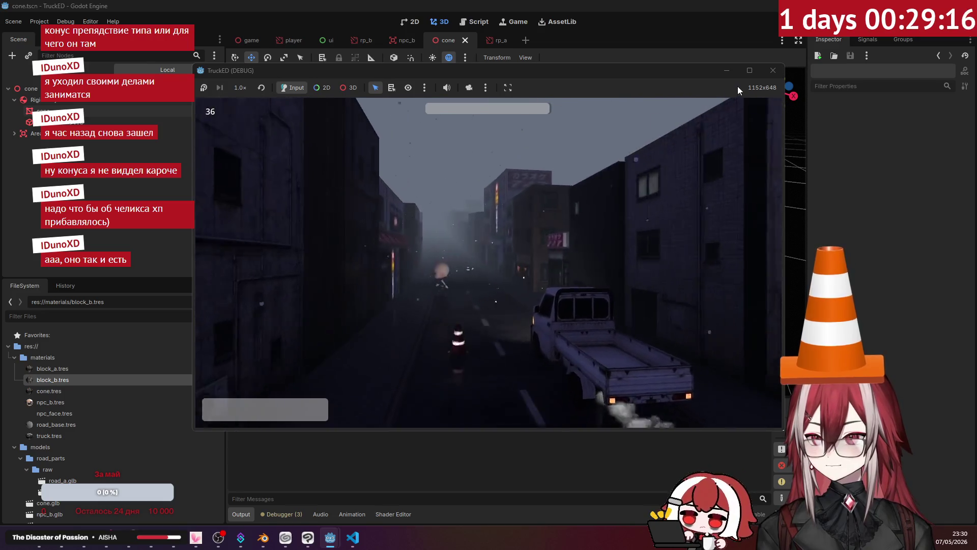
# Step: Stop the Godot test run and switch windows until Blender is in front
pyautogui.click(774, 71)
pyautogui.click(308, 538)
pyautogui.hotkey('alt', 'Tab')
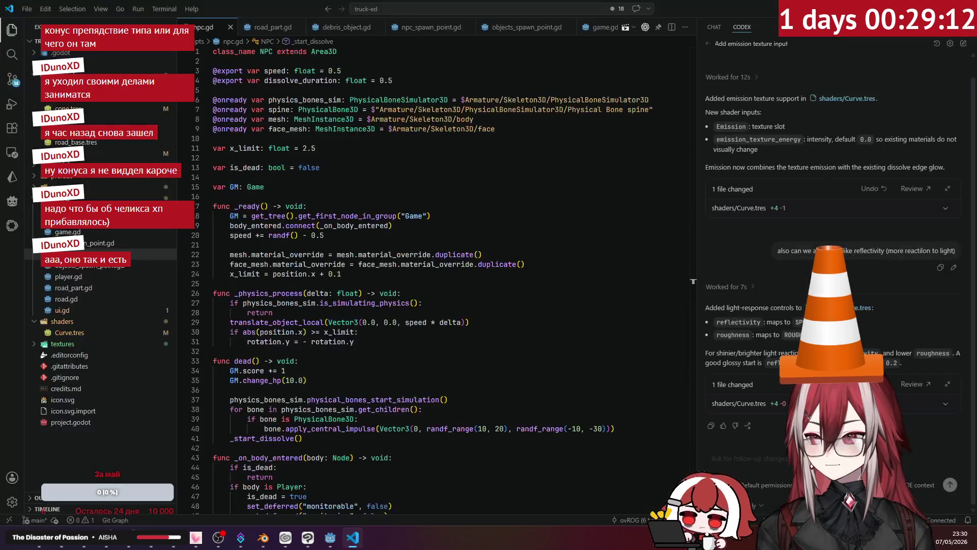
pyautogui.click(329, 539)
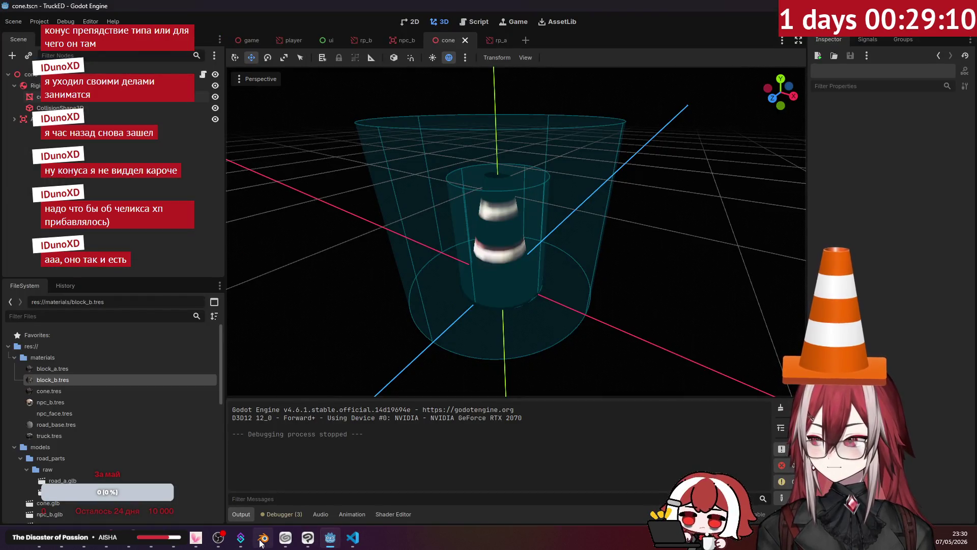
pyautogui.click(262, 539)
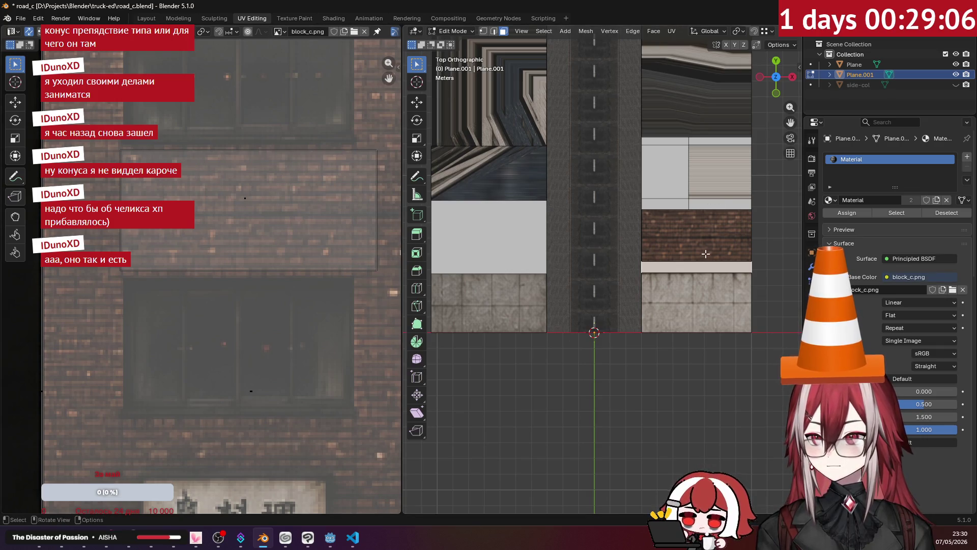
# Step: Project the selected block face from view and move its UV island onto the dark tiled facade
pyautogui.click(671, 31)
pyautogui.click(697, 144)
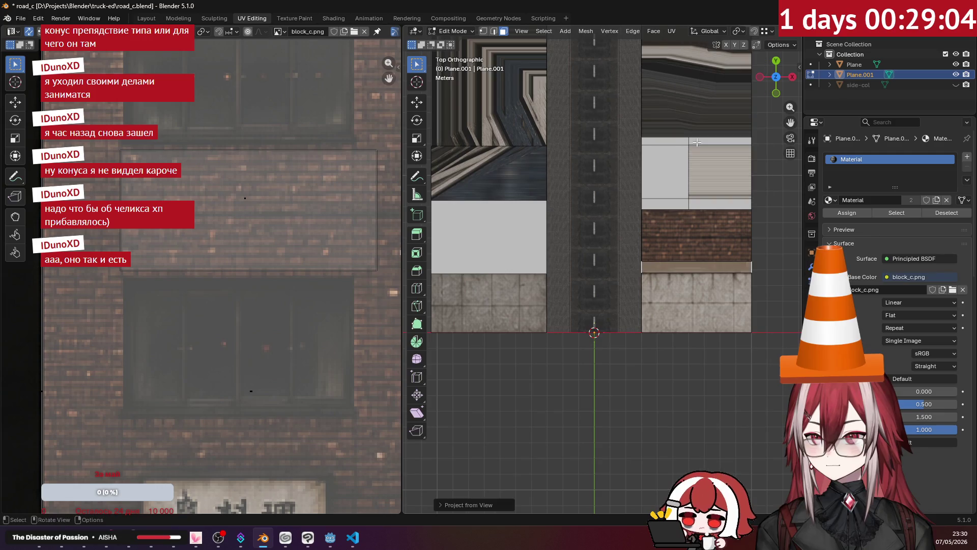
pyautogui.scroll(-2, 251, 237)
pyautogui.scroll(-2, 252, 238)
pyautogui.scroll(-2, 246, 236)
pyautogui.moveTo(246, 236); pyautogui.dragTo(244, 231, button='middle')
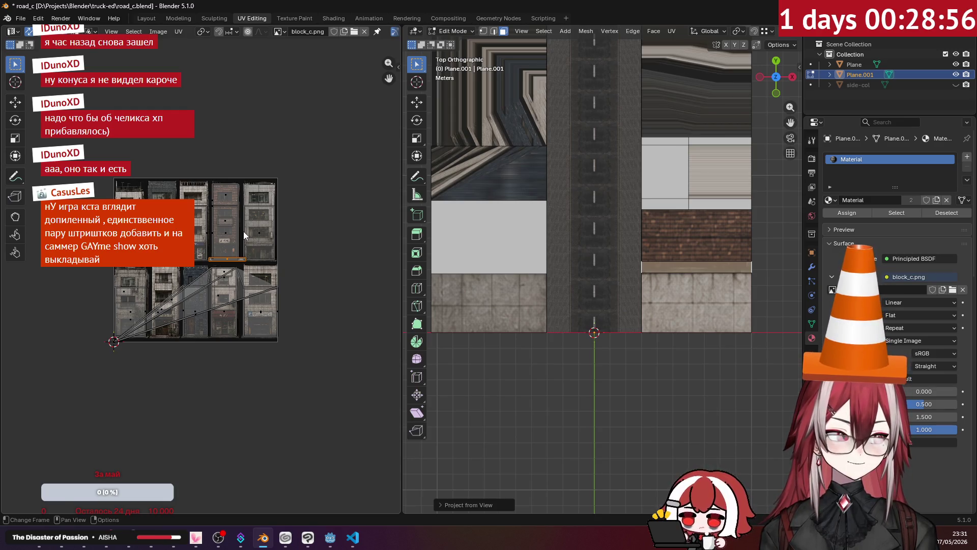
pyautogui.scroll(2, 244, 232)
pyautogui.scroll(3, 244, 232)
pyautogui.scroll(2, 248, 290)
pyautogui.scroll(1, 255, 343)
pyautogui.scroll(-1, 255, 343)
pyautogui.scroll(-1, 268, 325)
pyautogui.scroll(-1, 268, 325)
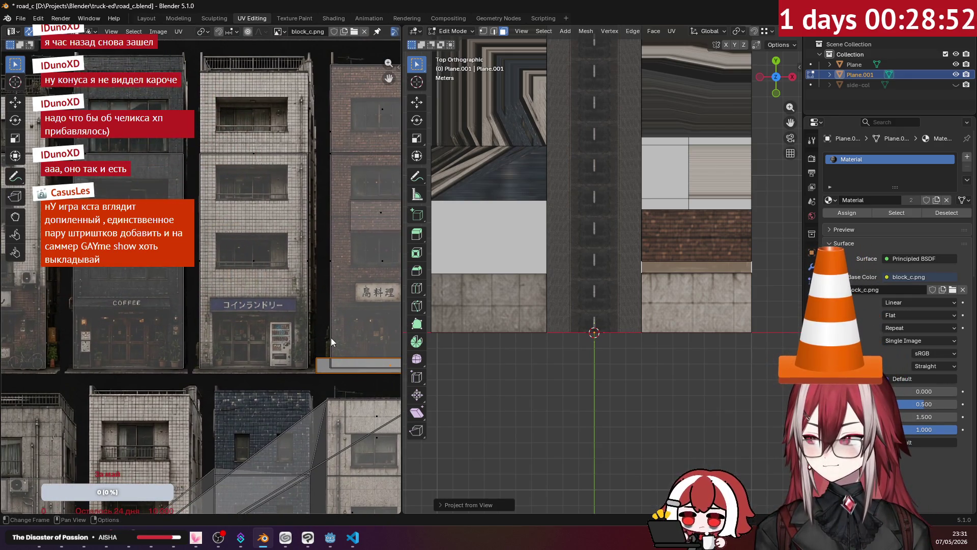
pyautogui.press('g')
pyautogui.click(195, 226)
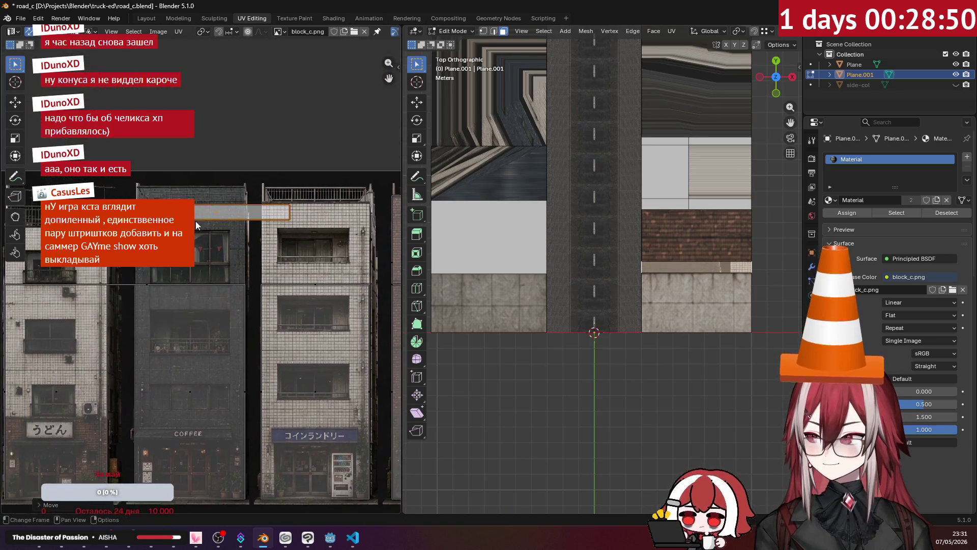
pyautogui.scroll(1, 195, 227)
pyautogui.scroll(1, 334, 258)
# Step: Resize the island over the facade and review the textured street block from above
pyautogui.press('s')
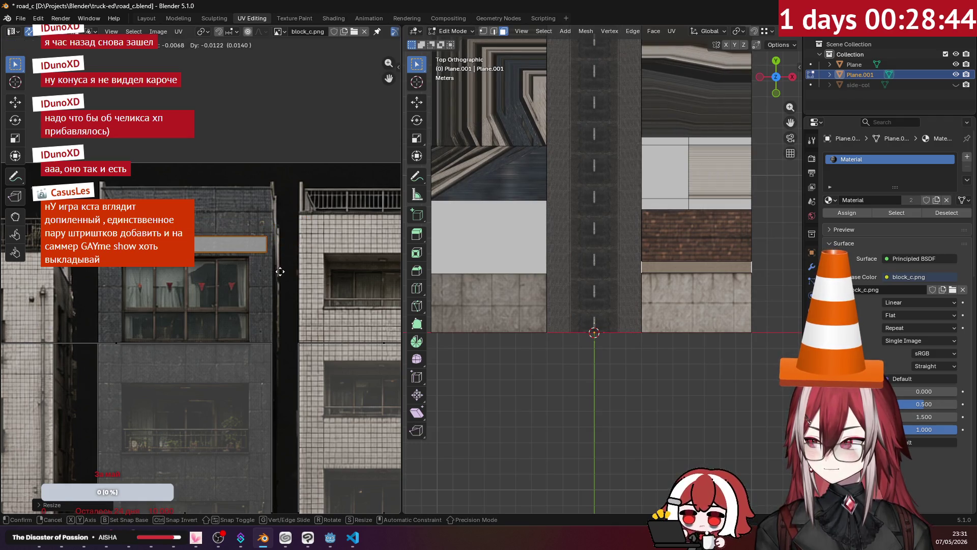
pyautogui.moveTo(570, 284)
pyautogui.mouseDown(button='middle')
pyautogui.moveTo(616, 273)
pyautogui.moveTo(609, 211)
pyautogui.moveTo(606, 224)
pyautogui.mouseUp(button='middle')
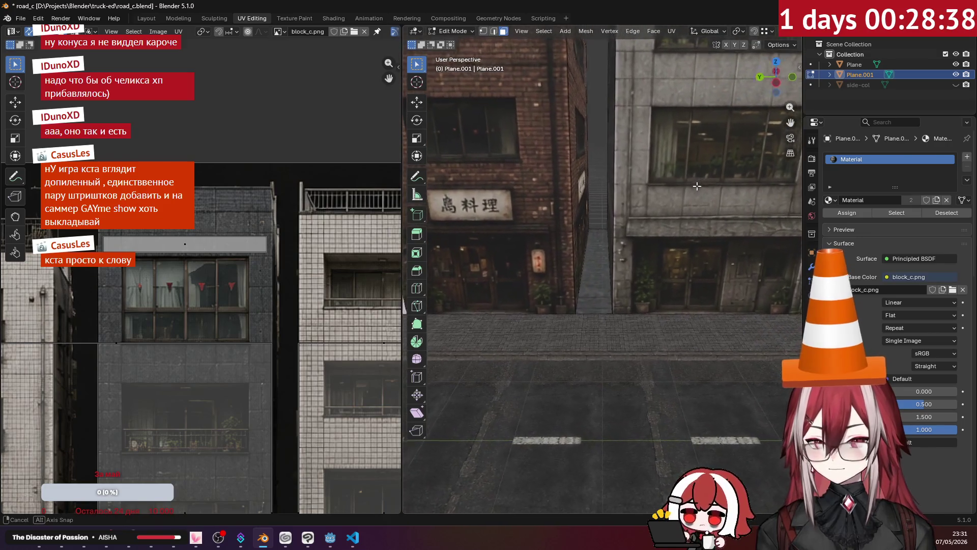
pyautogui.moveTo(607, 225); pyautogui.dragTo(538, 231, button='middle')
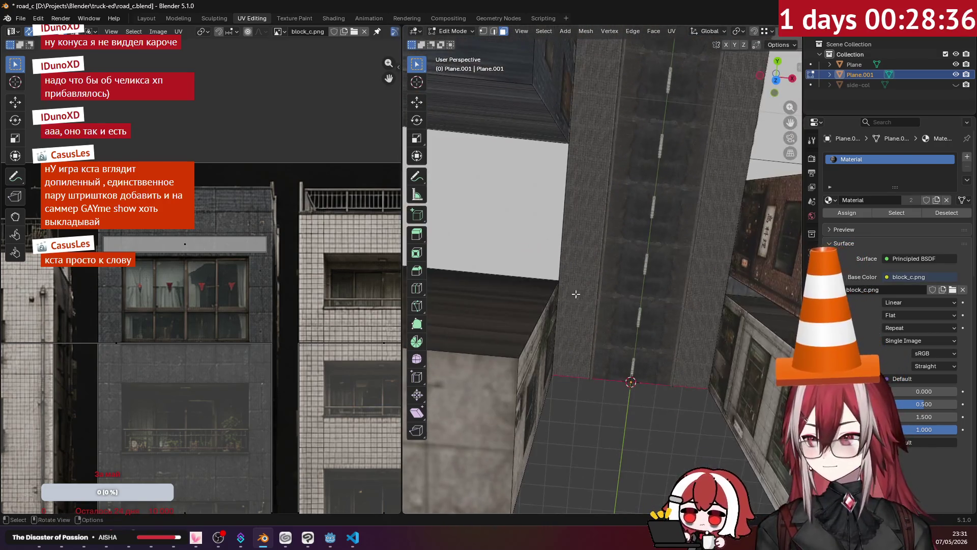
pyautogui.press('KP_7')
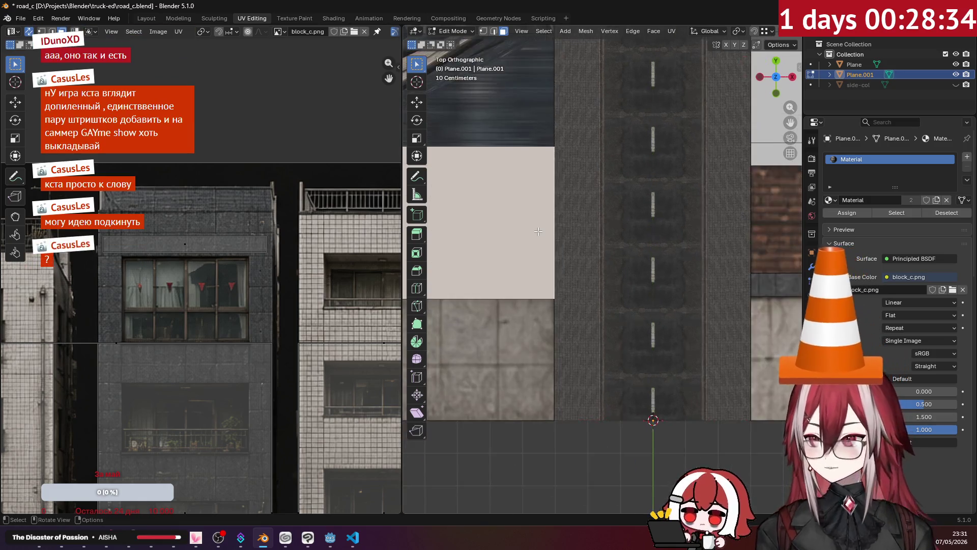
# Step: Project the pale roadside face from above and move its island across the block_c.png facades
pyautogui.keyDown('shift'); pyautogui.moveTo(538, 232); pyautogui.dragTo(696, 239, button='middle'); pyautogui.keyUp('shift')
pyautogui.click(670, 32)
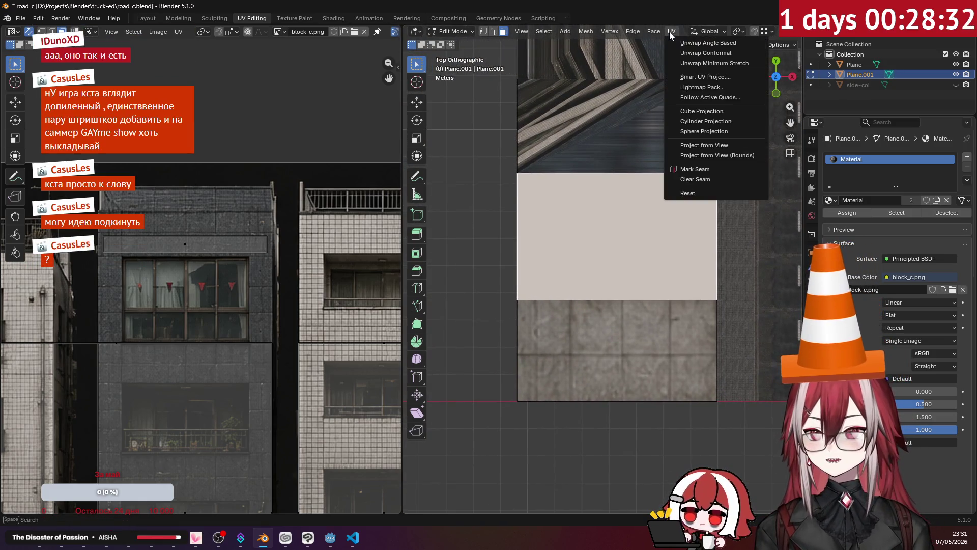
pyautogui.click(704, 141)
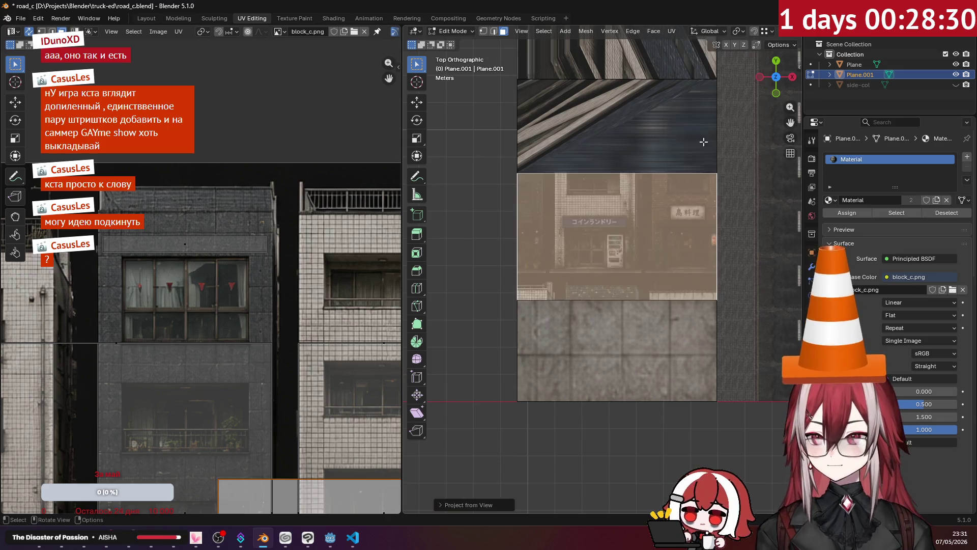
pyautogui.scroll(-3, 327, 297)
pyautogui.moveTo(318, 227); pyautogui.dragTo(277, 189, button='middle')
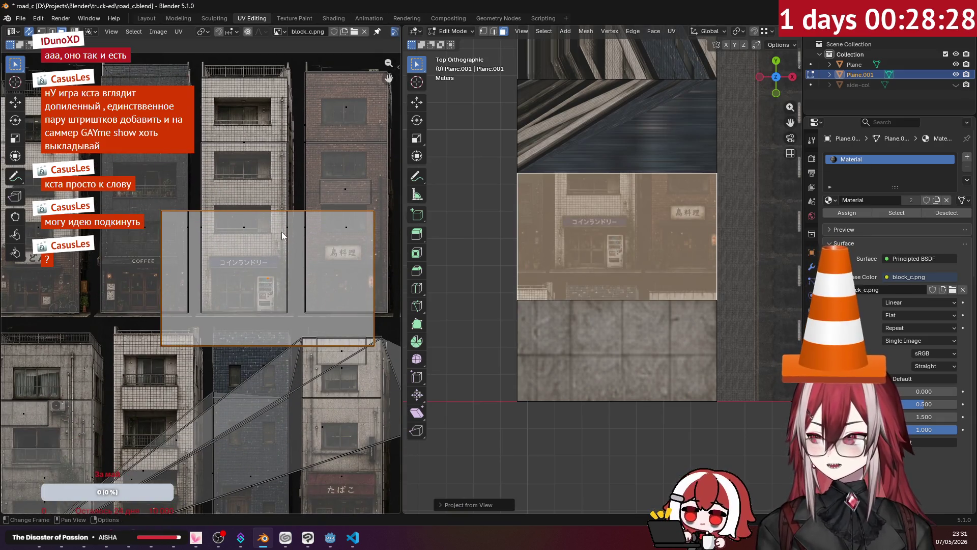
pyautogui.moveTo(285, 231); pyautogui.dragTo(361, 254, button='middle')
pyautogui.press('g')
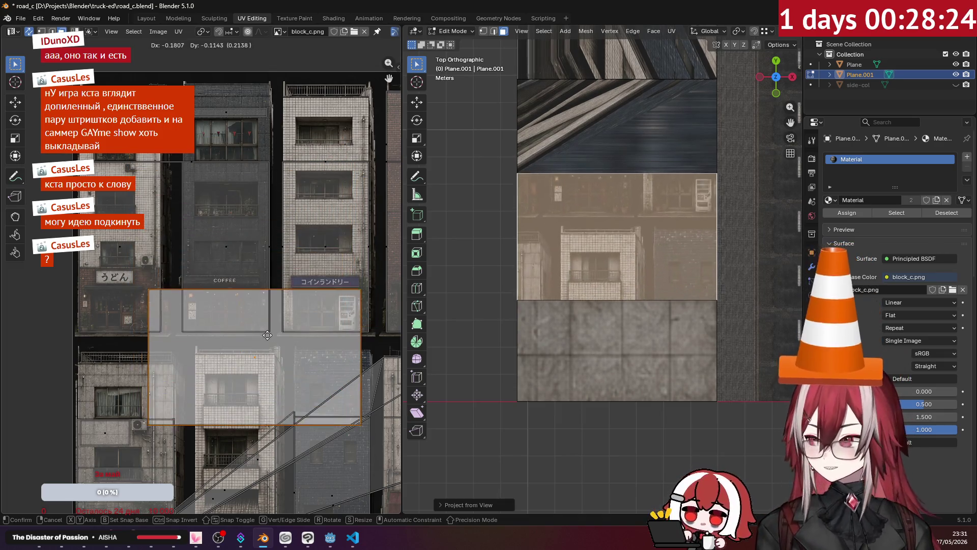
pyautogui.click(318, 345)
pyautogui.moveTo(318, 345)
pyautogui.mouseDown(button='middle')
pyautogui.moveTo(301, 331)
pyautogui.moveTo(342, 319)
pyautogui.mouseUp(button='middle')
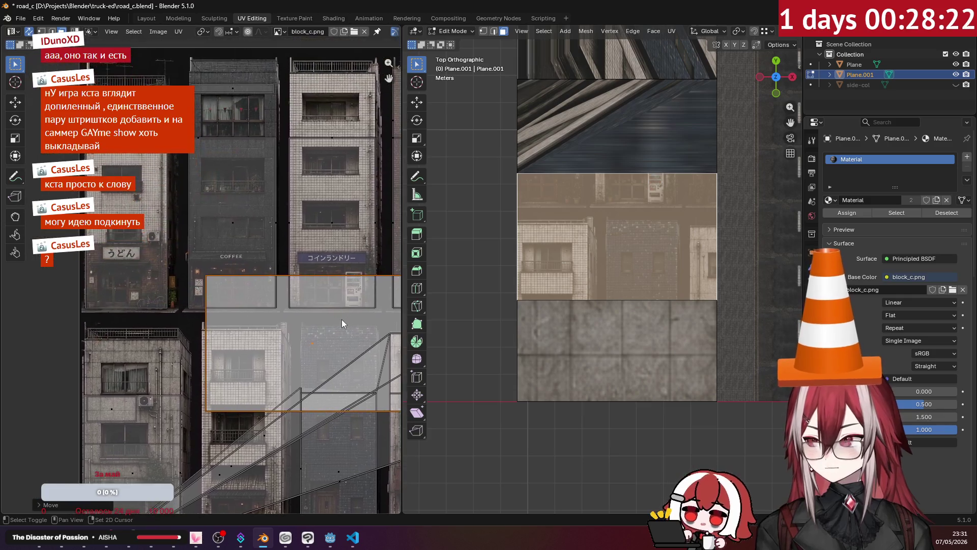
pyautogui.press('g')
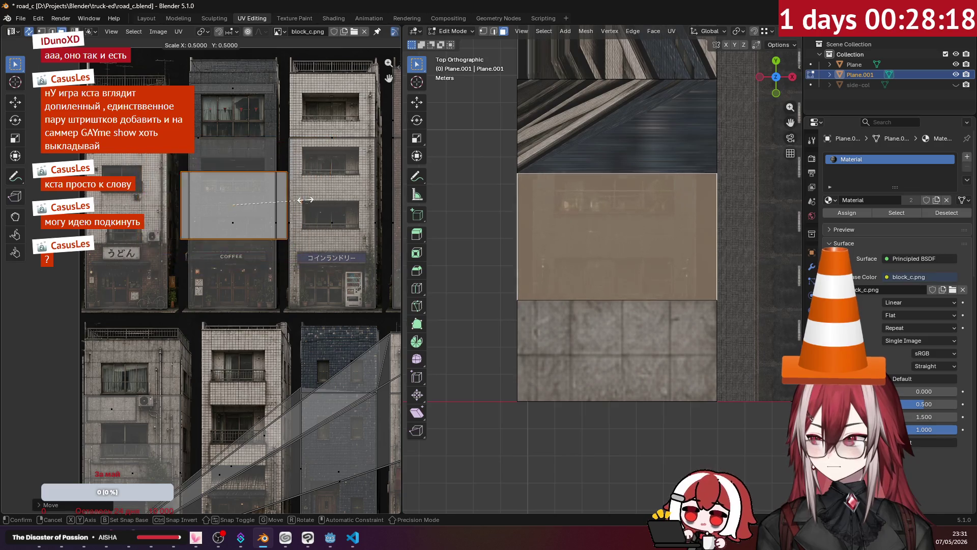
pyautogui.click(260, 204)
pyautogui.scroll(5, 261, 203)
# Step: Scale and place the island on the plain concrete wall above the COFFEE sign, then inspect it
pyautogui.moveTo(261, 206); pyautogui.dragTo(228, 382, button='middle')
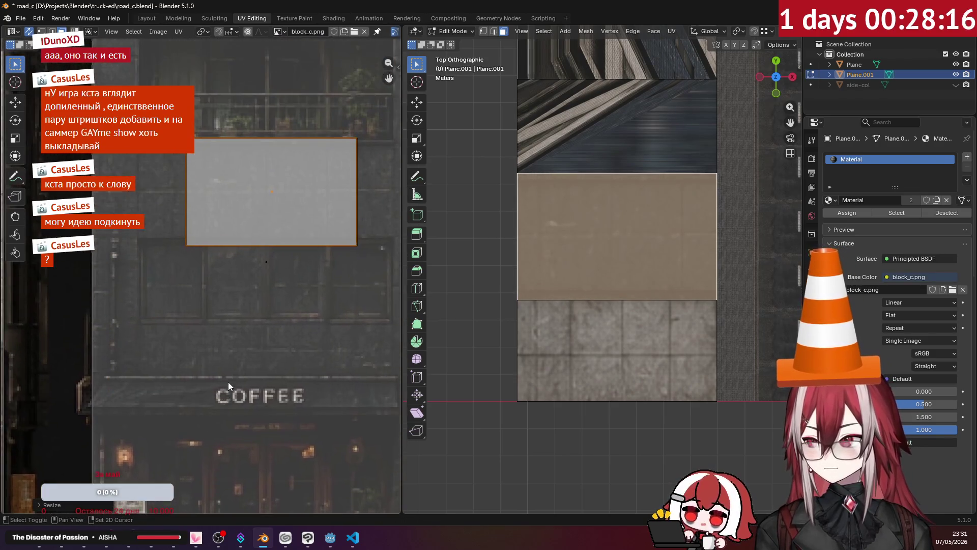
pyautogui.press('s')
pyautogui.press('g')
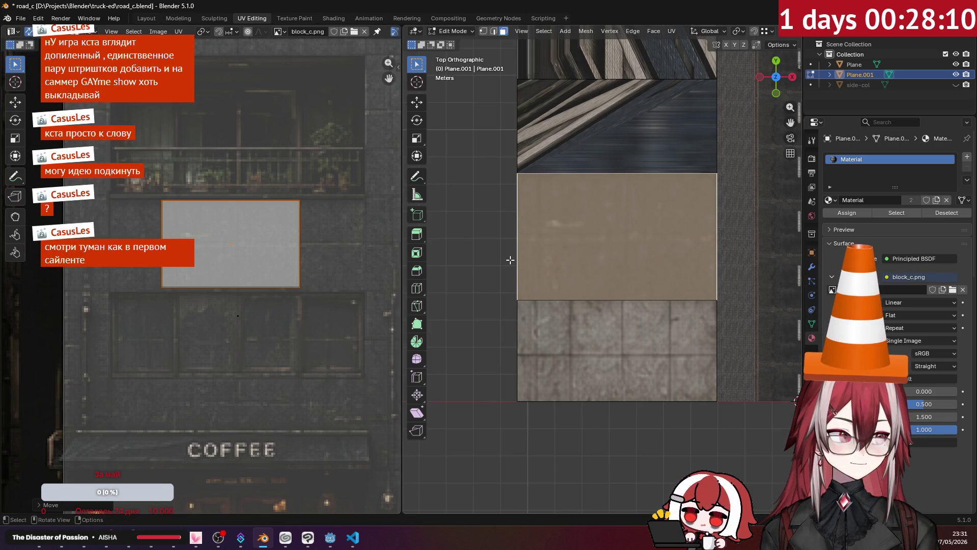
pyautogui.press('Escape')
pyautogui.moveTo(510, 260); pyautogui.dragTo(592, 225, button='middle')
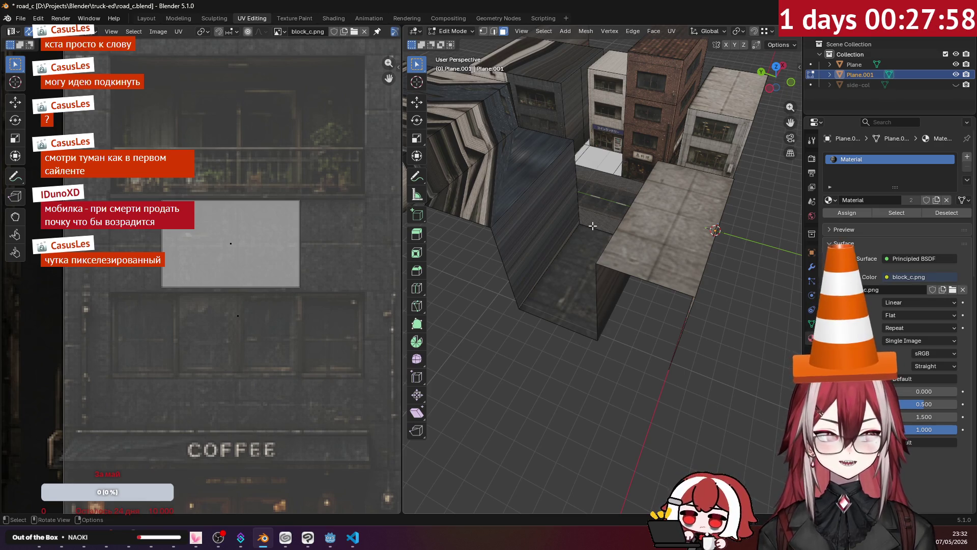
# Step: Select the next building face, view it straight from behind and list the UV unwrapping options
pyautogui.moveTo(593, 225)
pyautogui.mouseDown(button='middle')
pyautogui.moveTo(599, 204)
pyautogui.moveTo(541, 217)
pyautogui.moveTo(607, 215)
pyautogui.moveTo(582, 215)
pyautogui.moveTo(528, 255)
pyautogui.mouseUp(button='middle')
pyautogui.click(582, 215)
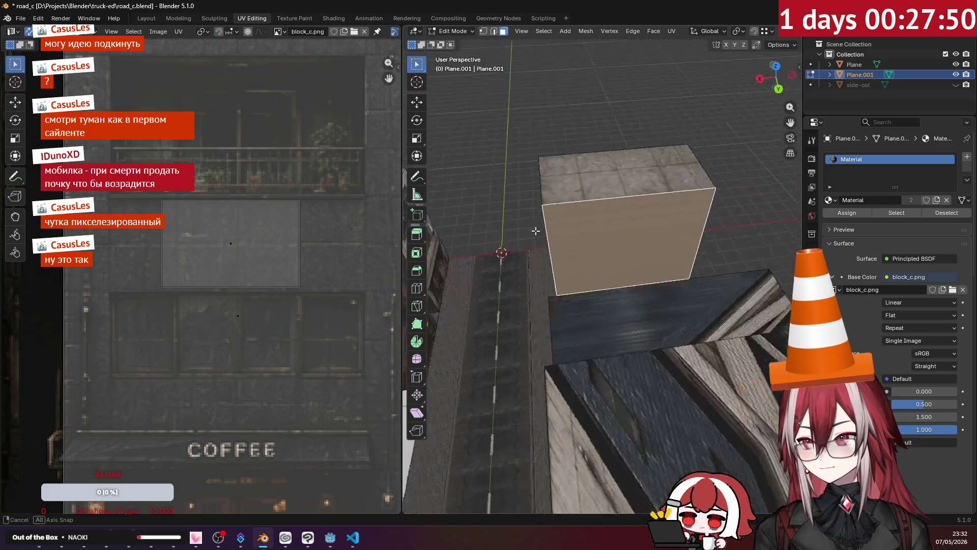
pyautogui.press('KP_7')
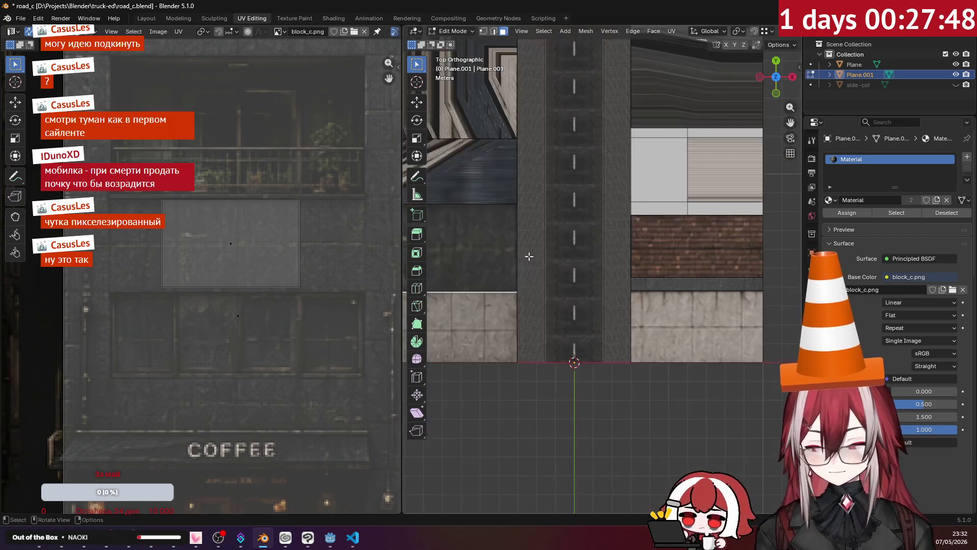
pyautogui.moveTo(550, 245)
pyautogui.mouseDown(button='middle')
pyautogui.moveTo(721, 241)
pyautogui.moveTo(550, 219)
pyautogui.mouseUp(button='middle')
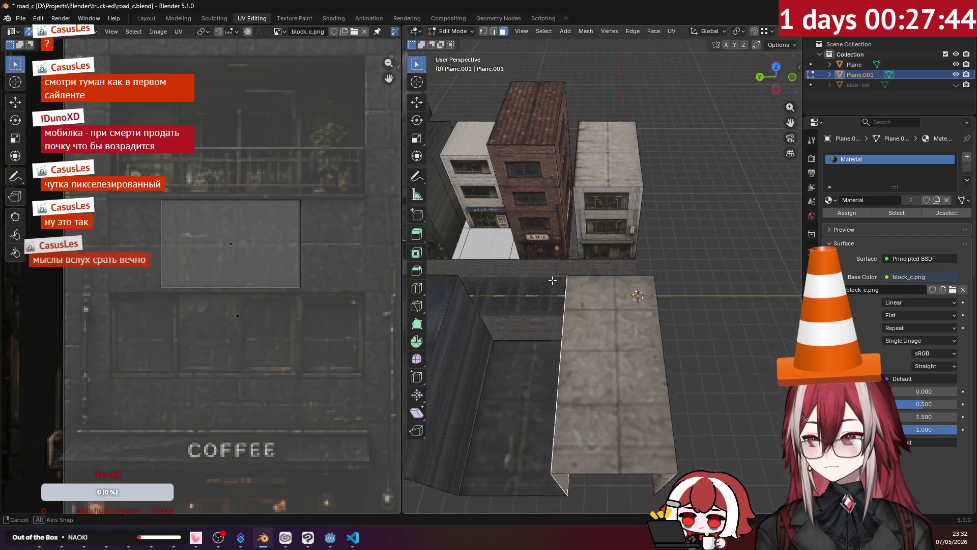
pyautogui.press('KP_1')
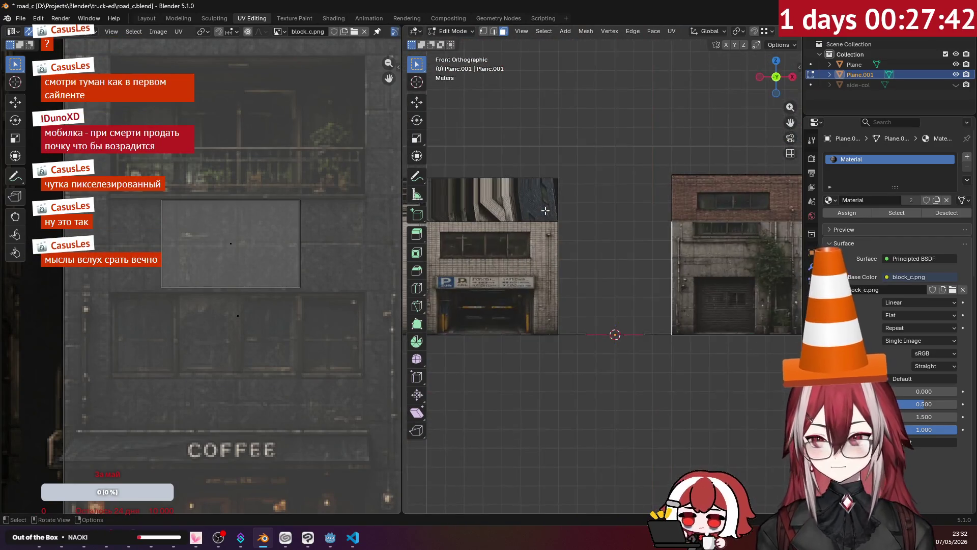
pyautogui.press('ctrl+KP_1')
pyautogui.click(673, 31)
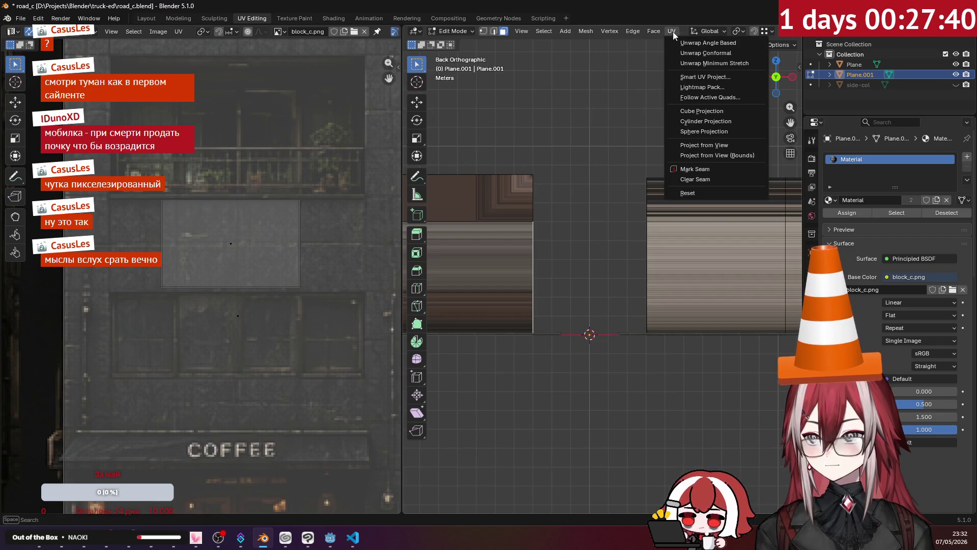
# Step: Project the face from the back view and place its UV rectangle over the udon building facade
pyautogui.click(694, 145)
pyautogui.moveTo(644, 180); pyautogui.dragTo(550, 306, button='middle')
pyautogui.scroll(-3, 302, 328)
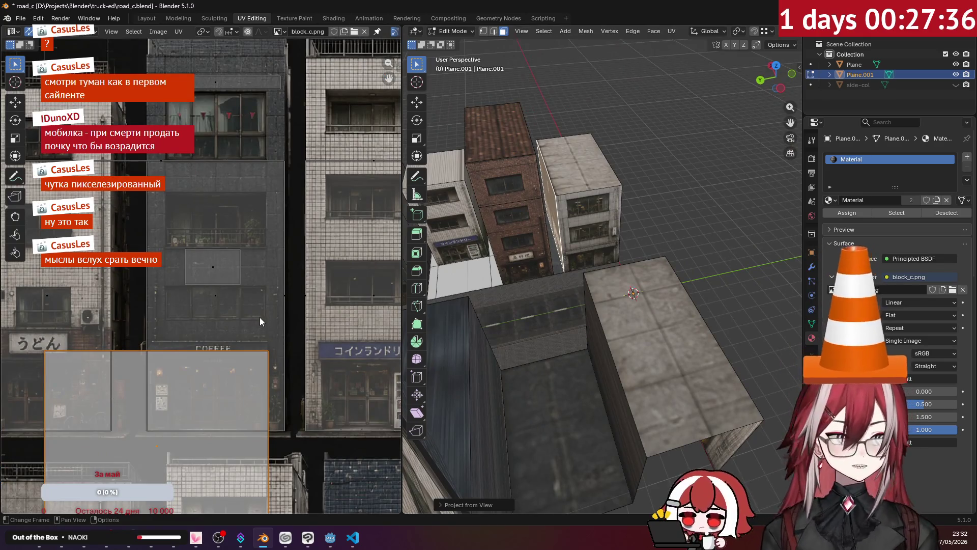
pyautogui.scroll(3, 260, 321)
pyautogui.scroll(-3, 317, 277)
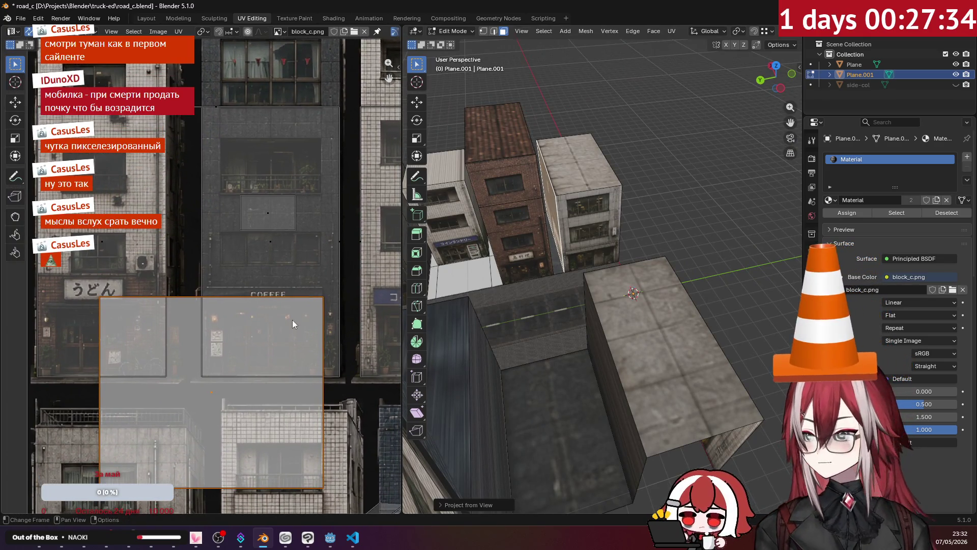
pyautogui.scroll(2, 297, 316)
pyautogui.scroll(3, 663, 229)
pyautogui.scroll(4, 663, 229)
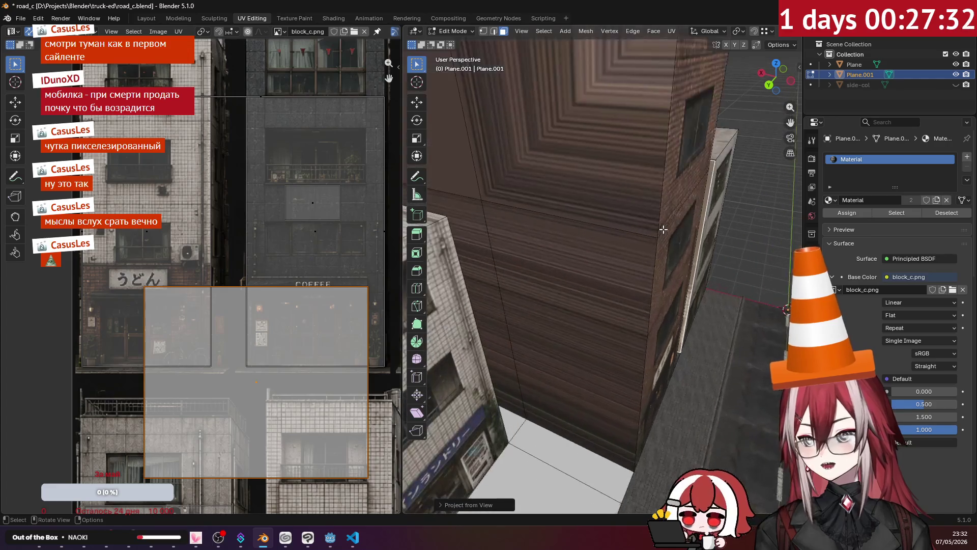
pyautogui.scroll(-5, 663, 229)
pyautogui.moveTo(663, 230); pyautogui.dragTo(576, 250, button='middle')
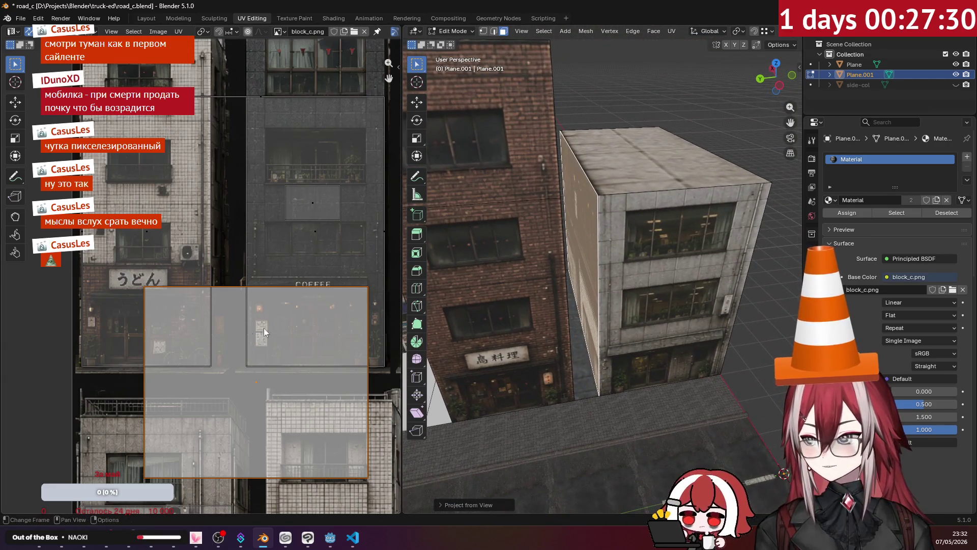
pyautogui.moveTo(252, 334); pyautogui.dragTo(292, 350, button='middle')
pyautogui.press('g')
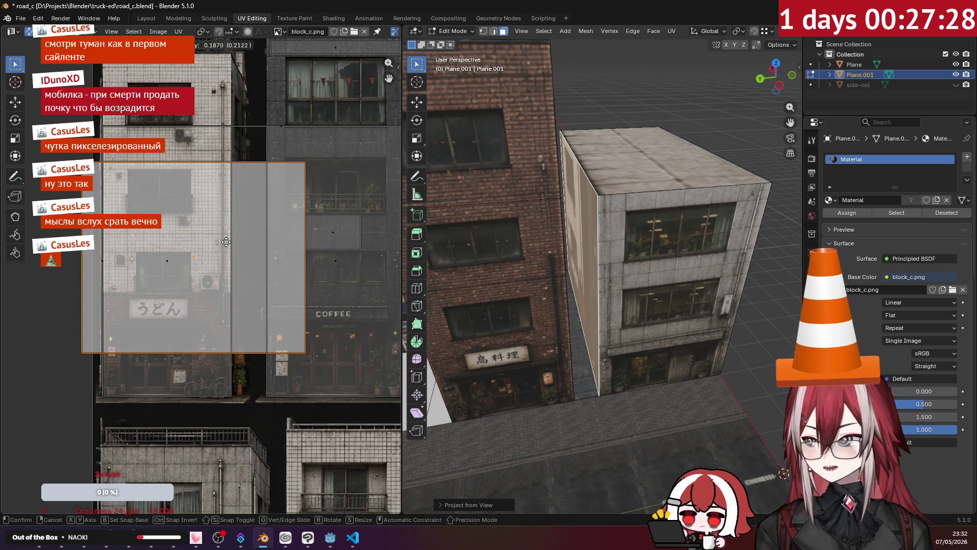
pyautogui.click(246, 282)
pyautogui.scroll(-2, 229, 288)
# Step: Nudge and resize the UV face onto a window of the white tiled building, then check the block
pyautogui.moveTo(229, 287)
pyautogui.mouseDown(button='middle')
pyautogui.moveTo(278, 340)
pyautogui.moveTo(199, 240)
pyautogui.moveTo(243, 265)
pyautogui.moveTo(206, 284)
pyautogui.mouseUp(button='middle')
pyautogui.press('g')
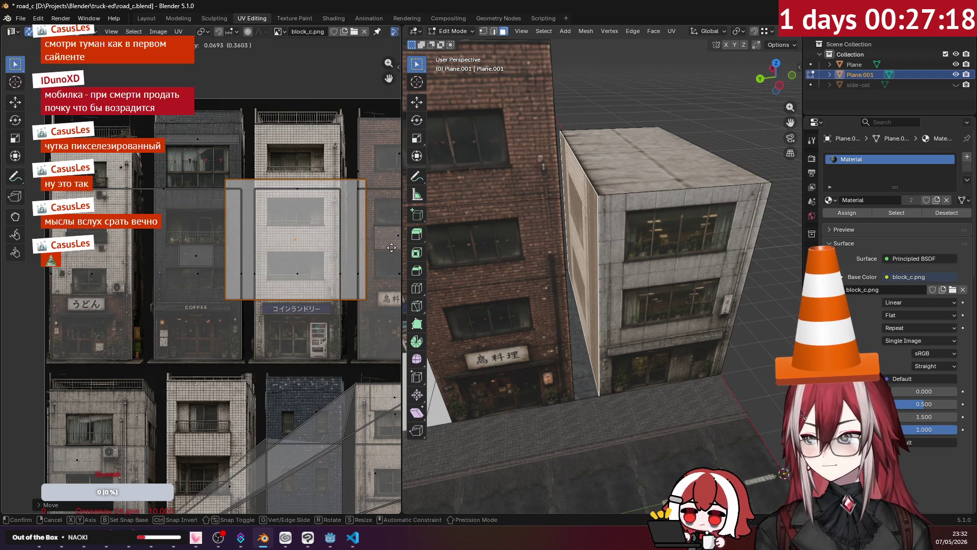
pyautogui.scroll(1, 391, 245)
pyautogui.scroll(2, 284, 288)
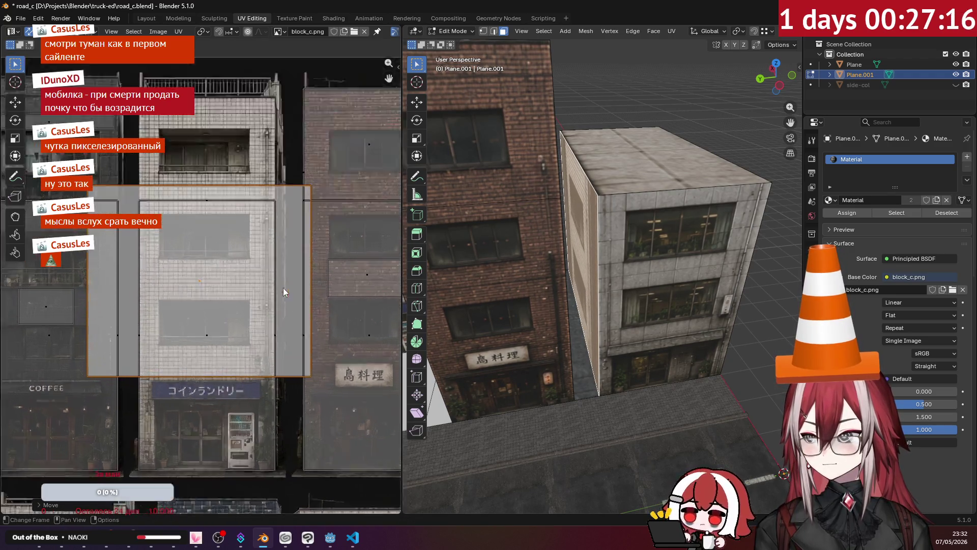
pyautogui.scroll(1, 283, 289)
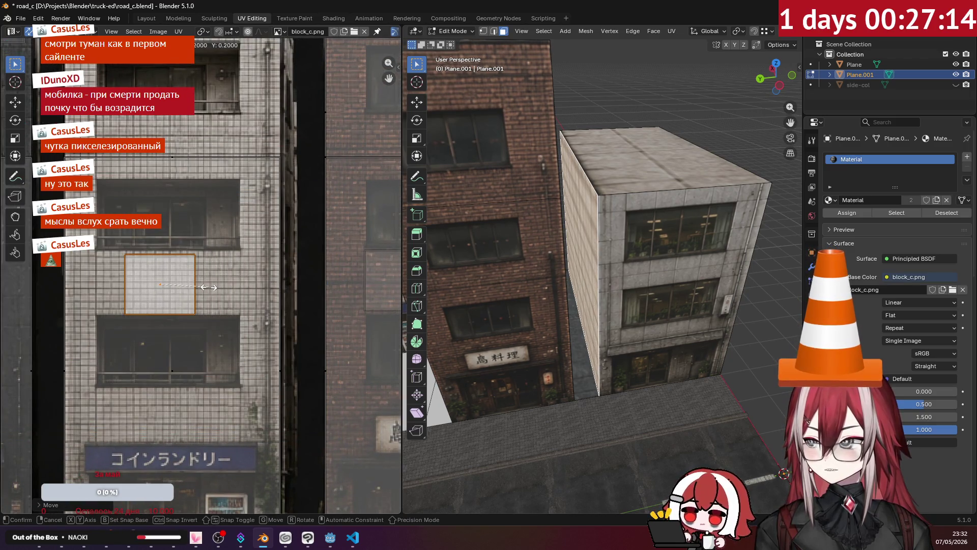
pyautogui.press('g')
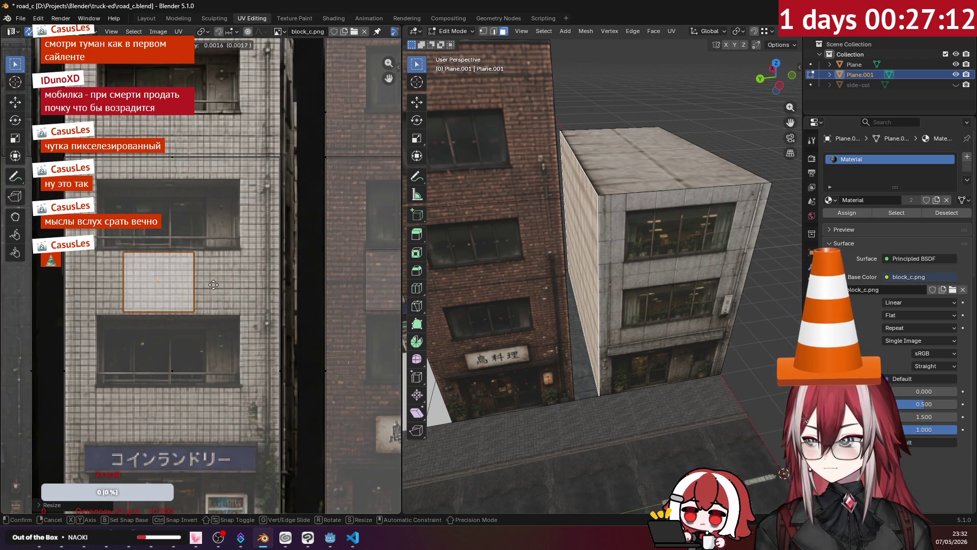
pyautogui.click(210, 286)
pyautogui.moveTo(458, 283); pyautogui.dragTo(603, 205, button='middle')
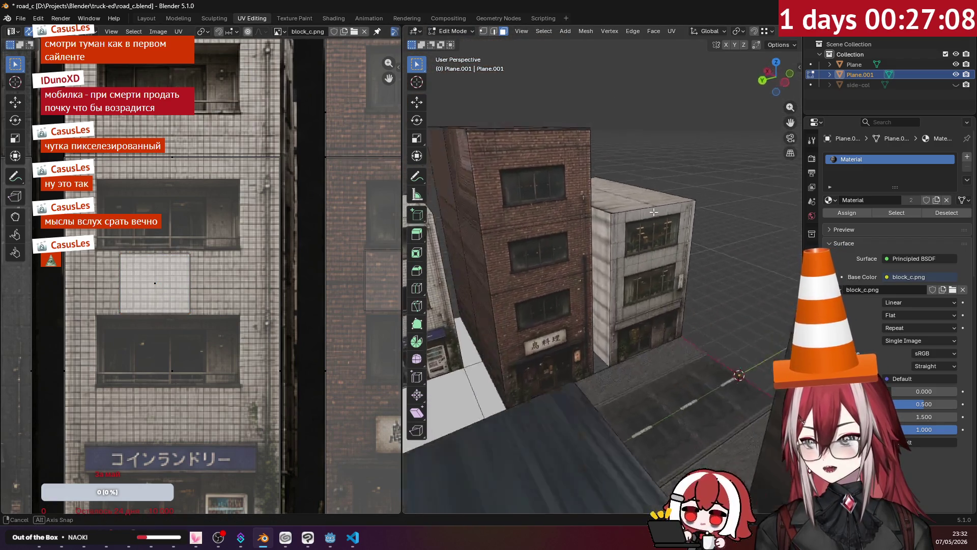
# Step: Select the small block's back face, project it from the rear view and move its UV island
pyautogui.moveTo(602, 205)
pyautogui.mouseDown(button='middle')
pyautogui.moveTo(462, 272)
pyautogui.moveTo(658, 276)
pyautogui.mouseUp(button='middle')
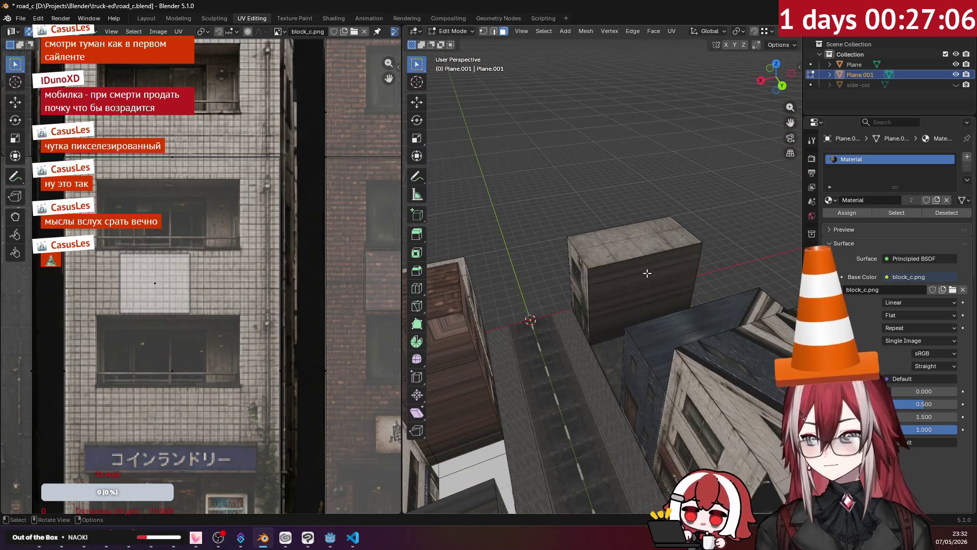
pyautogui.click(658, 275)
pyautogui.press('ctrl+KP_1')
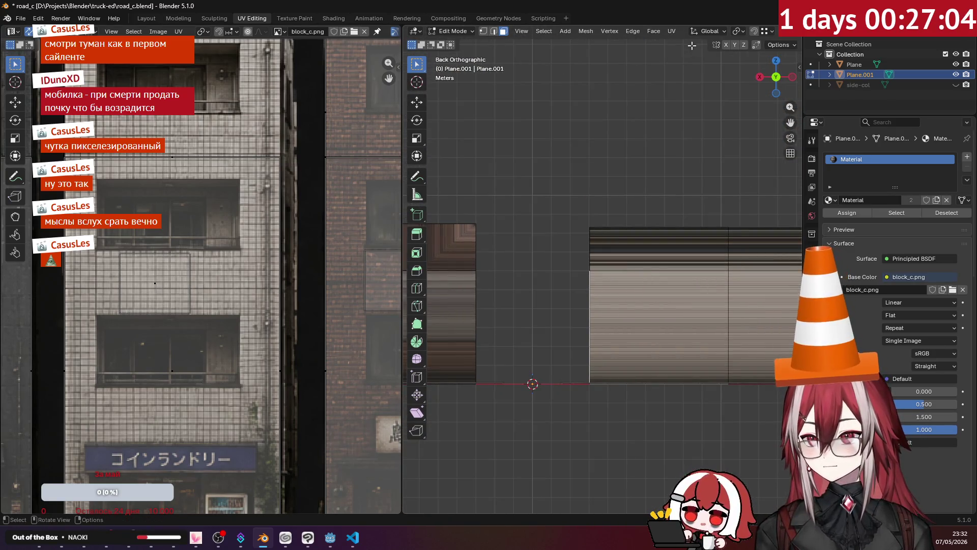
pyautogui.click(671, 30)
pyautogui.click(693, 145)
pyautogui.moveTo(693, 145); pyautogui.dragTo(372, 223, button='middle')
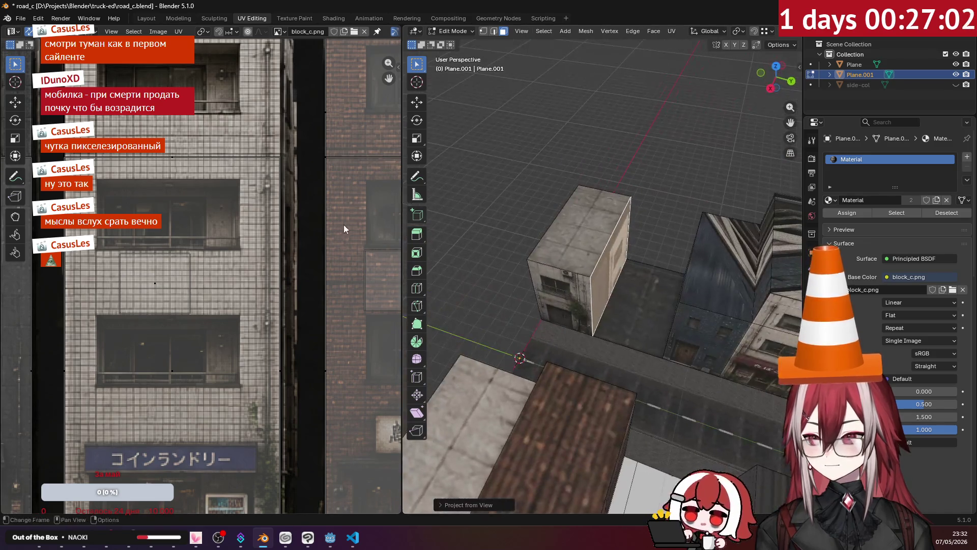
pyautogui.scroll(-3, 269, 233)
pyautogui.scroll(-2, 270, 232)
pyautogui.scroll(2, 276, 239)
pyautogui.scroll(1, 284, 234)
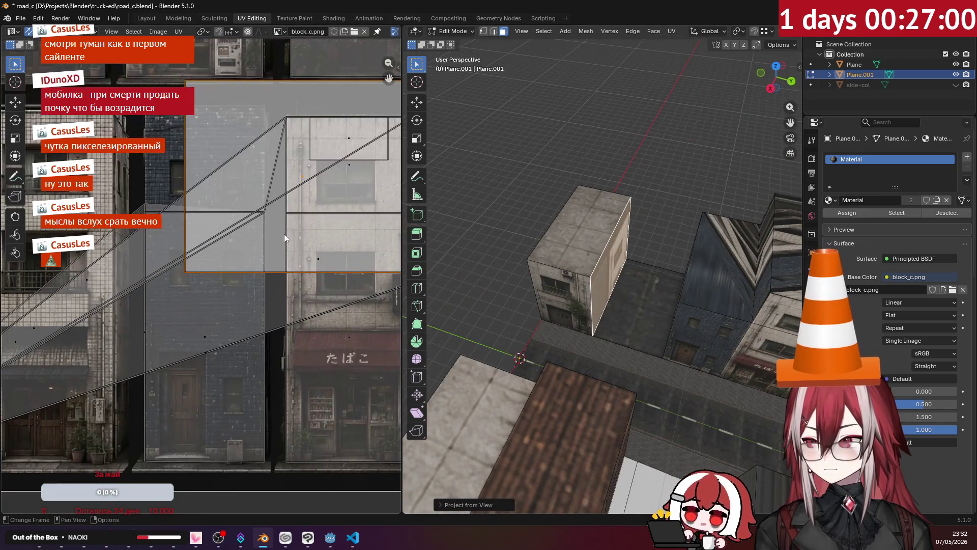
pyautogui.scroll(1, 283, 235)
pyautogui.scroll(1, 240, 240)
pyautogui.scroll(1, 292, 237)
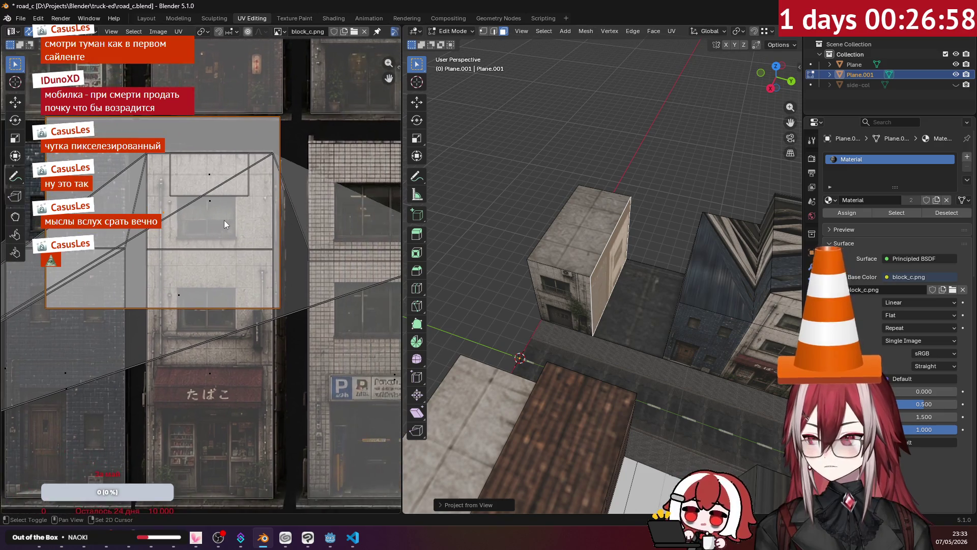
pyautogui.scroll(1, 246, 233)
pyautogui.moveTo(271, 219); pyautogui.dragTo(234, 190, button='middle')
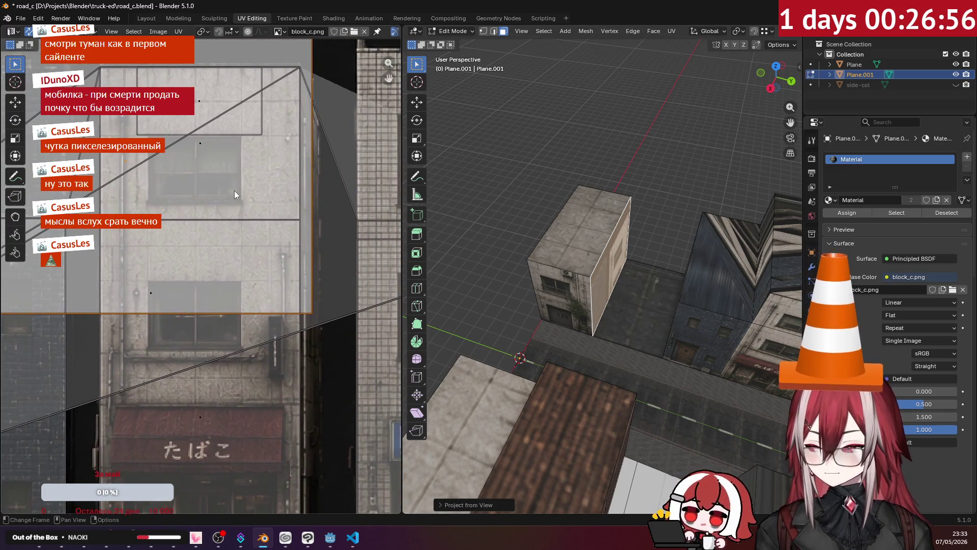
pyautogui.press('g')
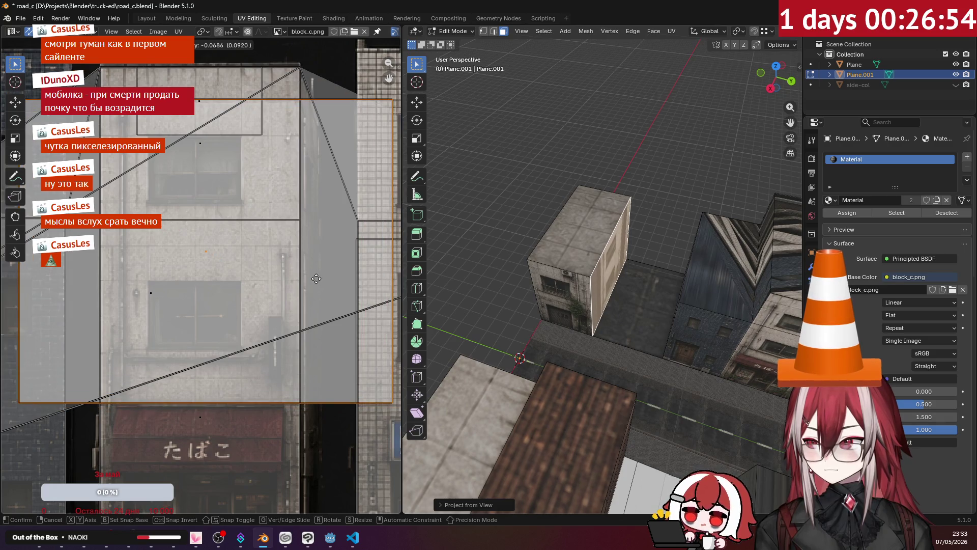
pyautogui.click(224, 290)
pyautogui.scroll(-2, 351, 203)
pyautogui.scroll(2, 351, 203)
pyautogui.scroll(-2, 134, 204)
# Step: Move and shrink the island to frame a single window of the concrete facade, then face the block front-on
pyautogui.press('g')
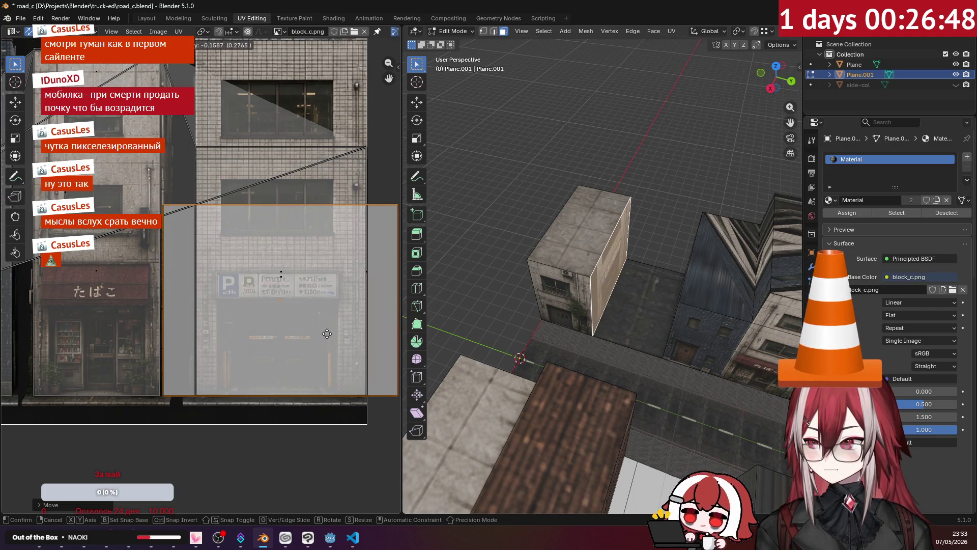
pyautogui.moveTo(471, 314); pyautogui.dragTo(483, 291, button='middle')
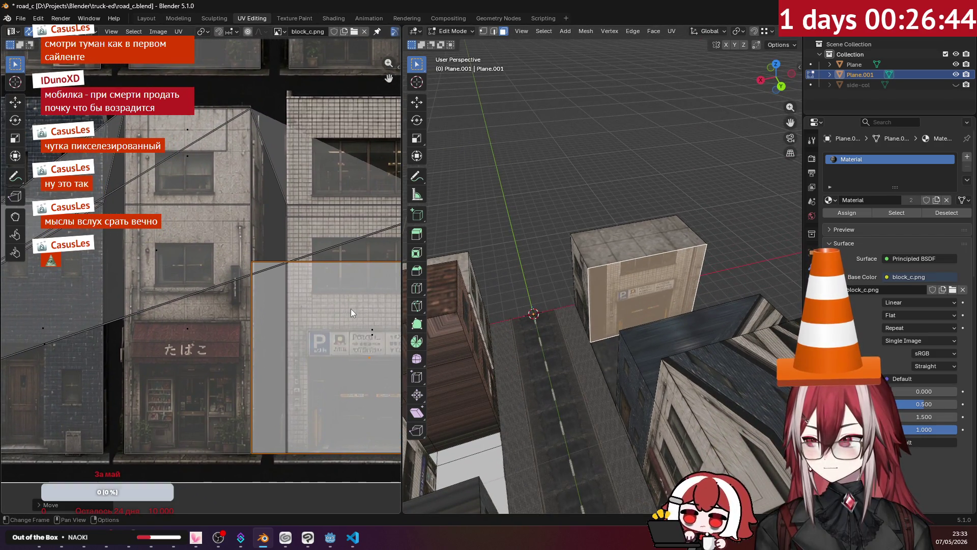
pyautogui.press('g')
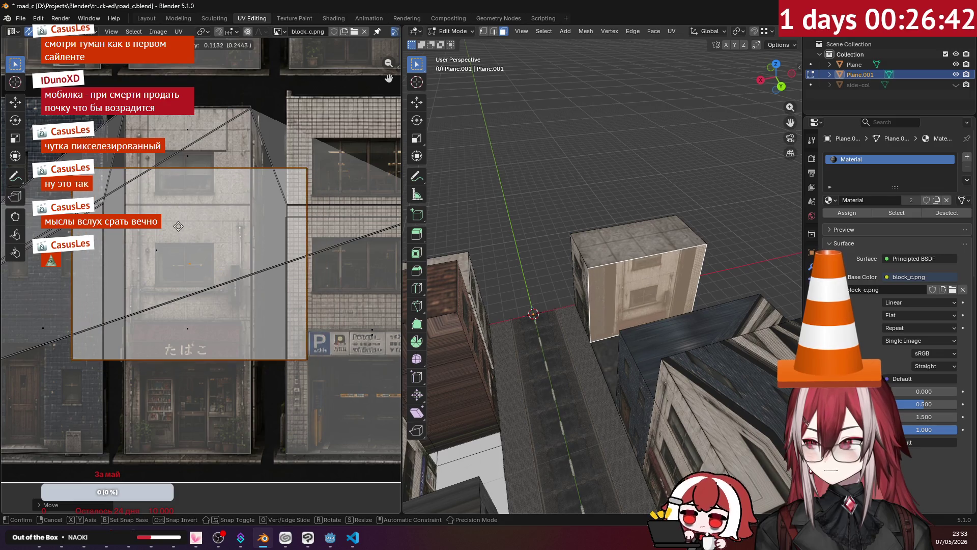
pyautogui.click(174, 230)
pyautogui.press('s')
pyautogui.click(269, 274)
pyautogui.press('g')
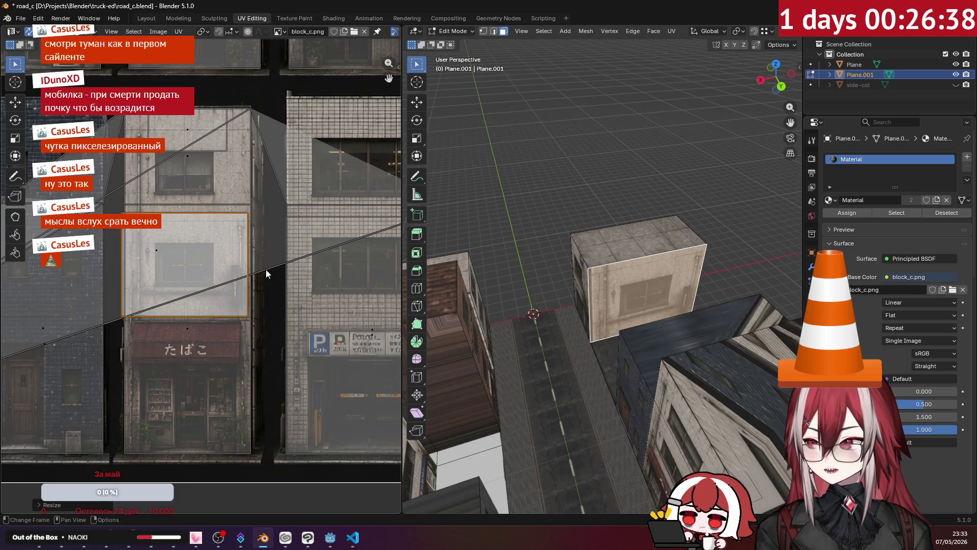
pyautogui.click(270, 271)
pyautogui.scroll(5, 535, 267)
pyautogui.moveTo(535, 268)
pyautogui.mouseDown(button='middle')
pyautogui.moveTo(601, 161)
pyautogui.moveTo(714, 197)
pyautogui.moveTo(582, 221)
pyautogui.moveTo(493, 297)
pyautogui.moveTo(574, 267)
pyautogui.mouseUp(button='middle')
pyautogui.scroll(-6, 600, 161)
pyautogui.scroll(3, 714, 198)
pyautogui.press('KP_1')
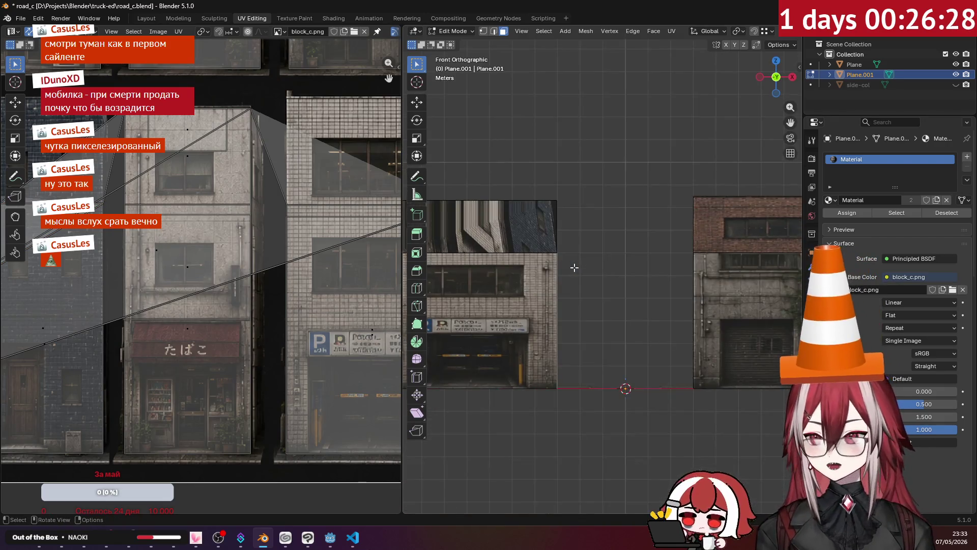
pyautogui.click(688, 38)
# Step: Project the front-facing faces from view, then bring the Spotify player window forward
pyautogui.click(703, 146)
pyautogui.moveTo(703, 146); pyautogui.dragTo(490, 252, button='middle')
pyautogui.scroll(-2, 247, 248)
pyautogui.scroll(-2, 247, 248)
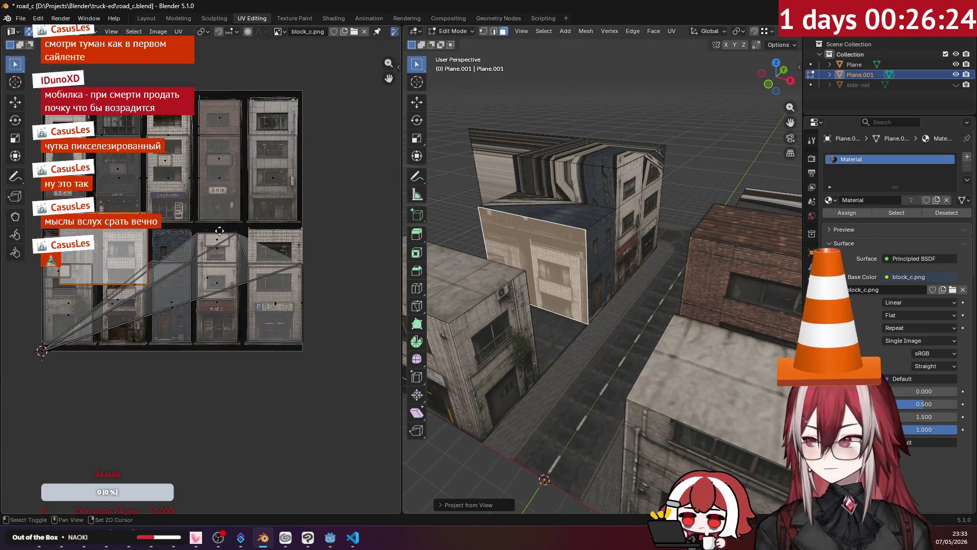
pyautogui.scroll(-1, 278, 236)
pyautogui.scroll(3, 277, 236)
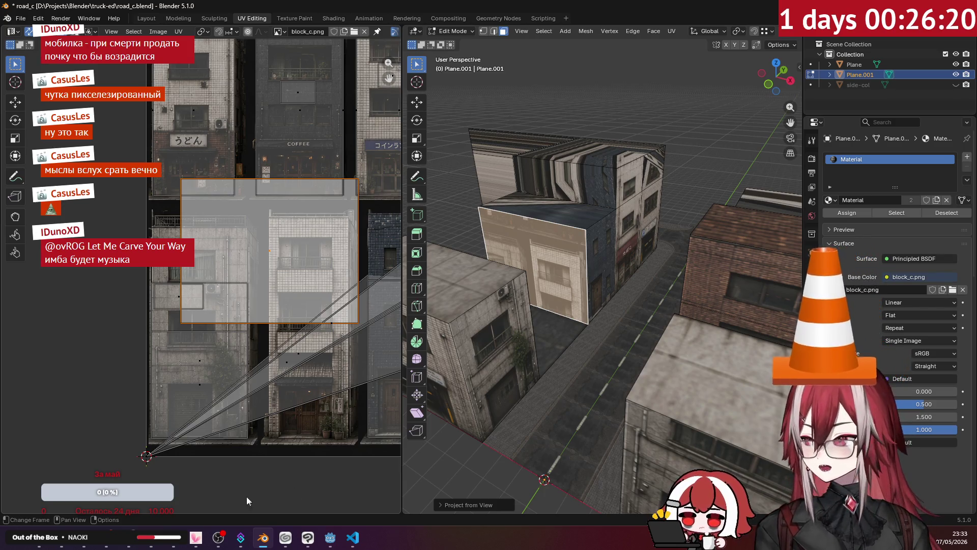
pyautogui.click(153, 538)
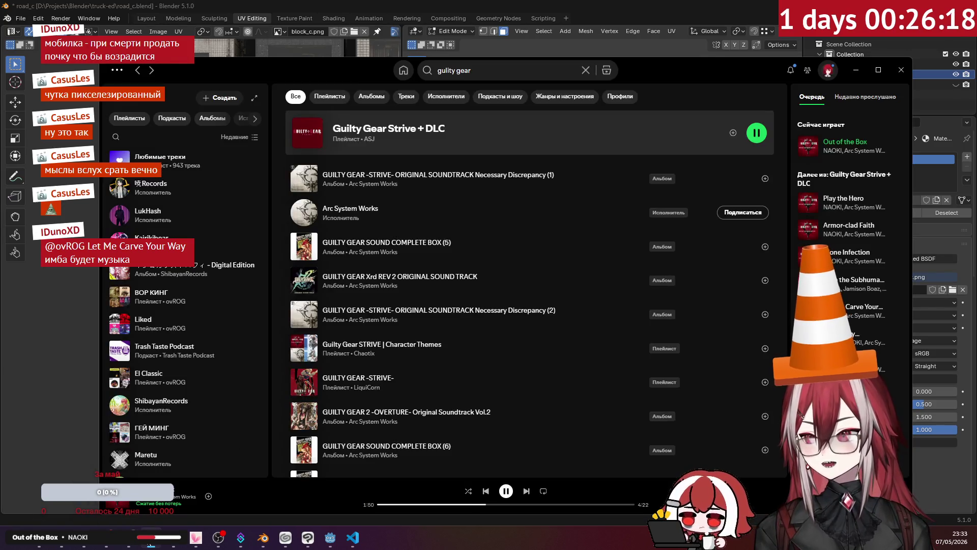
pyautogui.moveTo(848, 229)
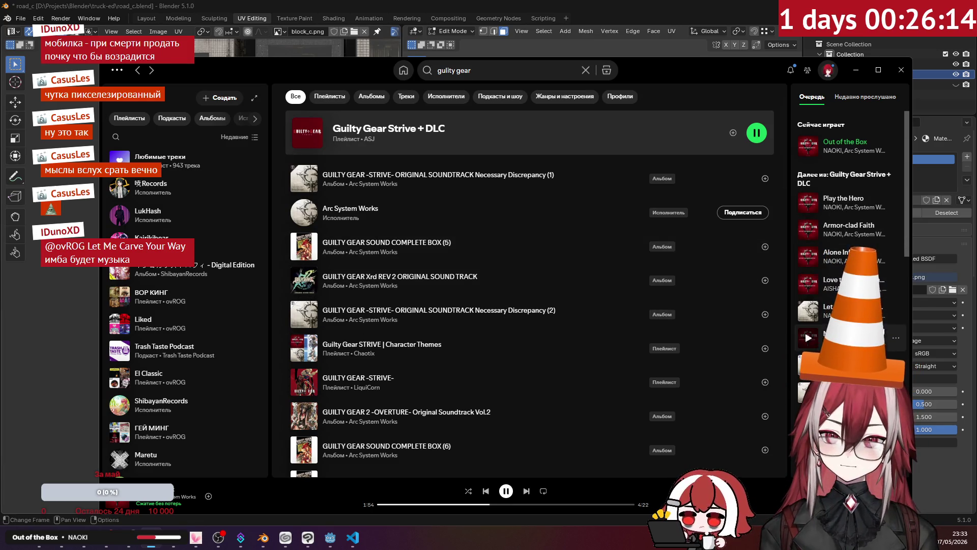
pyautogui.scroll(-2, 848, 300)
pyautogui.scroll(-1, 848, 300)
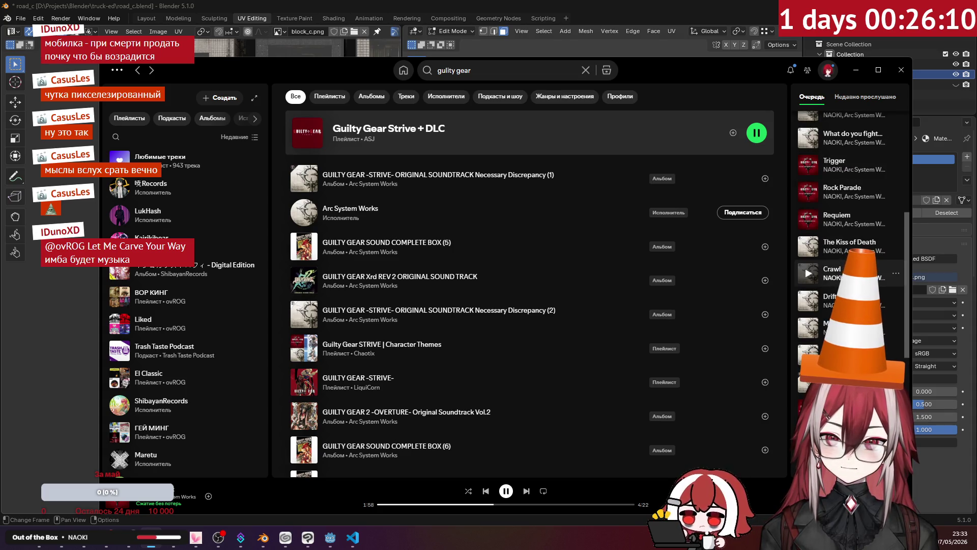
pyautogui.scroll(-3, 848, 277)
pyautogui.scroll(2, 848, 279)
pyautogui.scroll(1, 848, 283)
pyautogui.scroll(1, 848, 298)
pyautogui.scroll(2, 848, 318)
pyautogui.scroll(1, 848, 260)
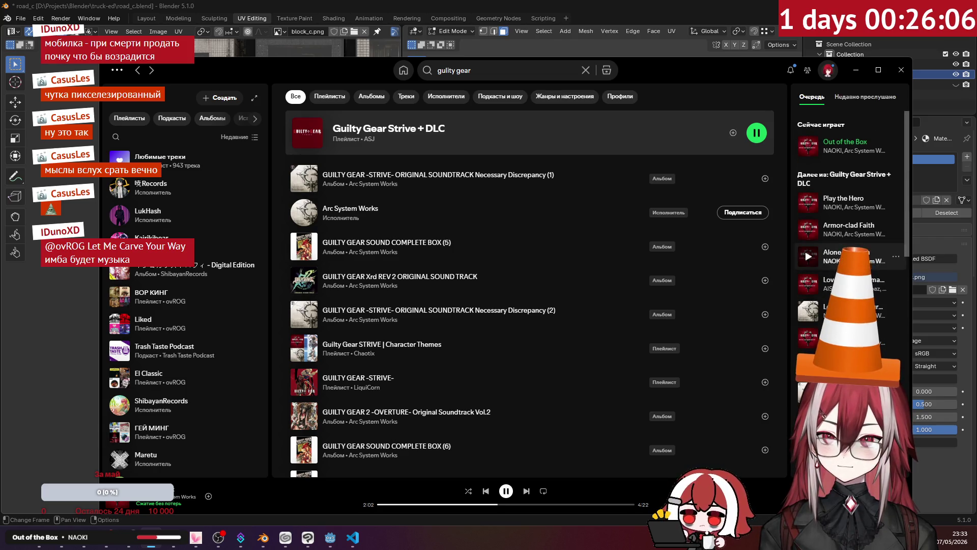
pyautogui.click(856, 69)
pyautogui.scroll(2, 331, 252)
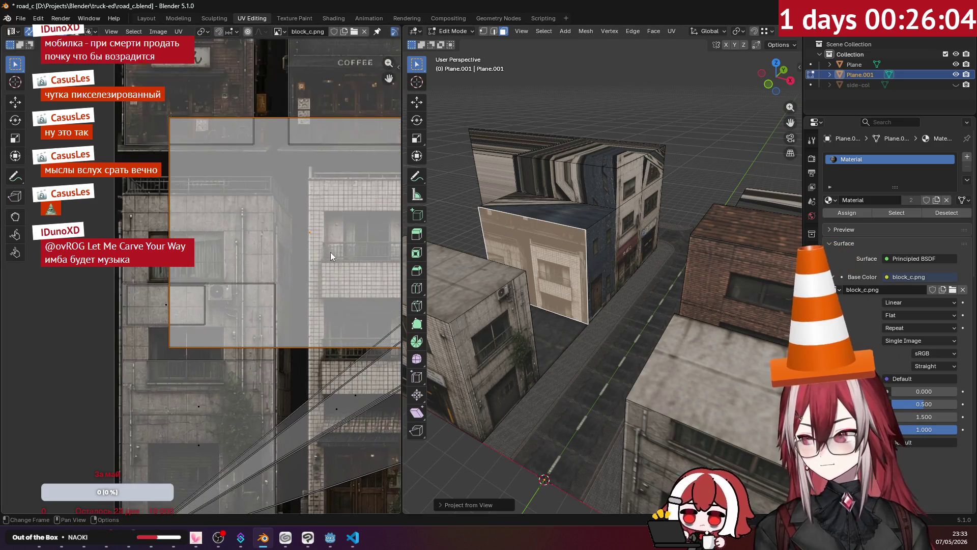
pyautogui.scroll(2, 331, 252)
pyautogui.scroll(-1, 234, 285)
pyautogui.scroll(-2, 254, 309)
pyautogui.scroll(1, 222, 310)
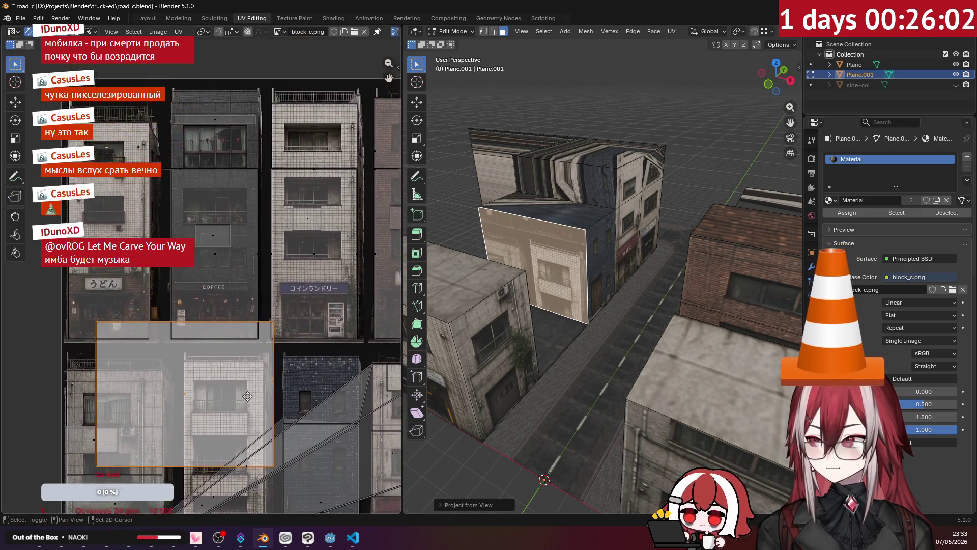
pyautogui.scroll(-1, 201, 308)
# Step: Move the selected wall's UV island up across the facades in block_c.png
pyautogui.moveTo(201, 308); pyautogui.dragTo(201, 272, button='middle')
pyautogui.moveTo(535, 283); pyautogui.dragTo(551, 283, button='middle')
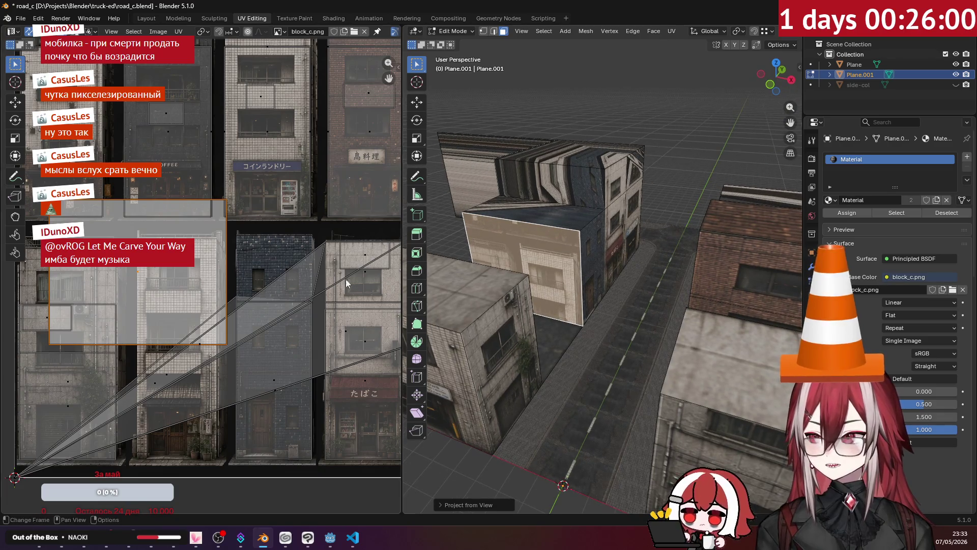
pyautogui.scroll(2, 378, 286)
pyautogui.moveTo(238, 276)
pyautogui.mouseDown(button='middle')
pyautogui.moveTo(199, 277)
pyautogui.moveTo(296, 257)
pyautogui.mouseUp(button='middle')
pyautogui.scroll(-1, 214, 252)
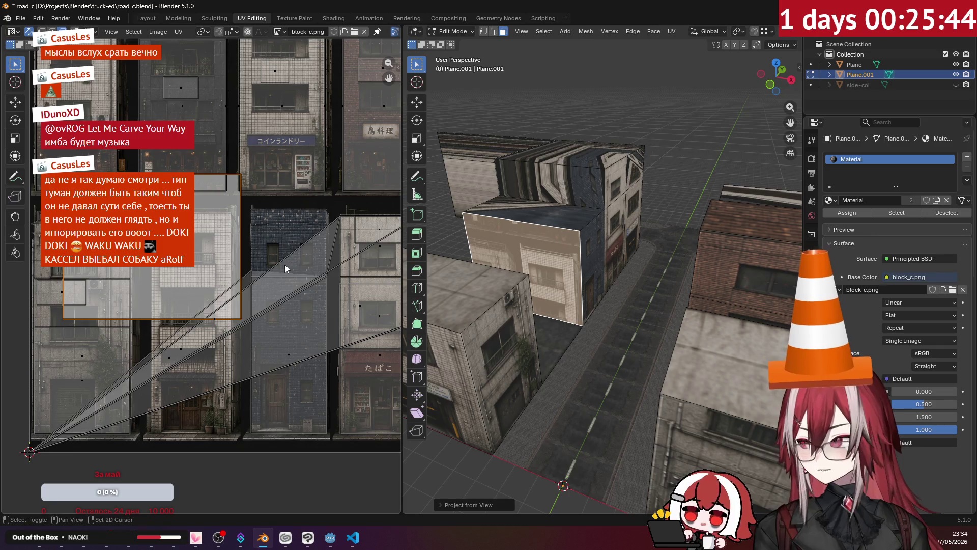
pyautogui.scroll(1, 287, 265)
pyautogui.scroll(1, 247, 219)
pyautogui.scroll(1, 246, 219)
pyautogui.scroll(1, 246, 219)
pyautogui.press('g')
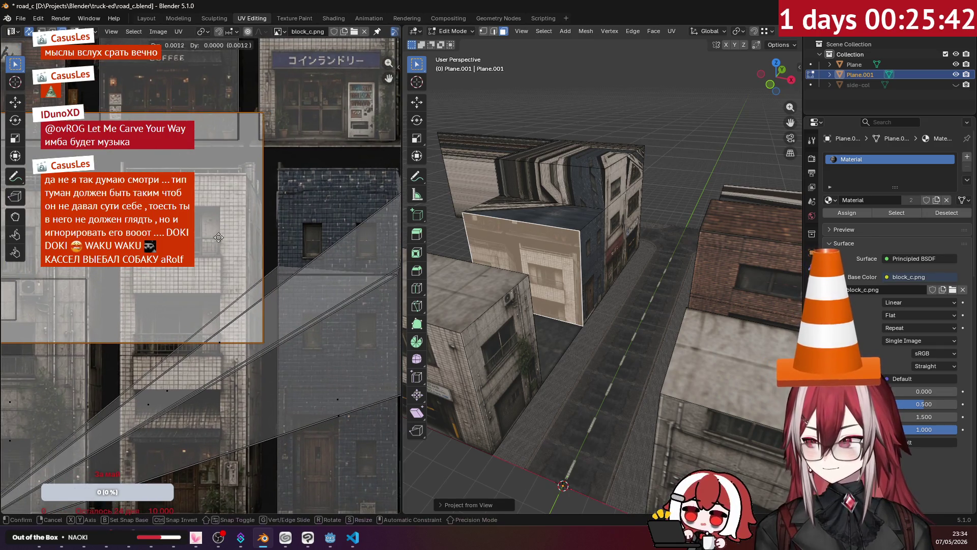
pyautogui.click(281, 255)
pyautogui.scroll(-2, 229, 260)
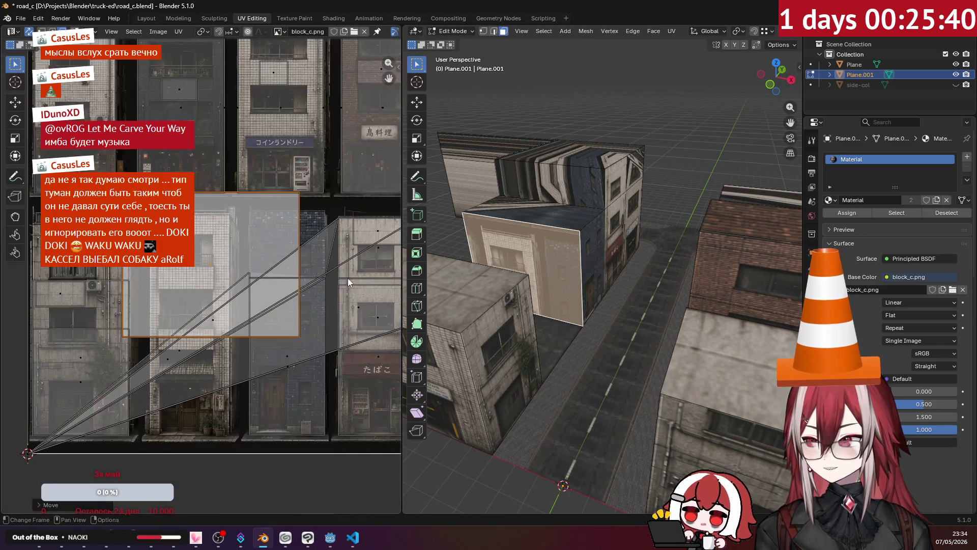
pyautogui.scroll(-2, 214, 256)
pyautogui.scroll(-1, 197, 251)
pyautogui.moveTo(197, 251); pyautogui.dragTo(190, 373, button='middle')
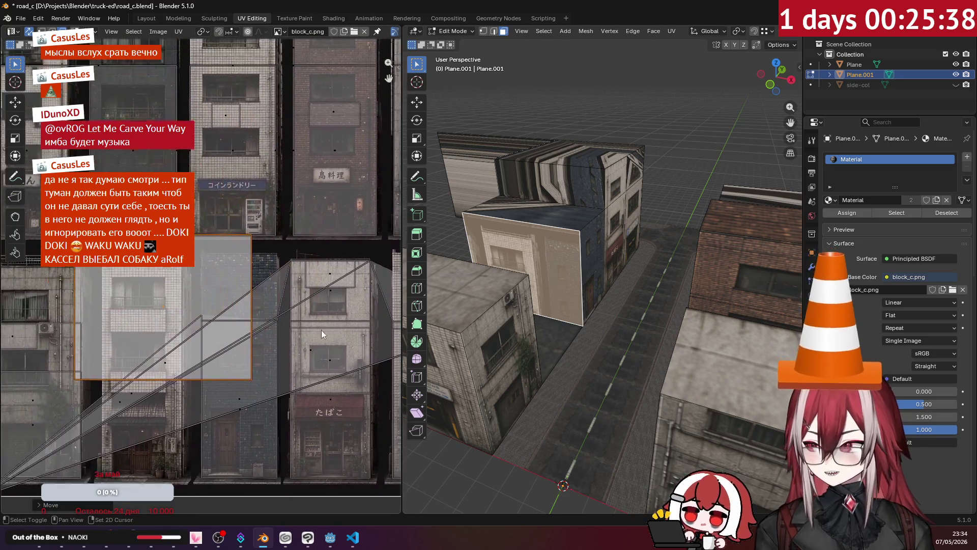
pyautogui.press('g')
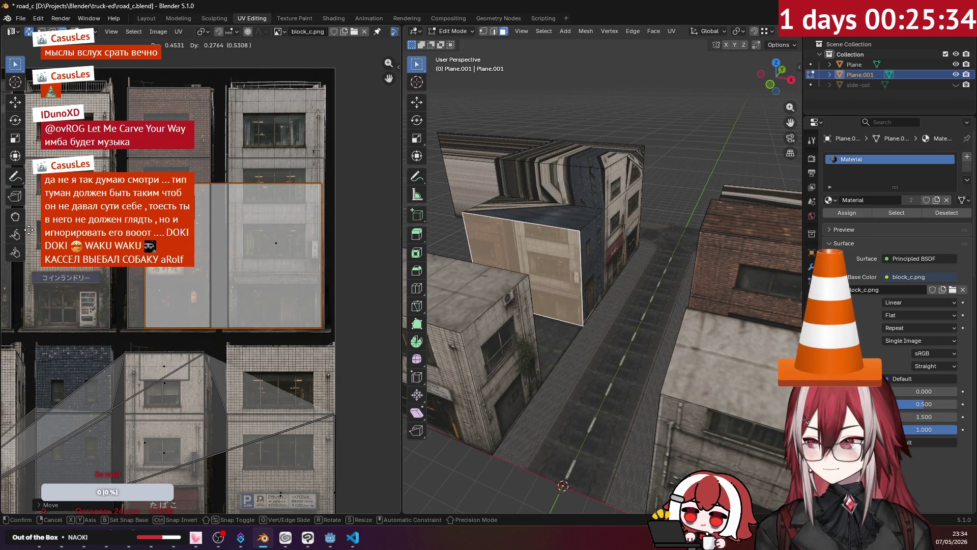
pyautogui.click(225, 237)
pyautogui.scroll(3, 226, 238)
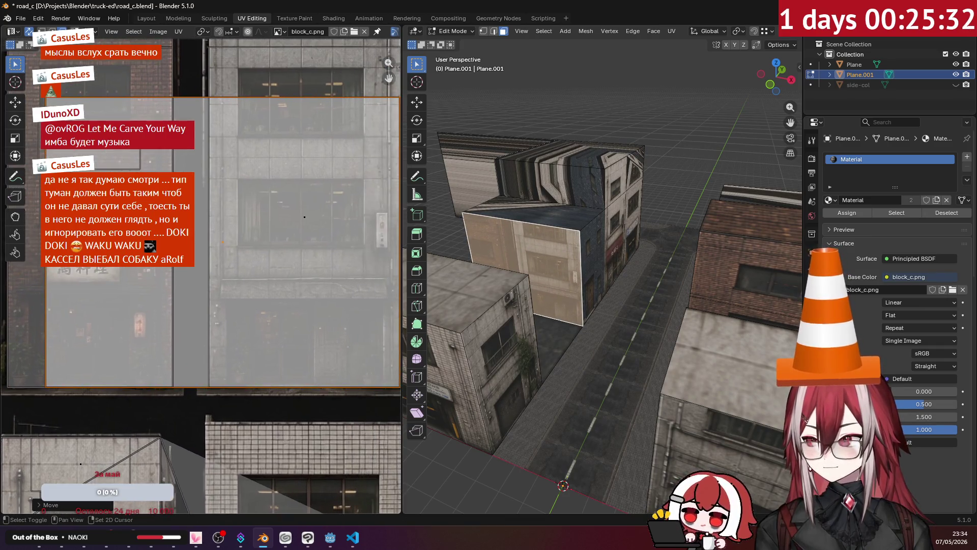
# Step: Shrink the island and settle it on the plain concrete wall patch, then select the large facade UV face
pyautogui.moveTo(226, 237); pyautogui.dragTo(246, 237, button='middle')
pyautogui.moveTo(319, 217); pyautogui.dragTo(332, 217, button='middle')
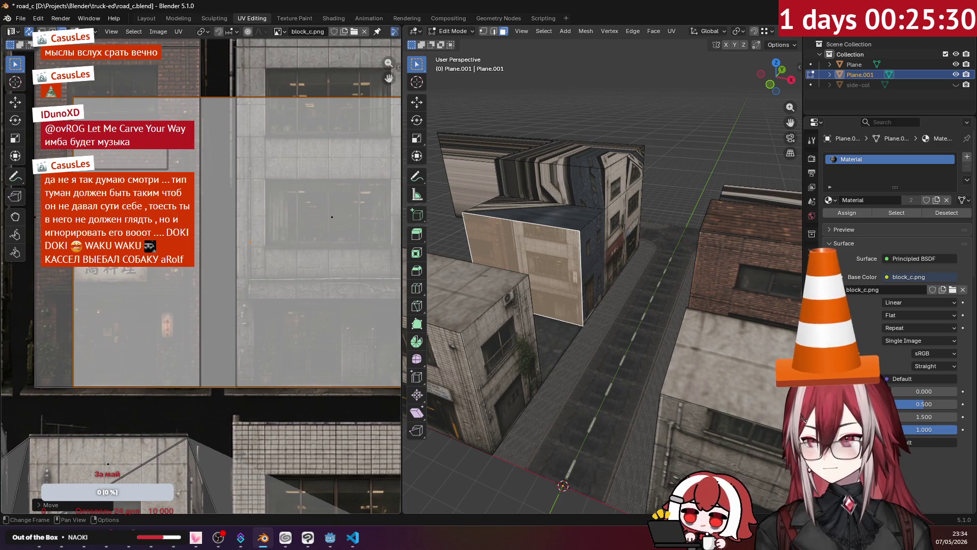
pyautogui.scroll(-2, 331, 217)
pyautogui.press('s')
pyautogui.click(181, 276)
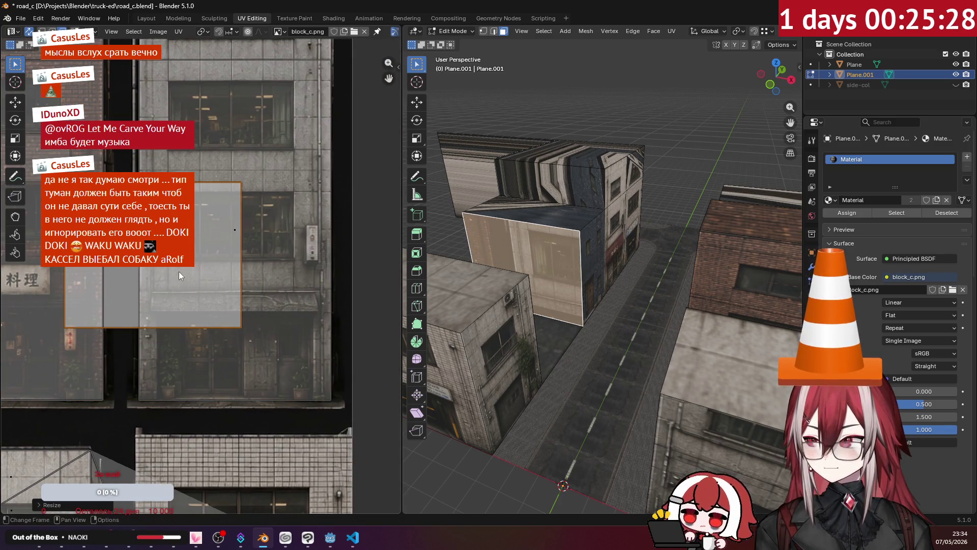
pyautogui.press('g')
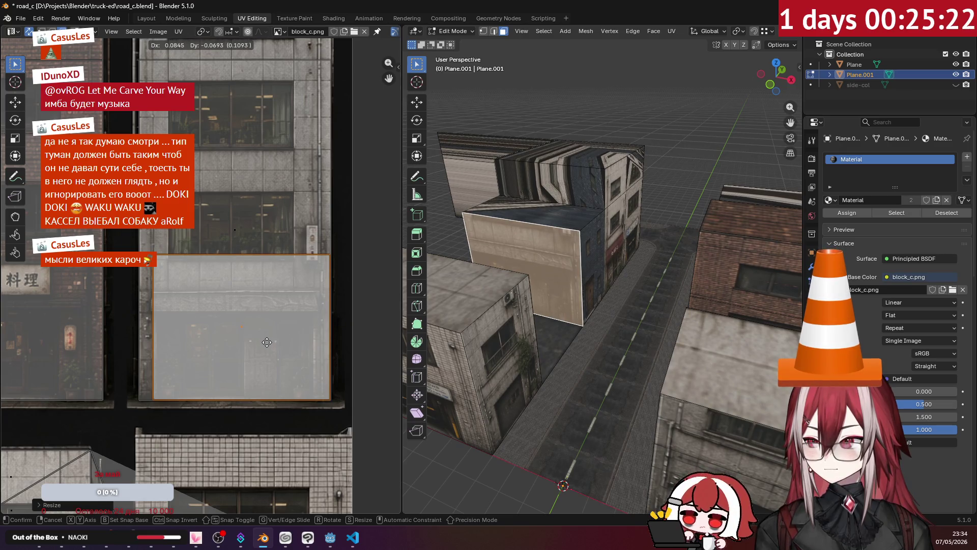
pyautogui.click(265, 345)
pyautogui.moveTo(535, 259)
pyautogui.mouseDown(button='middle')
pyautogui.moveTo(529, 180)
pyautogui.moveTo(567, 255)
pyautogui.moveTo(335, 267)
pyautogui.mouseUp(button='middle')
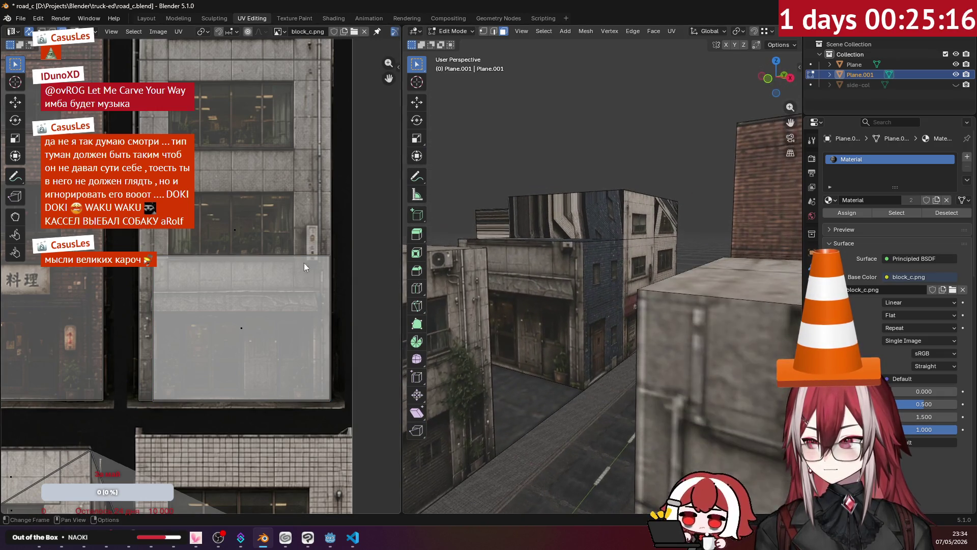
pyautogui.click(152, 284)
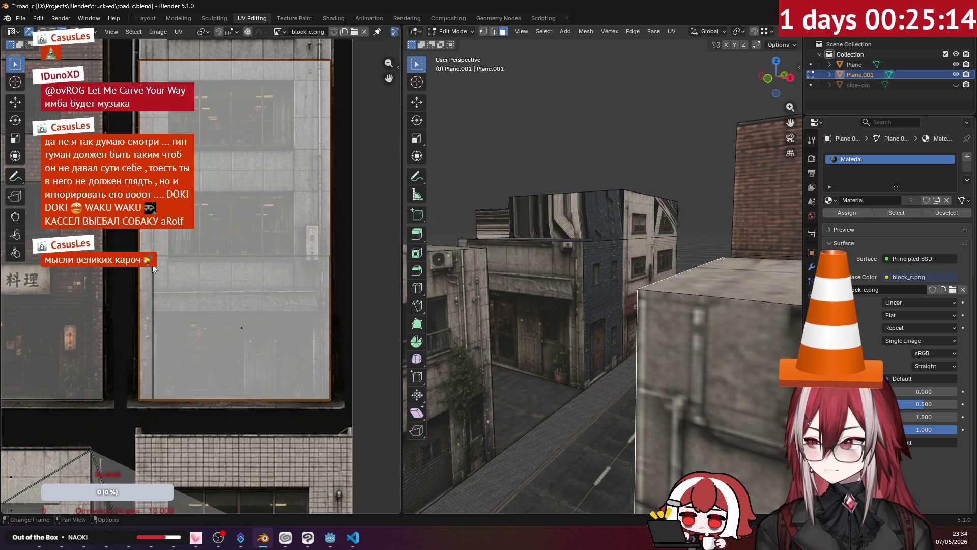
# Step: Nudge the corner facade's UV edges along X and then Y to line up with the photo
pyautogui.moveTo(152, 284); pyautogui.dragTo(154, 275)
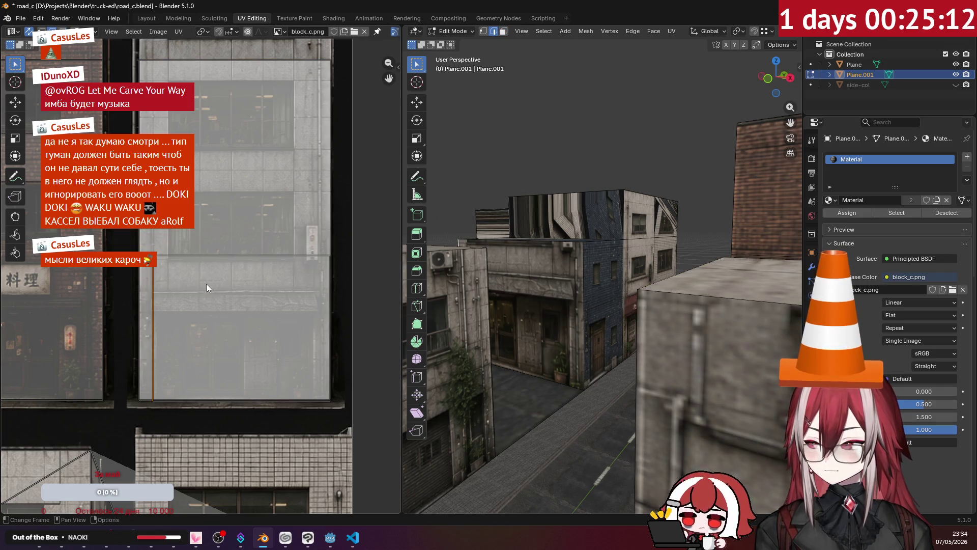
pyautogui.moveTo(479, 299); pyautogui.dragTo(418, 242, button='middle')
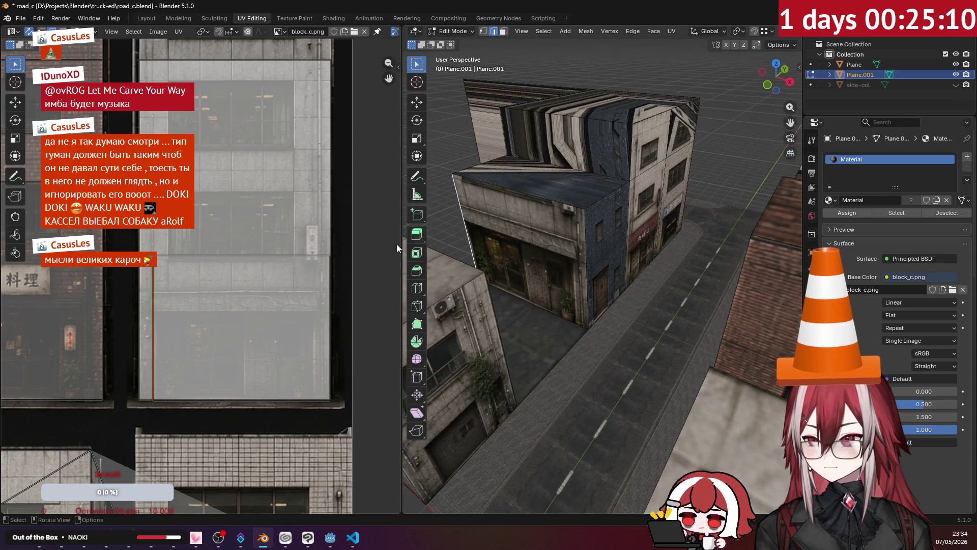
pyautogui.press('g')
pyautogui.press('x')
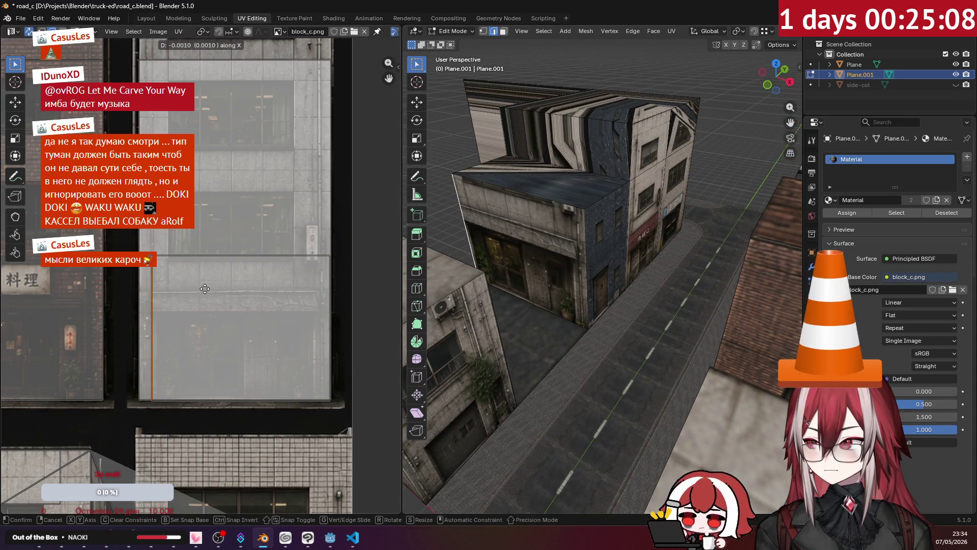
pyautogui.click(194, 297)
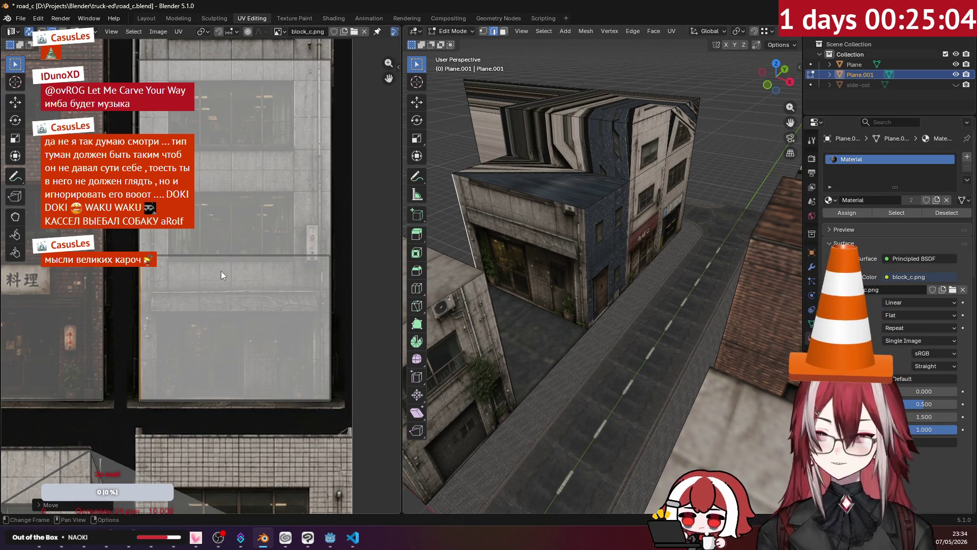
pyautogui.click(203, 257)
pyautogui.press('g')
pyautogui.press('y')
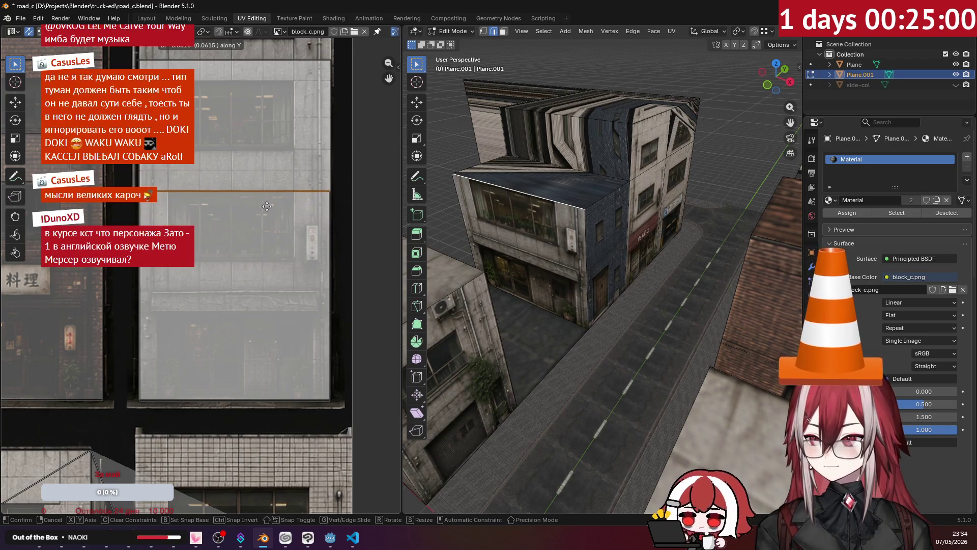
pyautogui.click(295, 186)
# Step: Return to object mode, deselect the building and look down over the street block
pyautogui.moveTo(649, 152)
pyautogui.mouseDown(button='middle')
pyautogui.moveTo(648, 219)
pyautogui.moveTo(639, 219)
pyautogui.moveTo(676, 228)
pyautogui.moveTo(603, 234)
pyautogui.mouseUp(button='middle')
pyautogui.press('Tab')
pyautogui.click(654, 213)
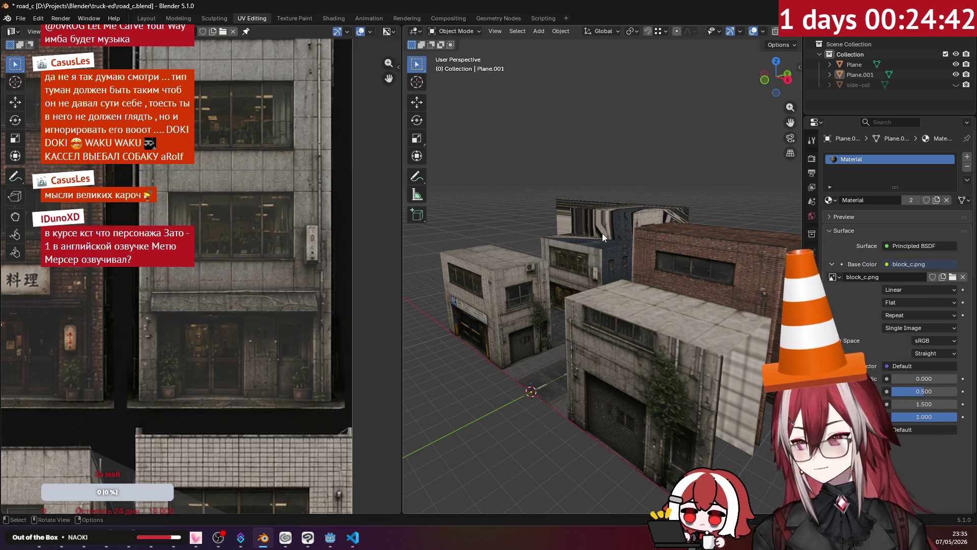
pyautogui.moveTo(606, 241); pyautogui.dragTo(591, 292, button='middle')
pyautogui.scroll(3, 647, 234)
# Step: From top view select the Plane.001 building and enter edit mode on it
pyautogui.press('KP_7')
pyautogui.scroll(-1, 642, 255)
pyautogui.scroll(-2, 633, 265)
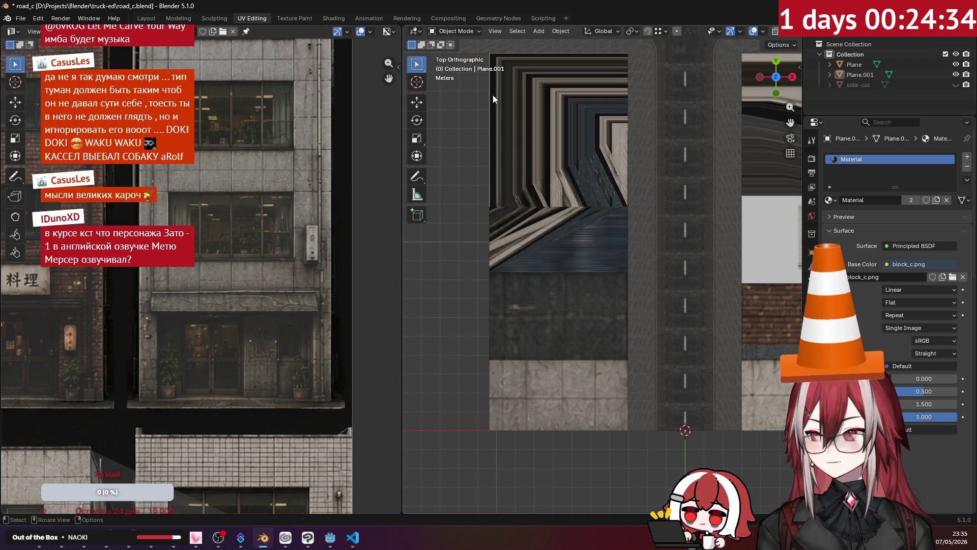
pyautogui.click(615, 207)
pyautogui.press('Tab')
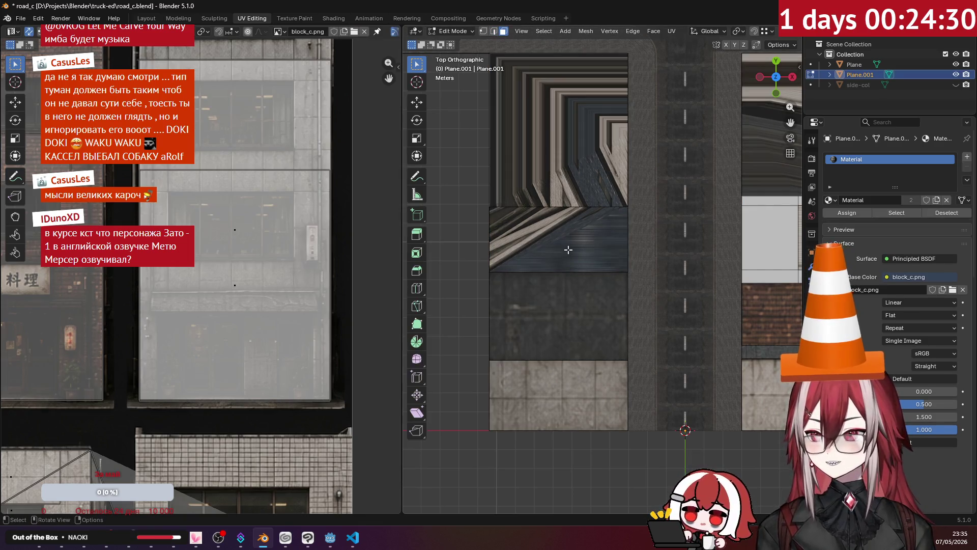
# Step: Project the rooftop face's UVs from the top-down view
pyautogui.moveTo(565, 247); pyautogui.dragTo(536, 176, button='middle')
pyautogui.press('KP_7')
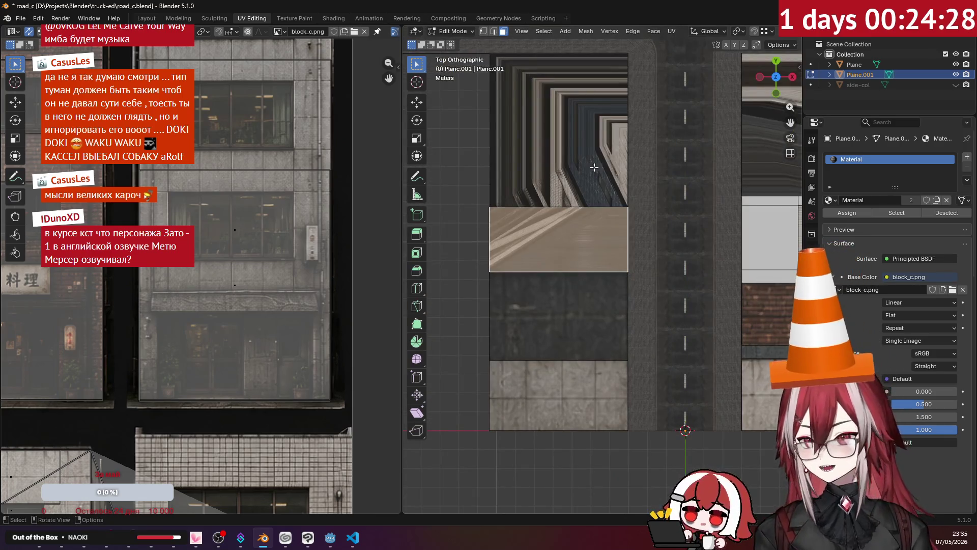
pyautogui.click(671, 31)
pyautogui.click(705, 144)
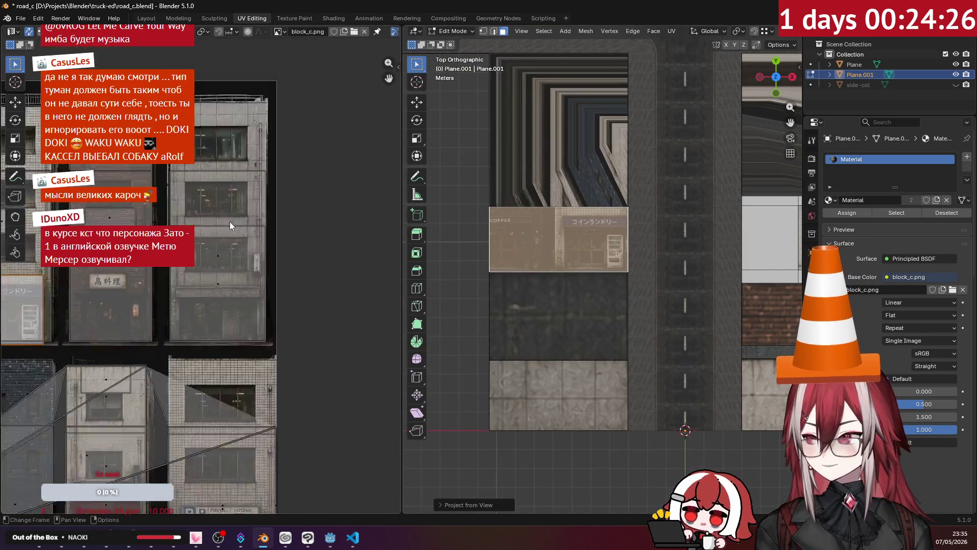
pyautogui.scroll(-3, 230, 222)
pyautogui.scroll(-2, 242, 196)
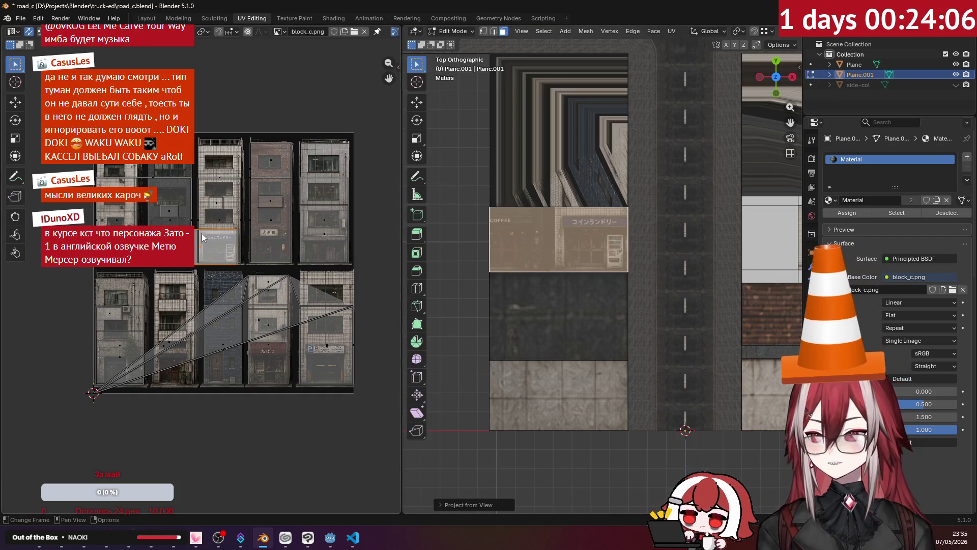
pyautogui.scroll(6, 204, 232)
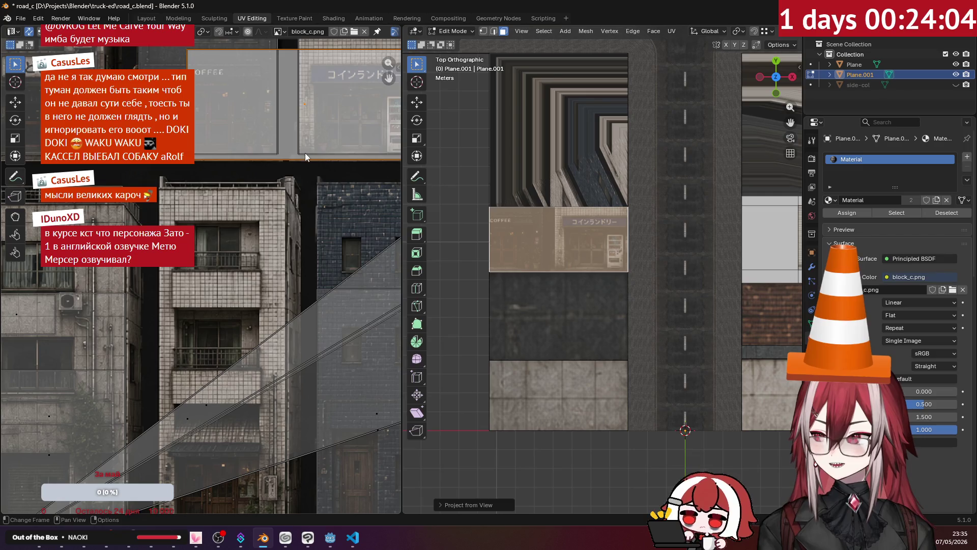
# Step: Move the projected island onto a plain wall patch of block_c.png and scale it to half size
pyautogui.press('g')
pyautogui.click(301, 245)
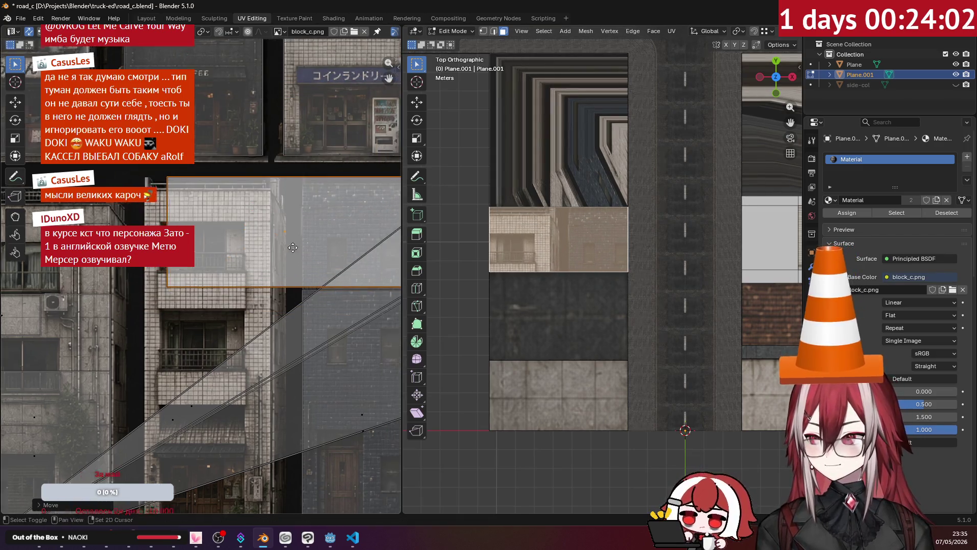
pyautogui.keyDown('ctrl'); pyautogui.hscroll(3, 301, 246); pyautogui.keyUp('ctrl')
pyautogui.keyDown('shift'); pyautogui.scroll(2, 307, 250); pyautogui.keyUp('shift')
pyautogui.press('g')
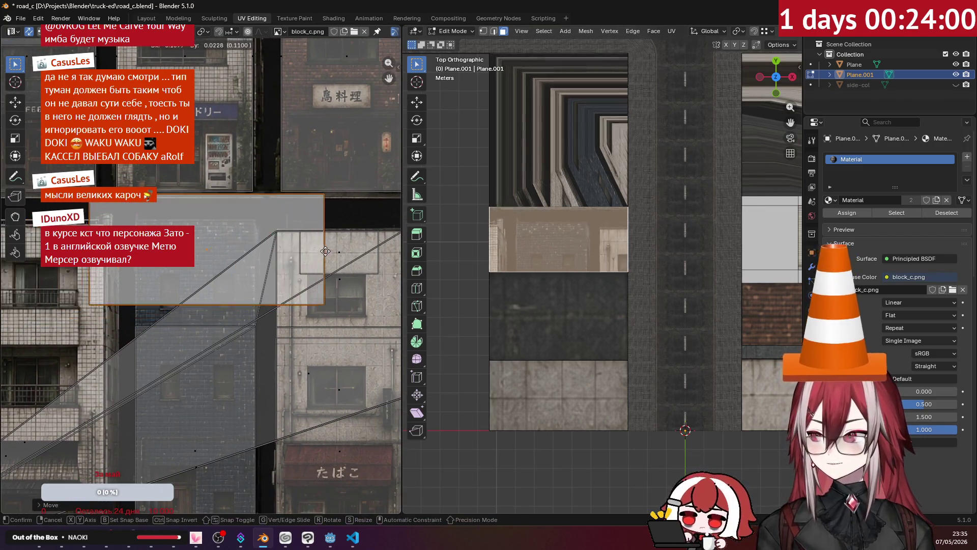
pyautogui.press('s')
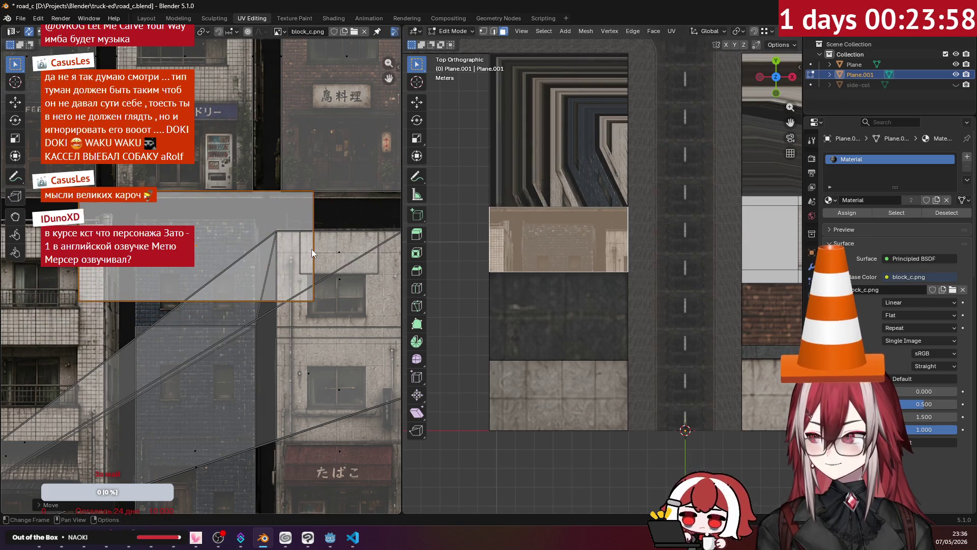
pyautogui.click(264, 249)
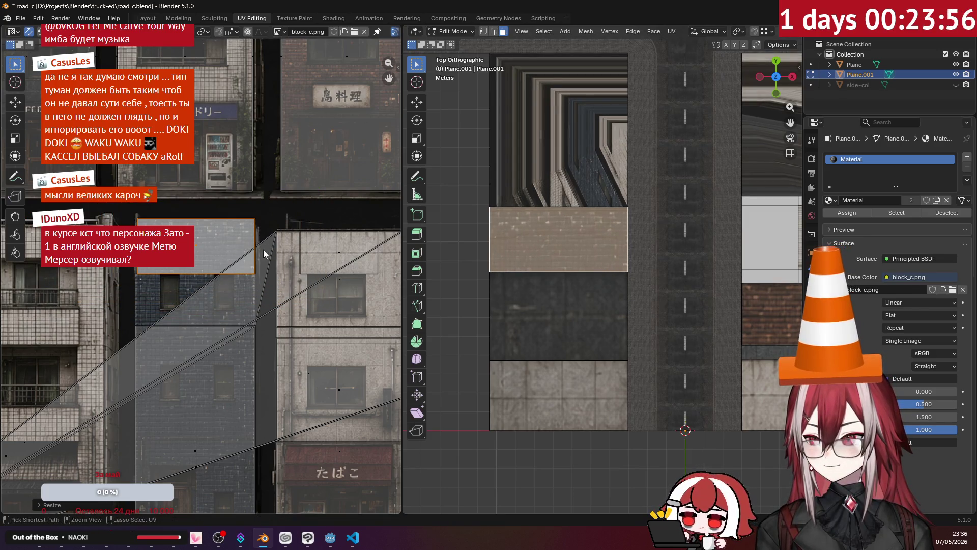
pyautogui.moveTo(527, 229)
pyautogui.mouseDown(button='middle')
pyautogui.moveTo(484, 178)
pyautogui.moveTo(541, 237)
pyautogui.mouseUp(button='middle')
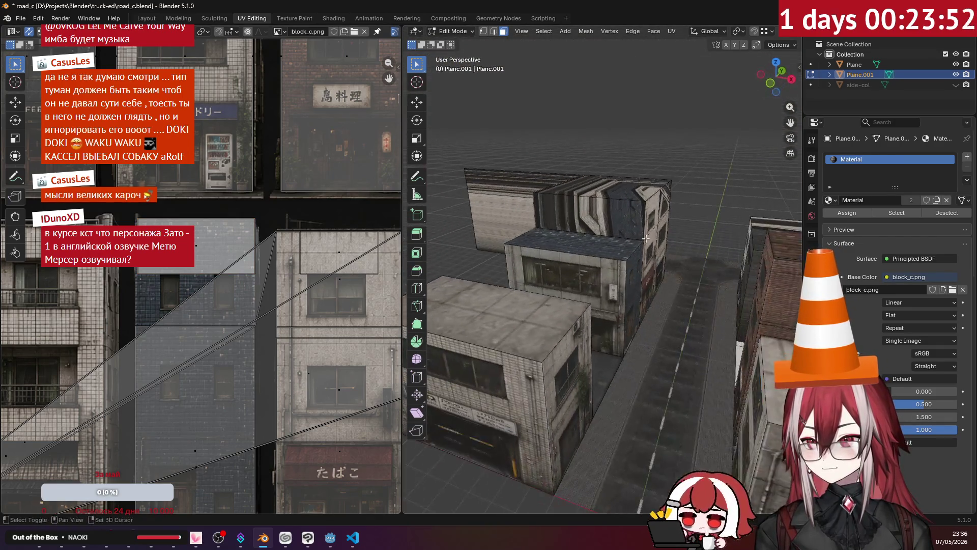
pyautogui.moveTo(540, 237)
pyautogui.mouseDown(button='middle')
pyautogui.moveTo(533, 220)
pyautogui.moveTo(673, 210)
pyautogui.mouseUp(button='middle')
# Step: Project the selected face's UVs from the front orthographic view
pyautogui.click(533, 220)
pyautogui.press('KP_1')
pyautogui.press('u')
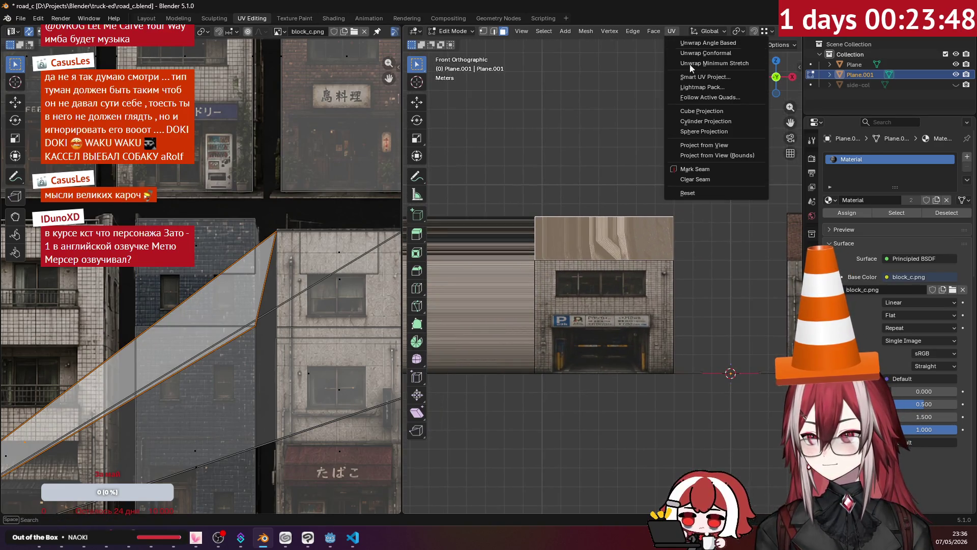
pyautogui.click(717, 145)
pyautogui.moveTo(718, 148); pyautogui.dragTo(657, 199, button='middle')
pyautogui.moveTo(229, 130); pyautogui.dragTo(292, 195, button='middle')
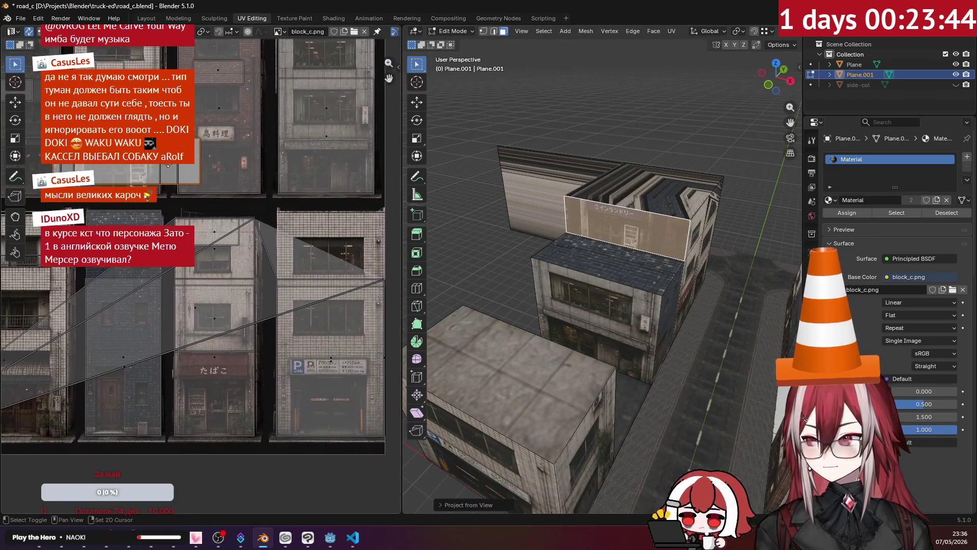
pyautogui.scroll(-5, 238, 239)
pyautogui.scroll(3, 238, 239)
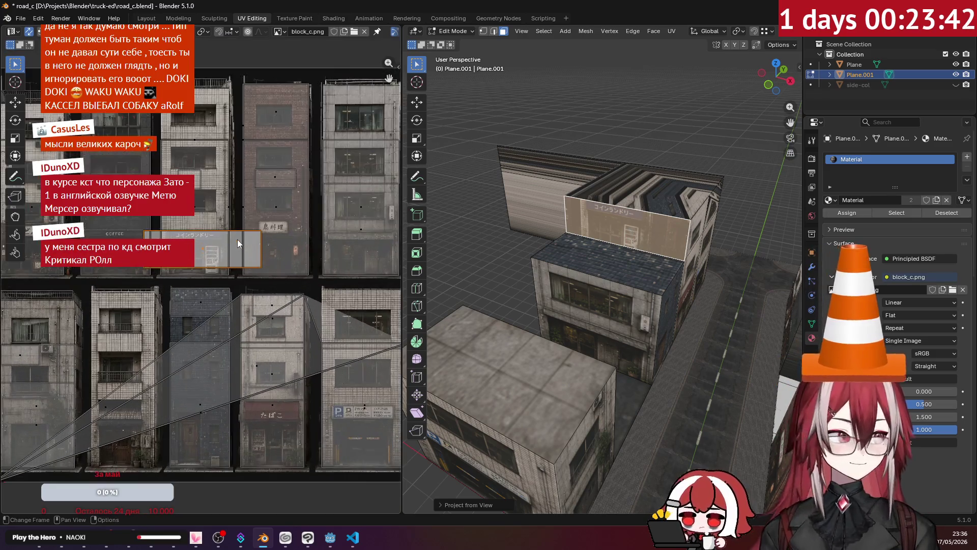
pyautogui.moveTo(259, 255); pyautogui.dragTo(202, 213, button='middle')
pyautogui.scroll(-2, 202, 213)
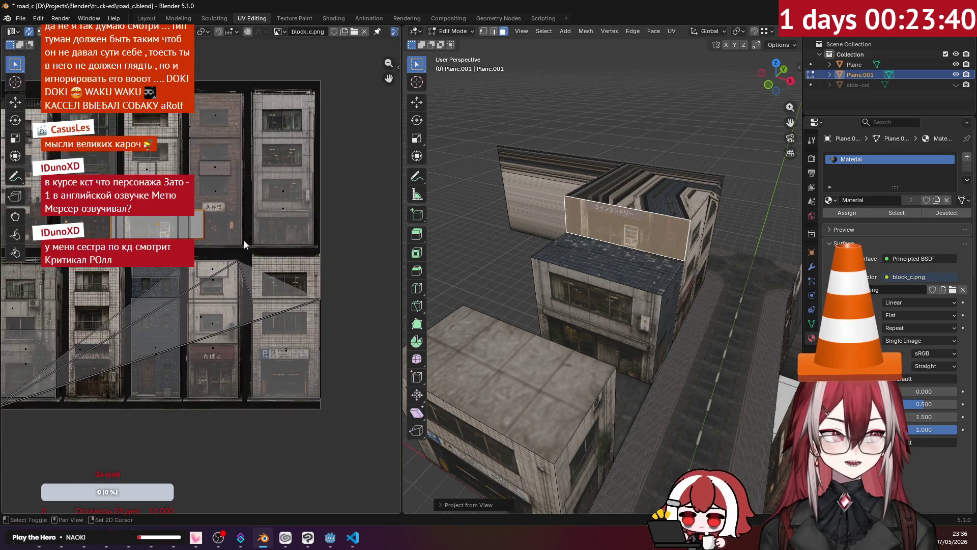
# Step: Place the projected island over the window facade, refining it with horizontal and vertical shifts
pyautogui.press('g')
pyautogui.click(324, 281)
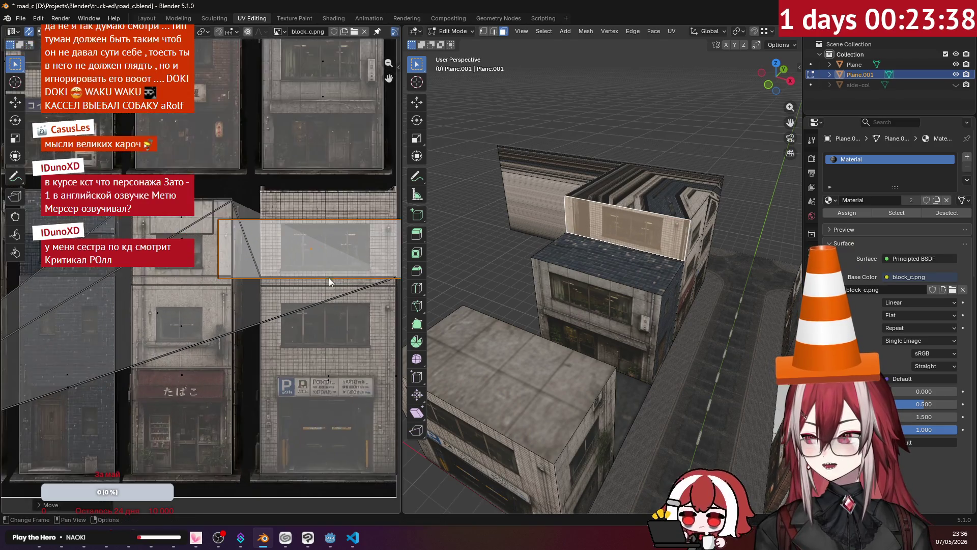
pyautogui.scroll(2, 329, 278)
pyautogui.scroll(2, 327, 253)
pyautogui.moveTo(330, 235); pyautogui.dragTo(338, 236, button='middle')
pyautogui.press('g')
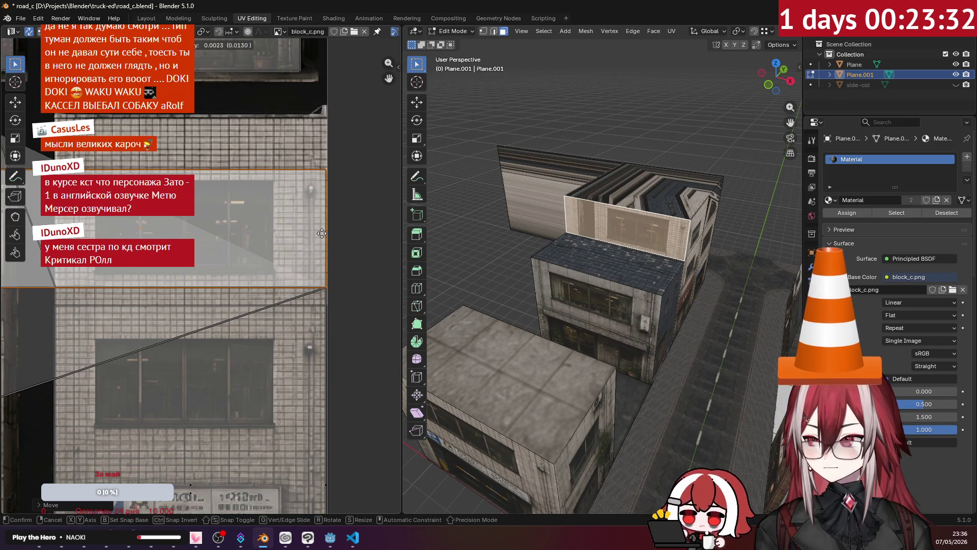
pyautogui.click(228, 238)
pyautogui.moveTo(228, 239); pyautogui.dragTo(326, 244, button='middle')
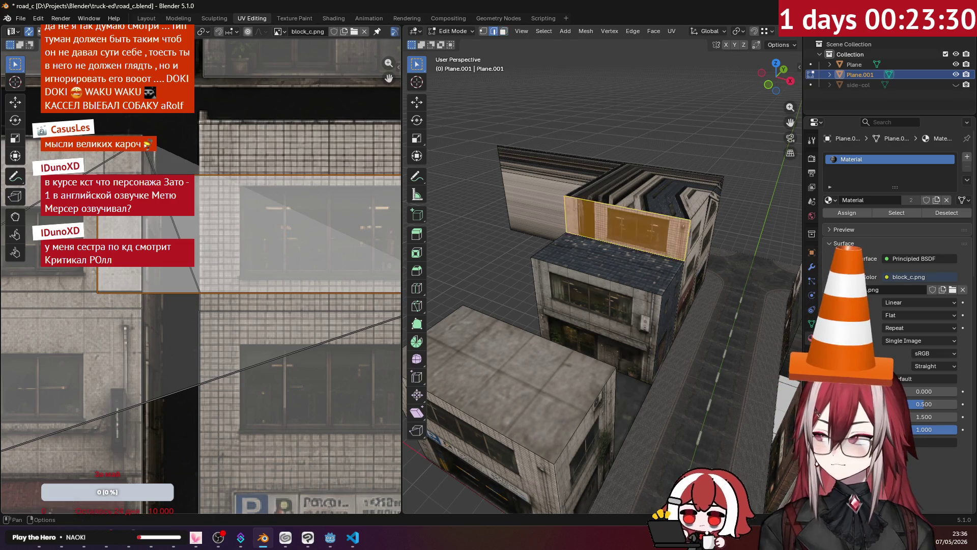
pyautogui.press('g')
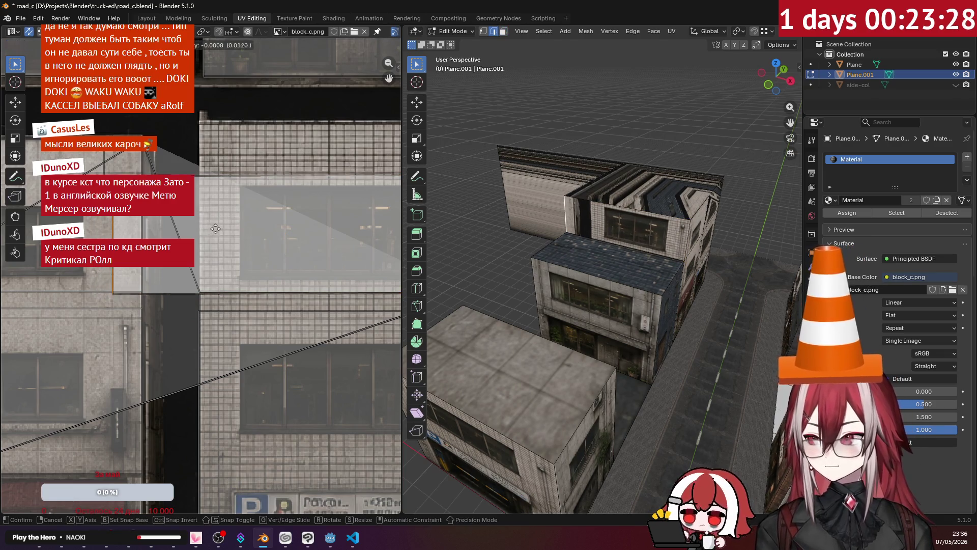
pyautogui.press('x')
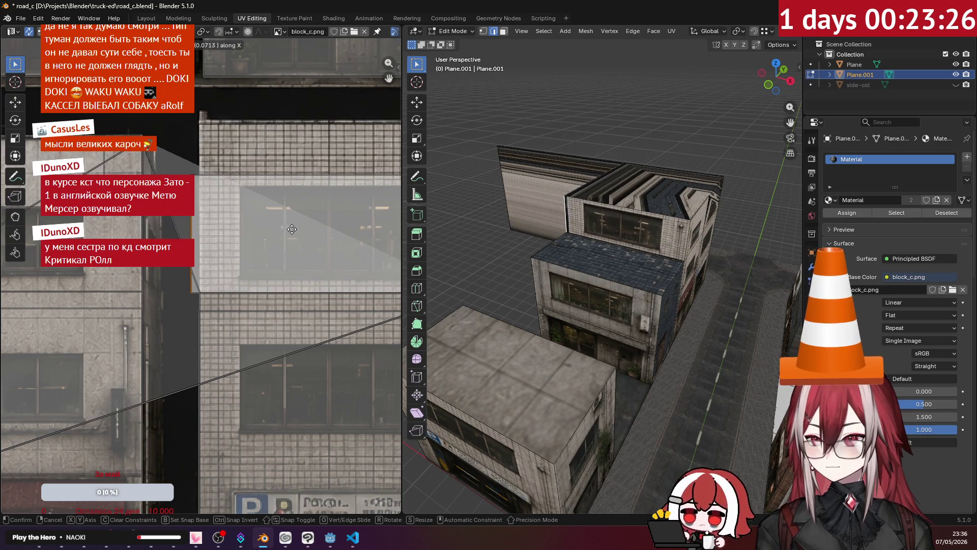
pyautogui.click(300, 230)
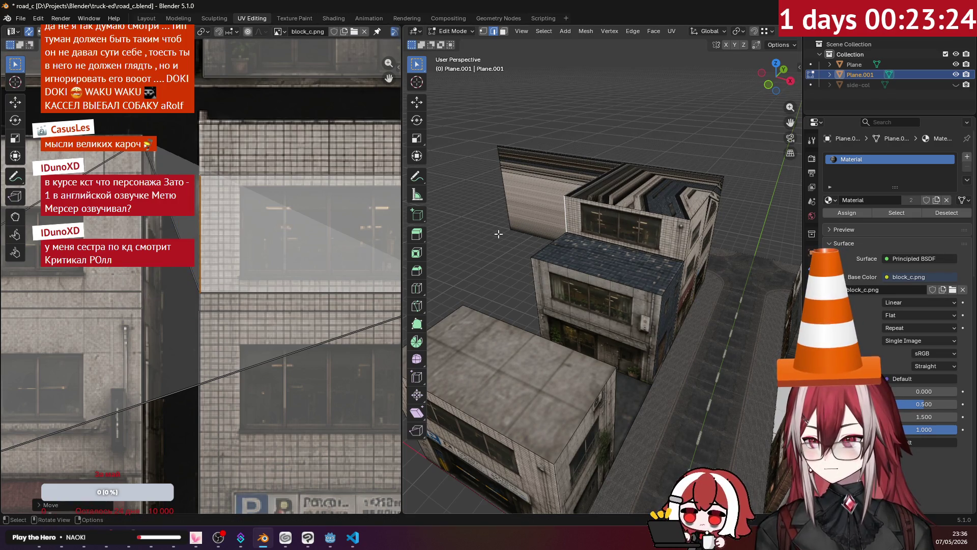
pyautogui.moveTo(318, 181); pyautogui.dragTo(244, 209, button='middle')
pyautogui.press('g')
pyautogui.press('y')
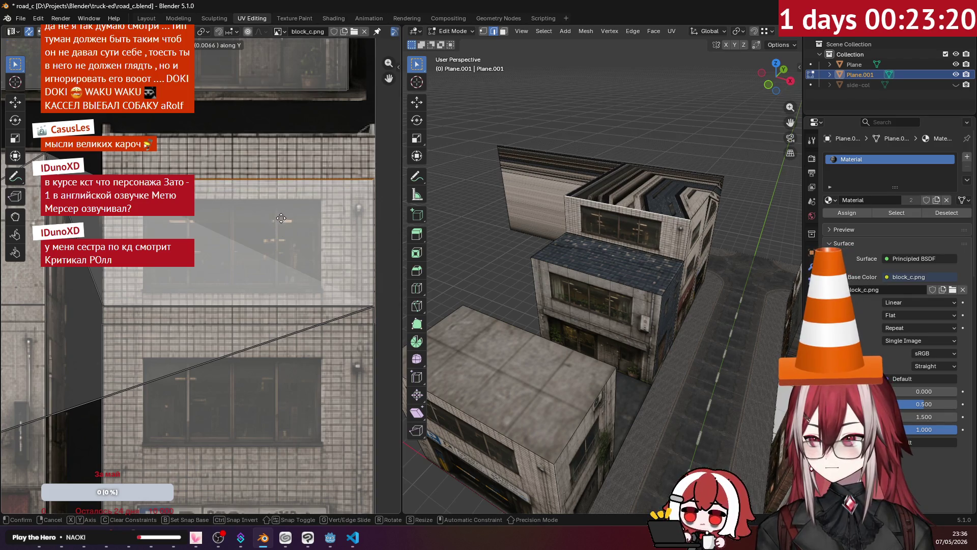
pyautogui.click(286, 217)
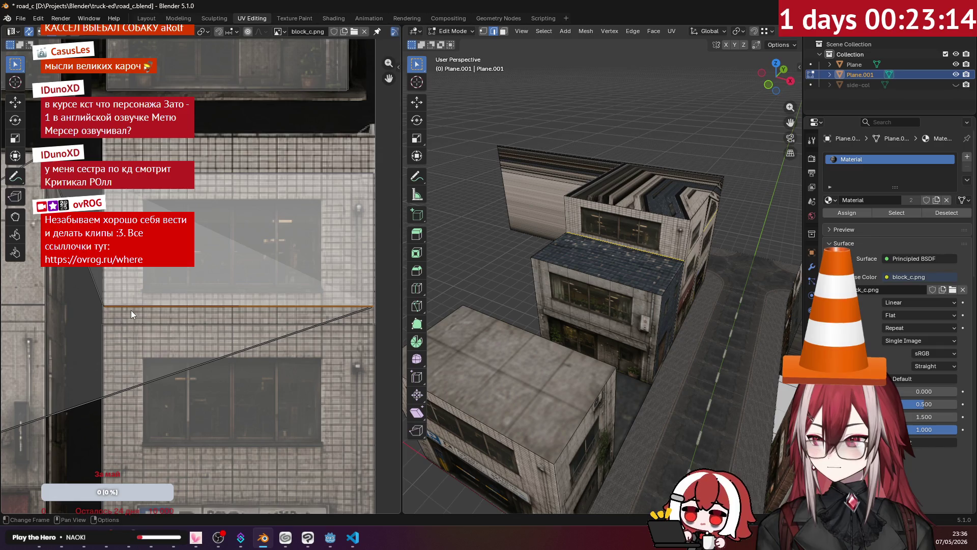
# Step: Slide a vertical UV edge and nudge the upper wall's UVs along Y so the windows line up
pyautogui.click(106, 303)
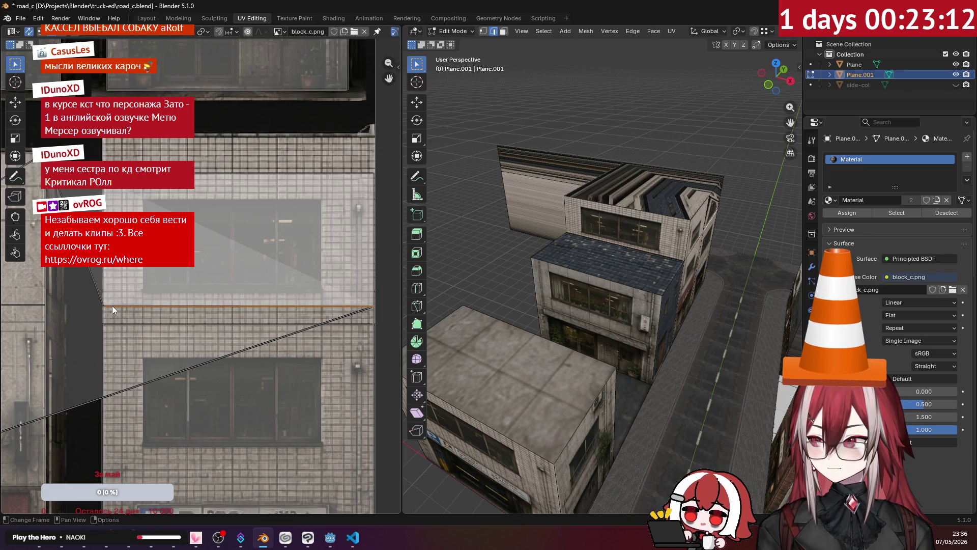
pyautogui.press('g')
pyautogui.press('y')
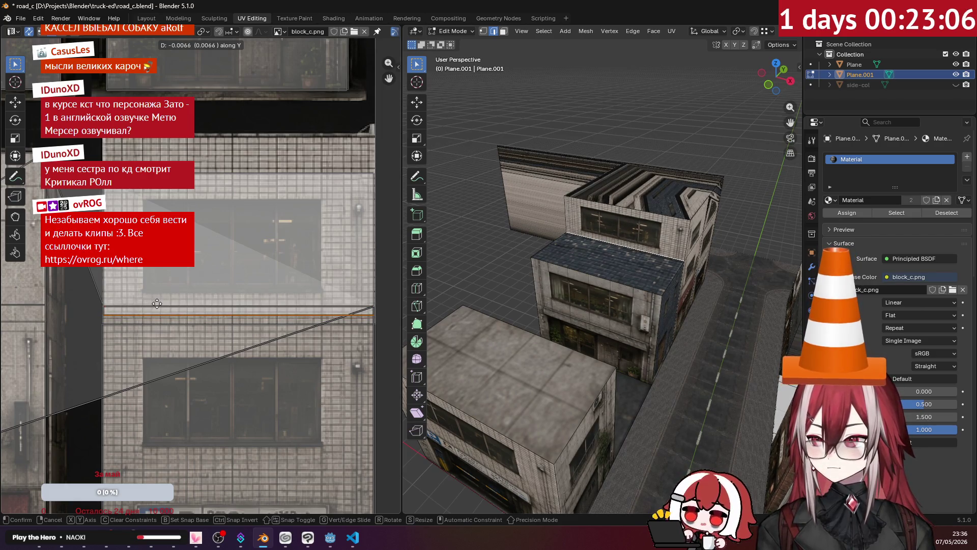
pyautogui.click(158, 304)
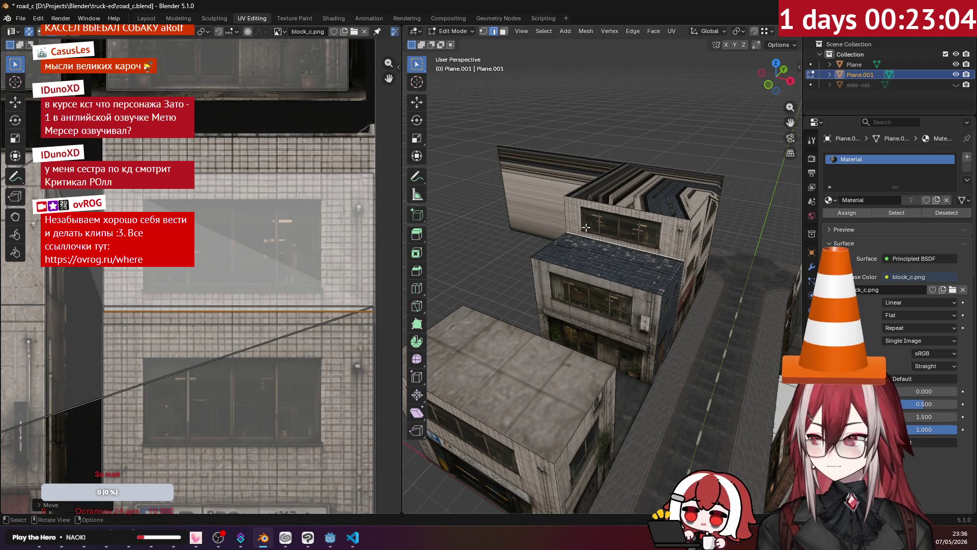
pyautogui.click(647, 234)
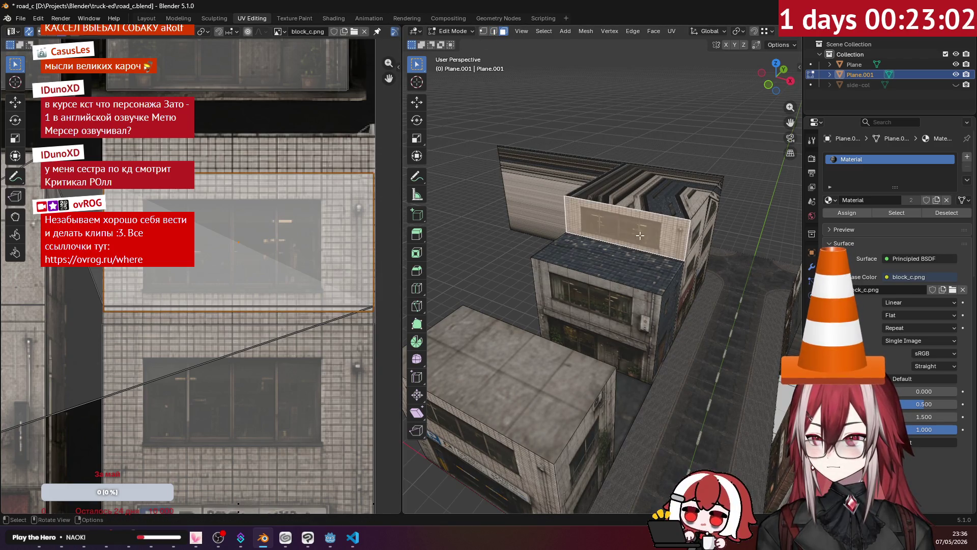
pyautogui.press('g')
pyautogui.press('y')
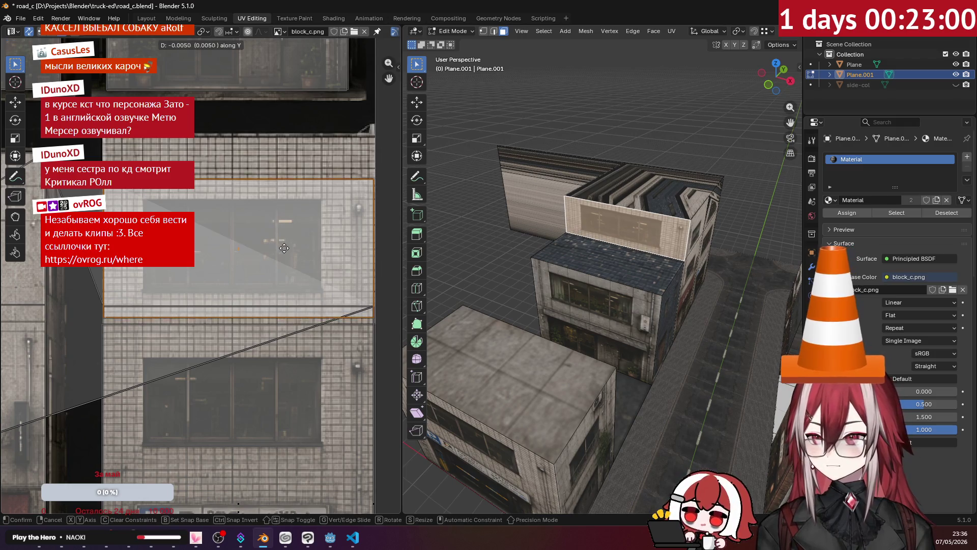
pyautogui.click(284, 247)
pyautogui.moveTo(535, 252)
pyautogui.mouseDown(button='middle')
pyautogui.moveTo(550, 199)
pyautogui.moveTo(495, 211)
pyautogui.mouseUp(button='middle')
pyautogui.moveTo(579, 216)
pyautogui.mouseDown(button='middle')
pyautogui.moveTo(568, 249)
pyautogui.moveTo(630, 201)
pyautogui.mouseUp(button='middle')
pyautogui.press('KP_7')
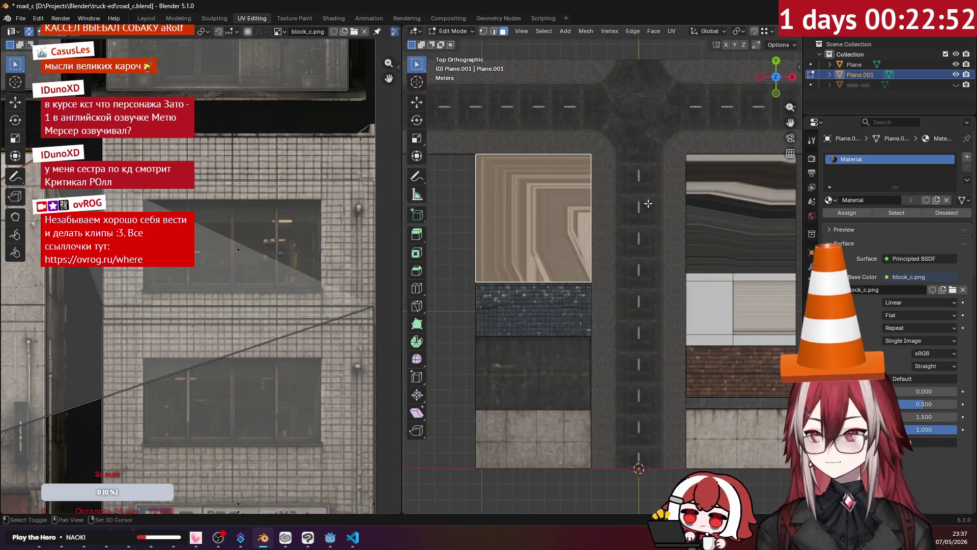
pyautogui.scroll(1, 638, 202)
# Step: Project the roof face from the top view, drop its island on a concrete patch and halve its size
pyautogui.click(672, 31)
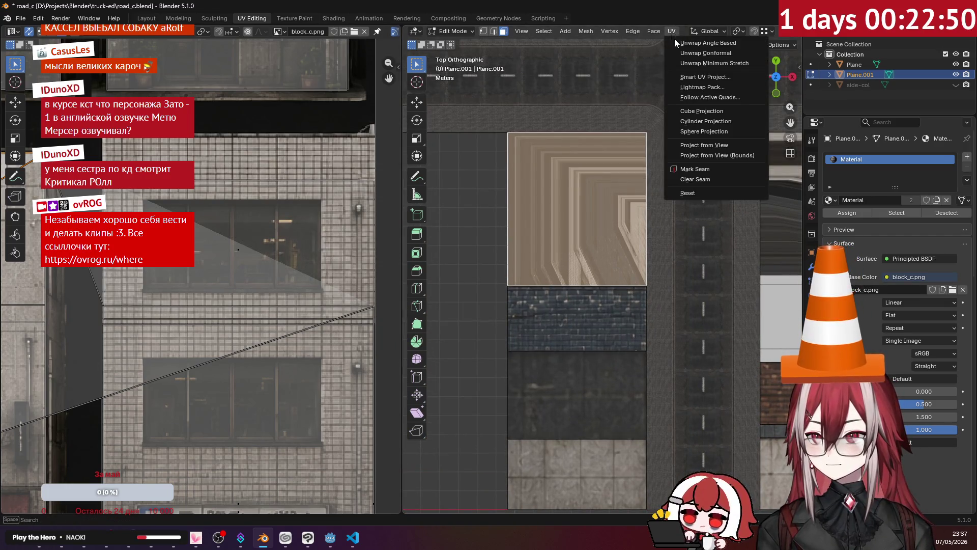
pyautogui.click(731, 147)
pyautogui.scroll(-1, 268, 237)
pyautogui.scroll(-1, 212, 259)
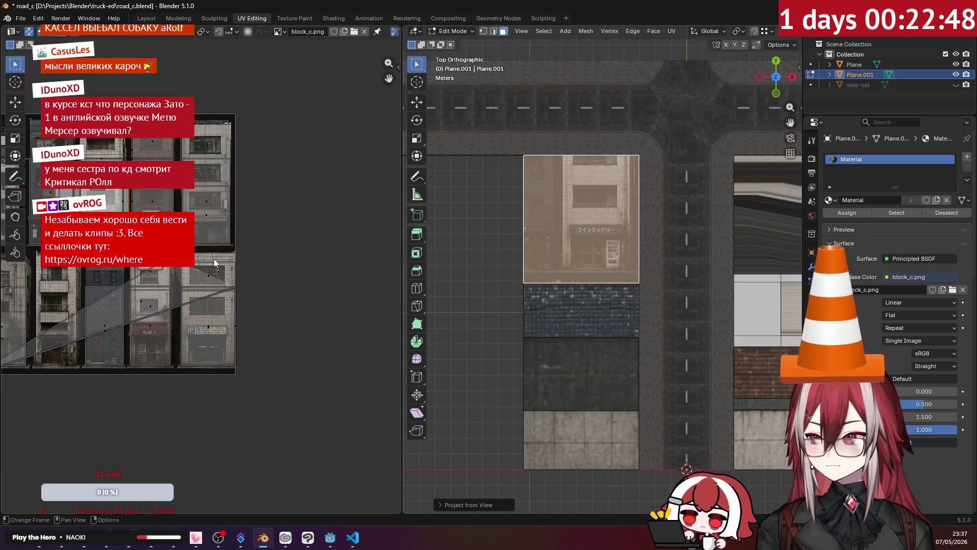
pyautogui.scroll(-1, 280, 282)
pyautogui.press('Escape')
pyautogui.scroll(2, 247, 234)
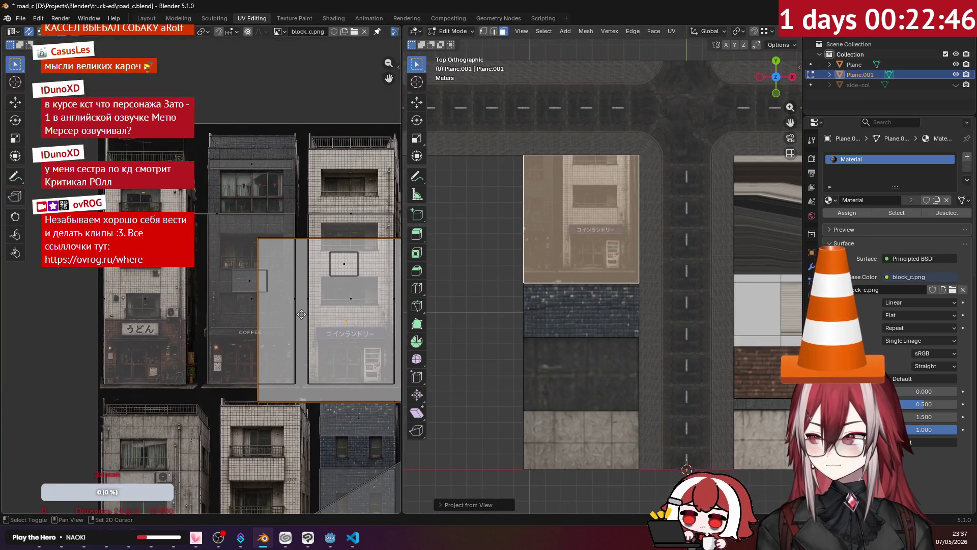
pyautogui.scroll(2, 263, 350)
pyautogui.press('g')
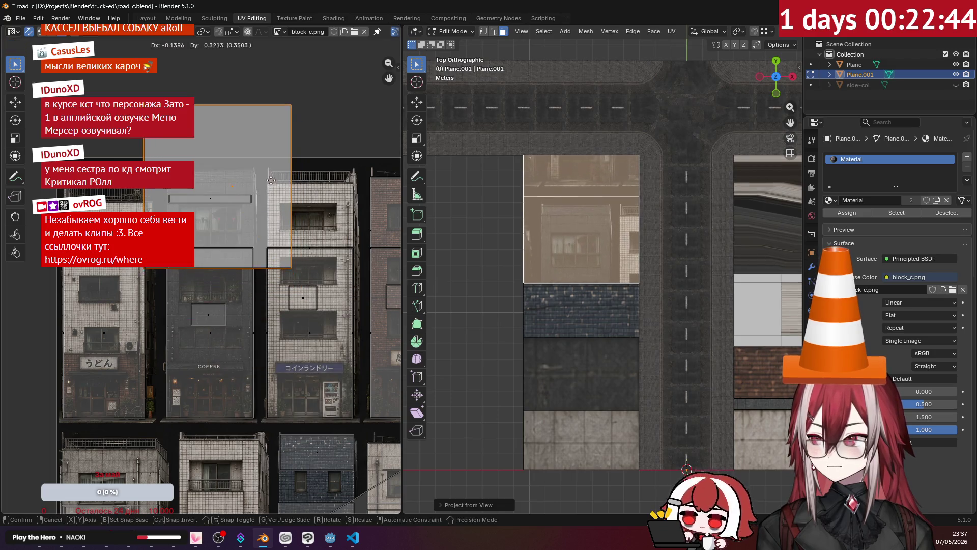
pyautogui.click(279, 180)
pyautogui.write('s0.5')
pyautogui.press('Return')
pyautogui.scroll(2, 260, 189)
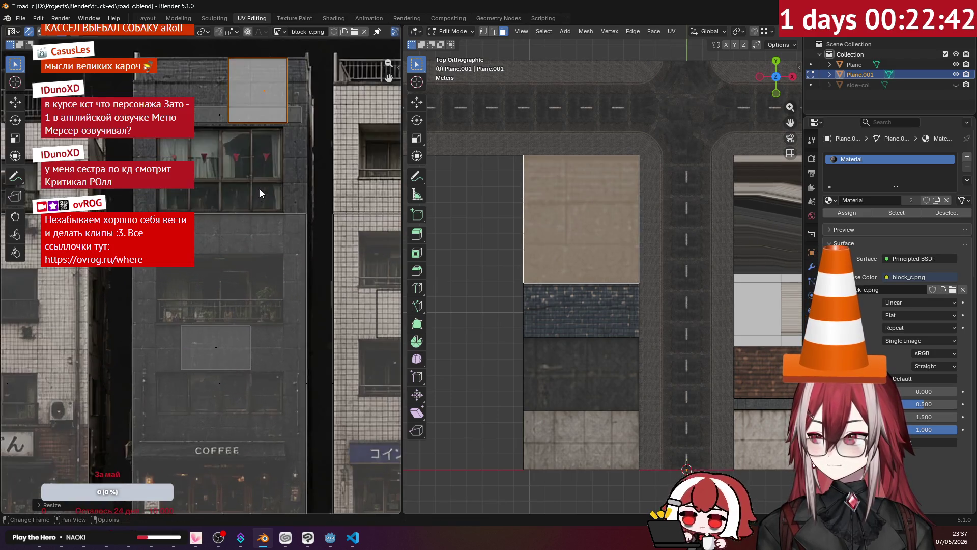
pyautogui.scroll(2, 260, 189)
pyautogui.scroll(1, 260, 188)
pyautogui.moveTo(520, 240); pyautogui.dragTo(593, 202, button='middle')
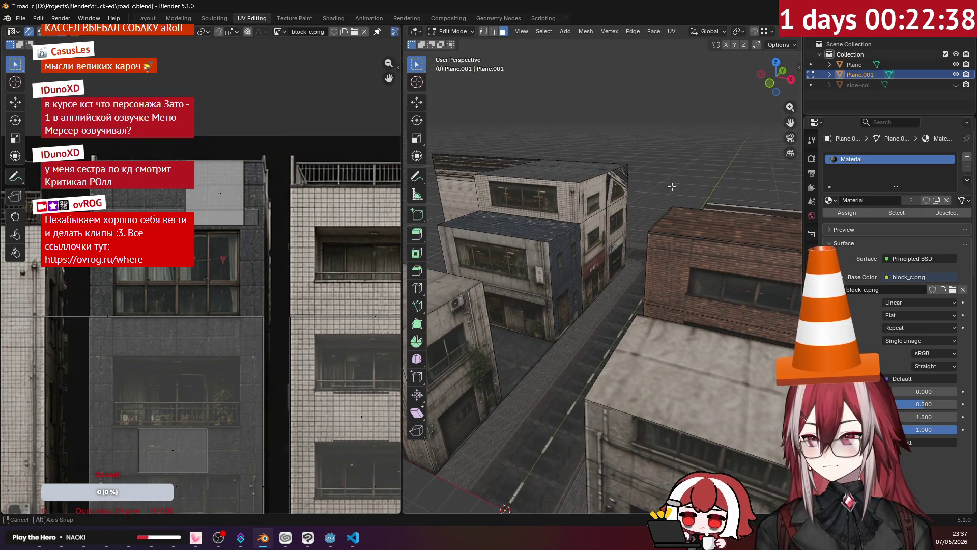
pyautogui.moveTo(671, 190)
pyautogui.mouseDown(button='middle')
pyautogui.moveTo(592, 250)
pyautogui.moveTo(593, 261)
pyautogui.mouseUp(button='middle')
# Step: Project the parking building's upper wall from the side view and place its island over a windowed facade
pyautogui.click(593, 261)
pyautogui.press('KP_1')
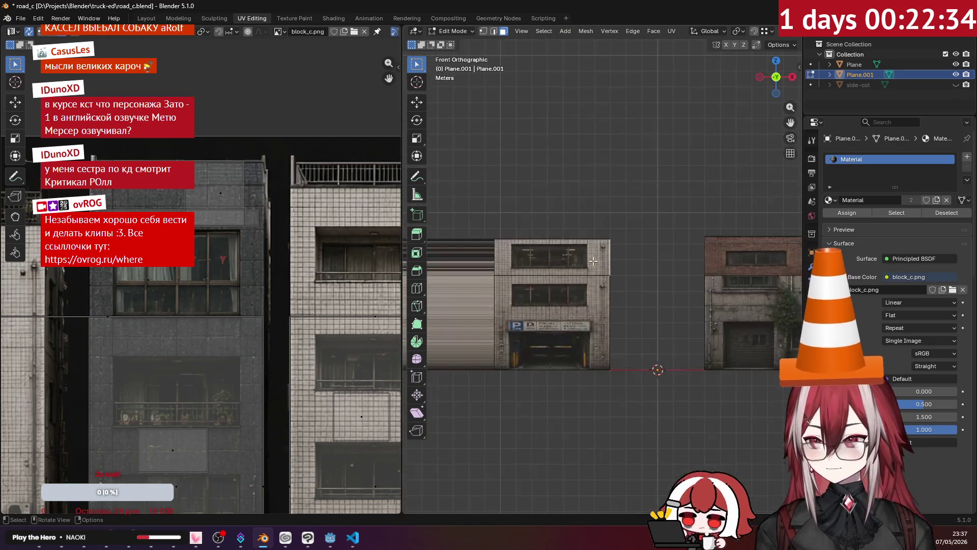
pyautogui.press('KP_3')
pyautogui.scroll(-4, 247, 267)
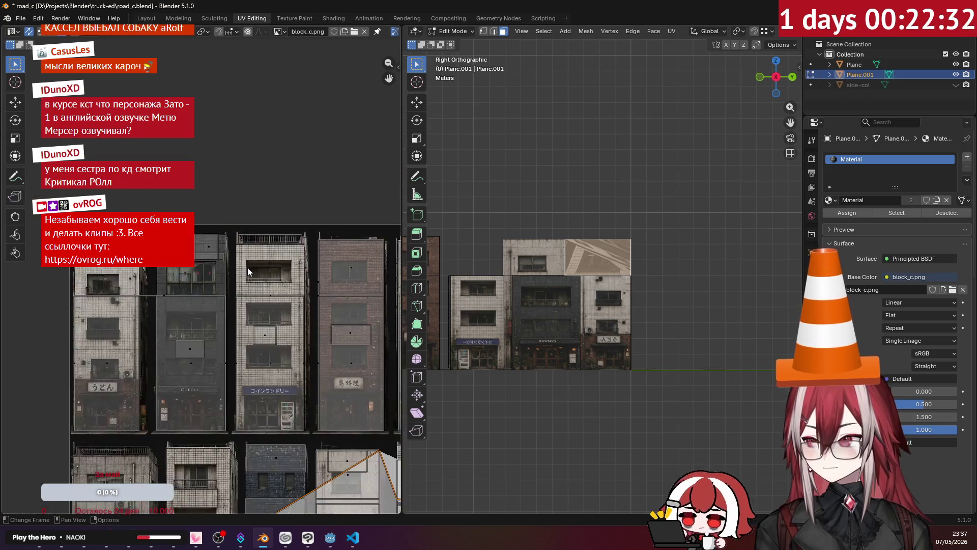
pyautogui.scroll(2, 248, 267)
pyautogui.scroll(2, 269, 260)
pyautogui.moveTo(269, 260); pyautogui.dragTo(216, 216, button='middle')
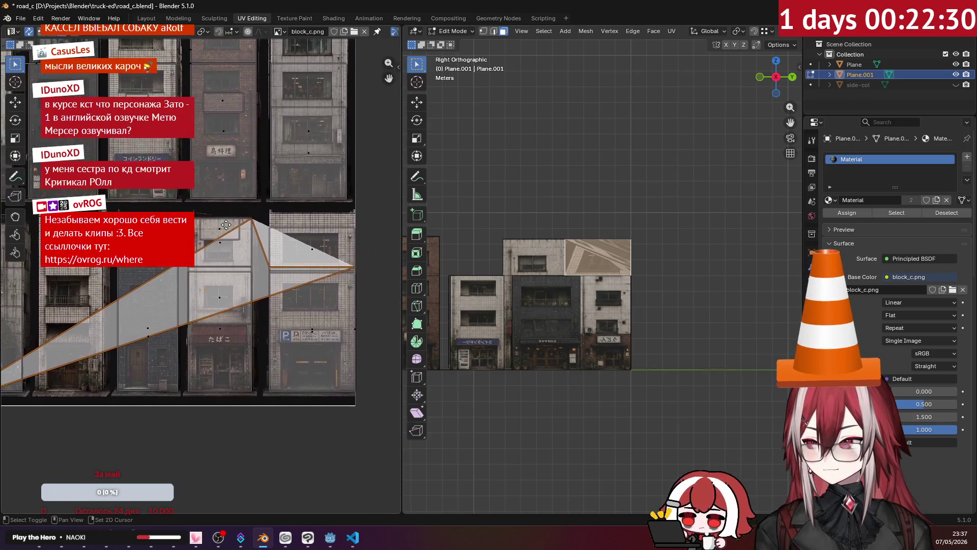
pyautogui.click(672, 30)
pyautogui.click(714, 137)
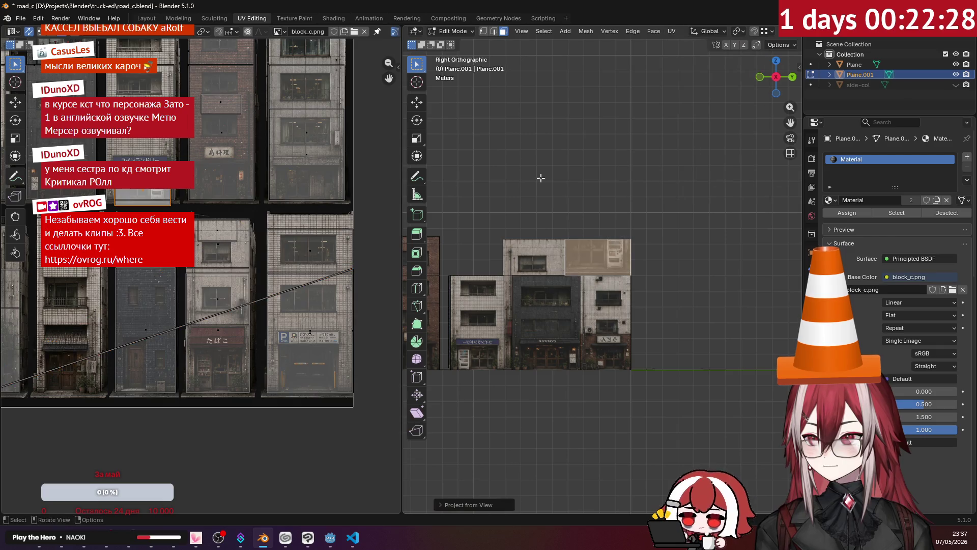
pyautogui.press('g')
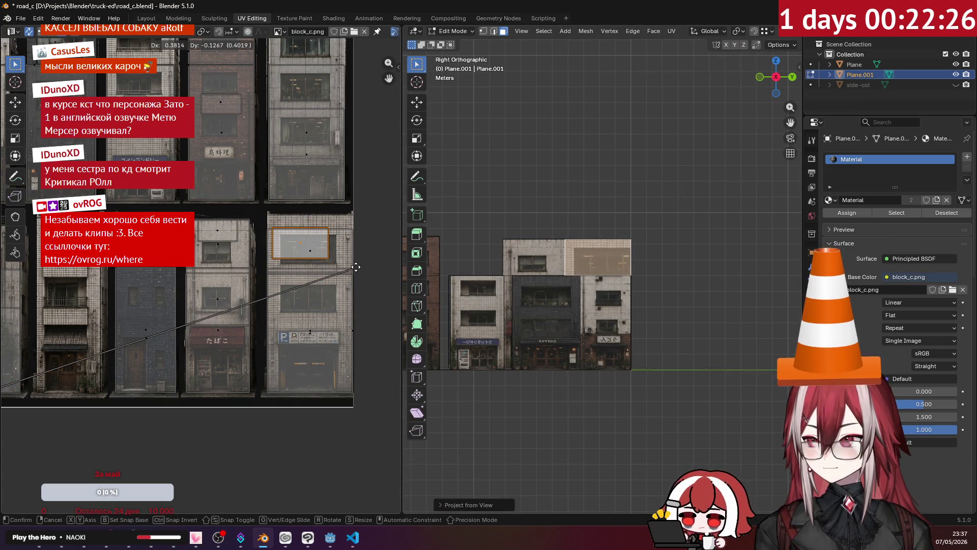
pyautogui.click(334, 252)
pyautogui.scroll(1, 333, 253)
pyautogui.scroll(1, 334, 252)
# Step: Align the wall island with horizontal and vertical shifts, then leave edit mode
pyautogui.moveTo(580, 306); pyautogui.dragTo(596, 252, button='middle')
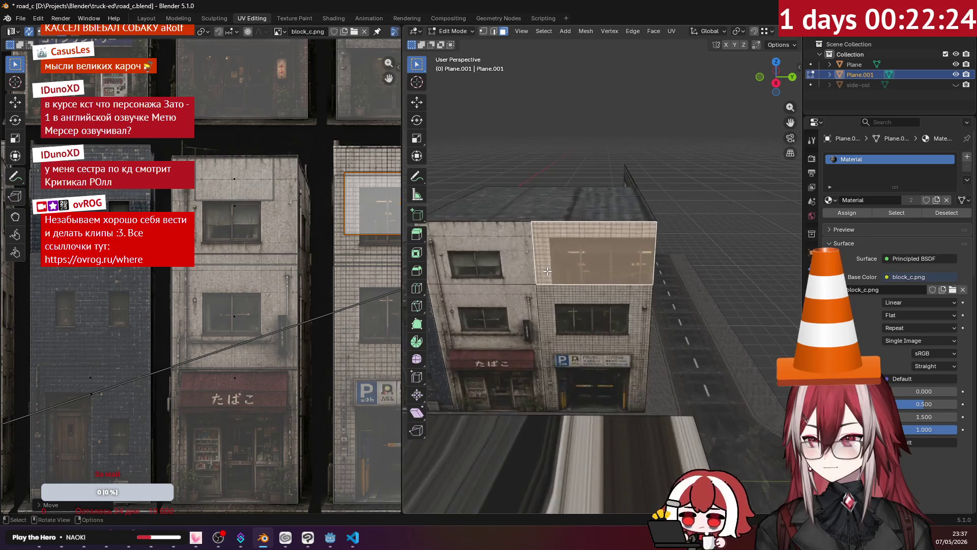
pyautogui.scroll(2, 588, 306)
pyautogui.scroll(3, 328, 246)
pyautogui.scroll(2, 277, 252)
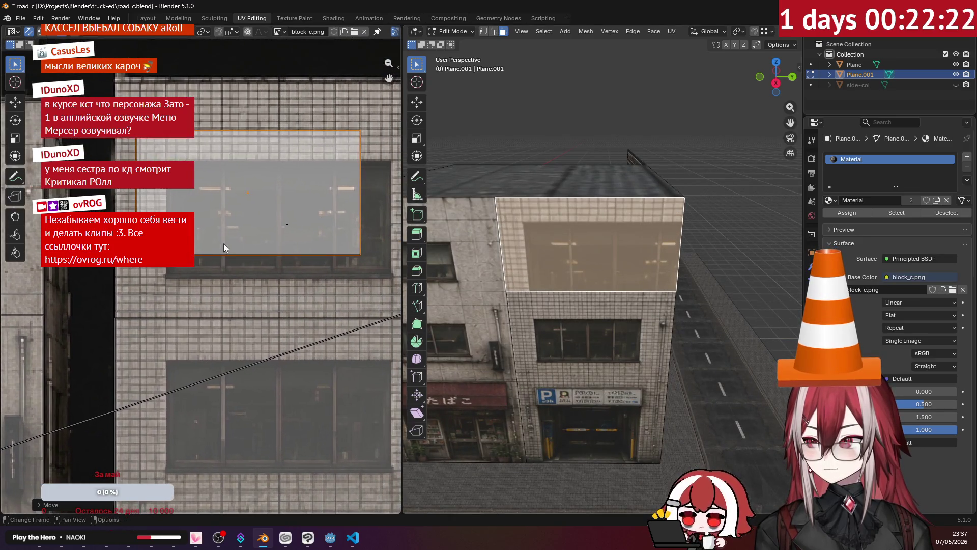
pyautogui.press('g')
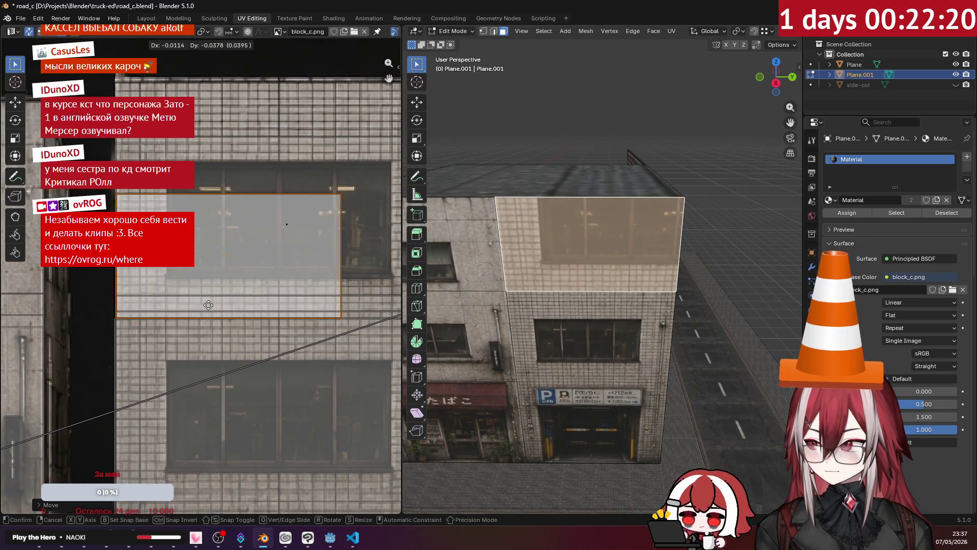
pyautogui.click(209, 309)
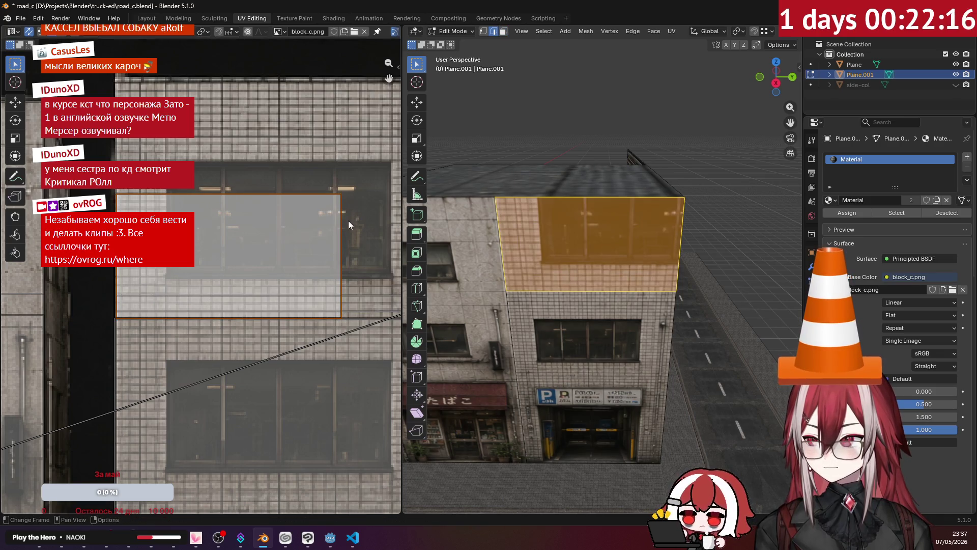
pyautogui.scroll(-2, 300, 198)
pyautogui.keyDown('ctrl'); pyautogui.hscroll(2, 331, 214); pyautogui.keyUp('ctrl')
pyautogui.press('g')
pyautogui.press('x')
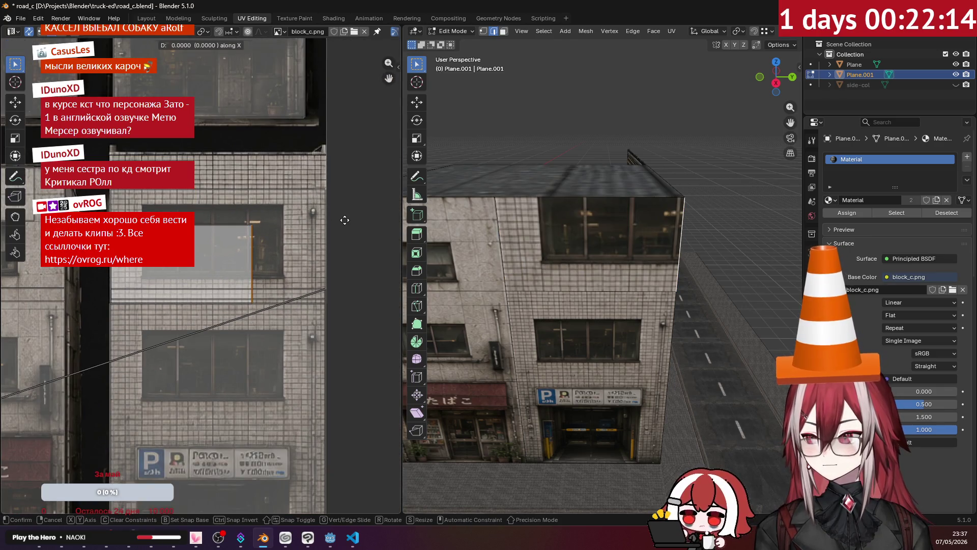
pyautogui.click(21, 246)
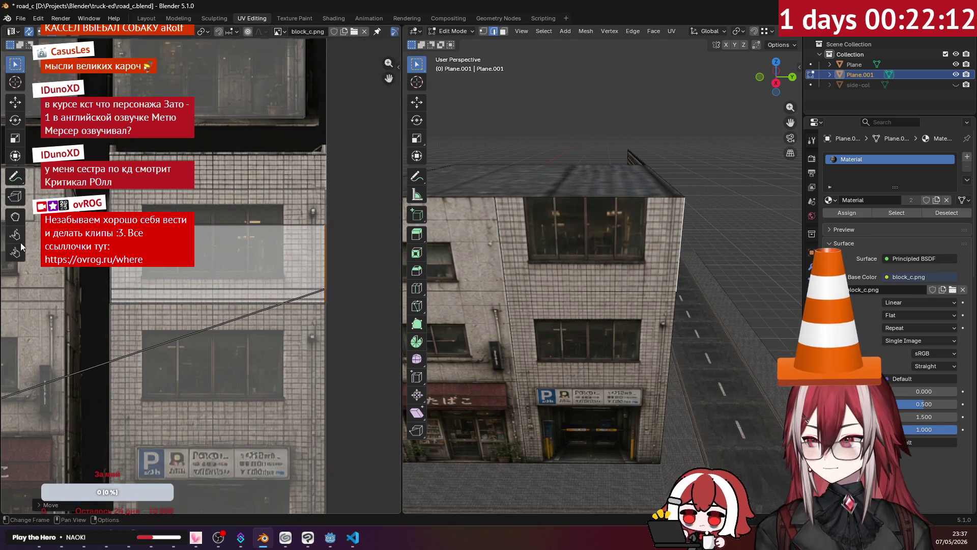
pyautogui.press('g')
pyautogui.press('y')
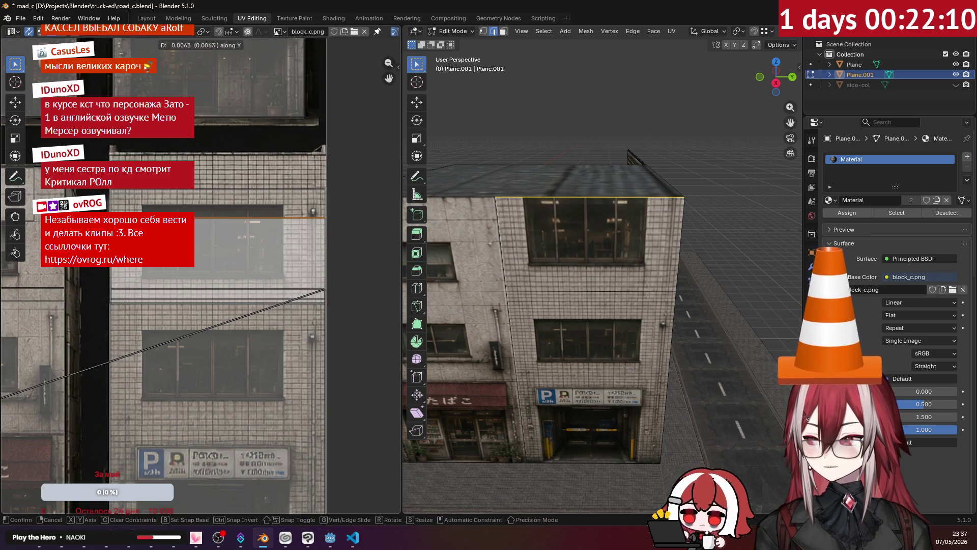
pyautogui.click(251, 165)
pyautogui.press('Tab')
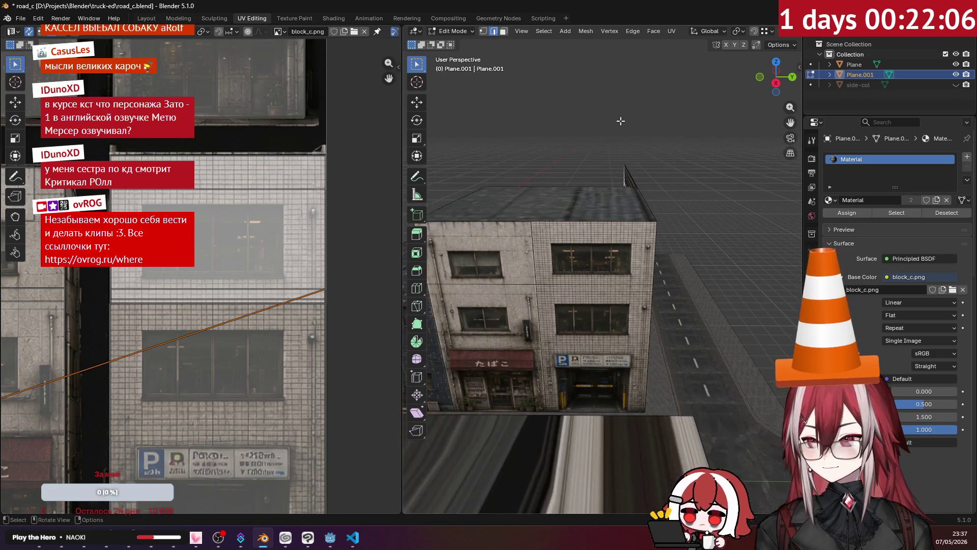
pyautogui.moveTo(657, 147)
pyautogui.mouseDown(button='middle')
pyautogui.moveTo(598, 141)
pyautogui.moveTo(597, 184)
pyautogui.mouseUp(button='middle')
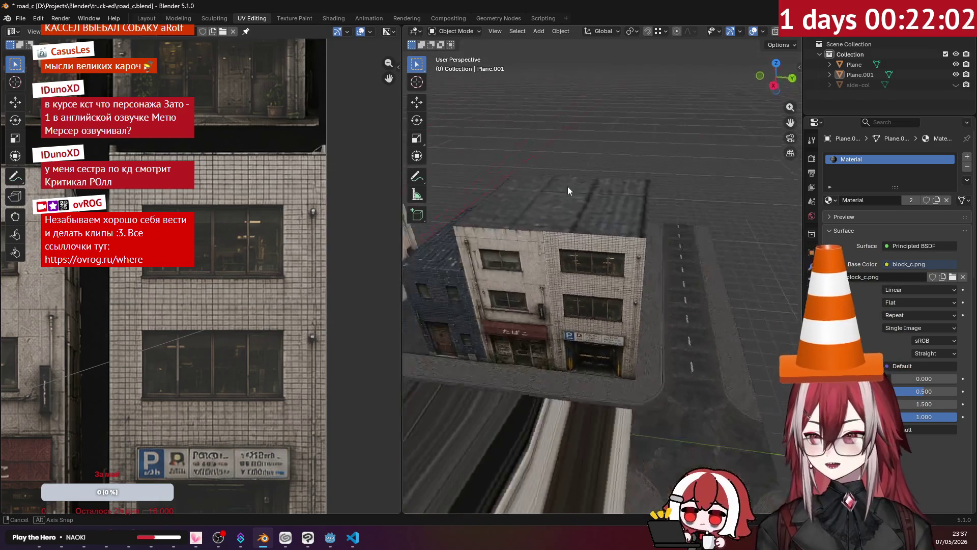
# Step: Enter edit mode on Plane.001, select the light-grey roof face and project it from the top view
pyautogui.moveTo(596, 180)
pyautogui.mouseDown(button='middle')
pyautogui.moveTo(583, 198)
pyautogui.moveTo(656, 186)
pyautogui.moveTo(684, 114)
pyautogui.mouseUp(button='middle')
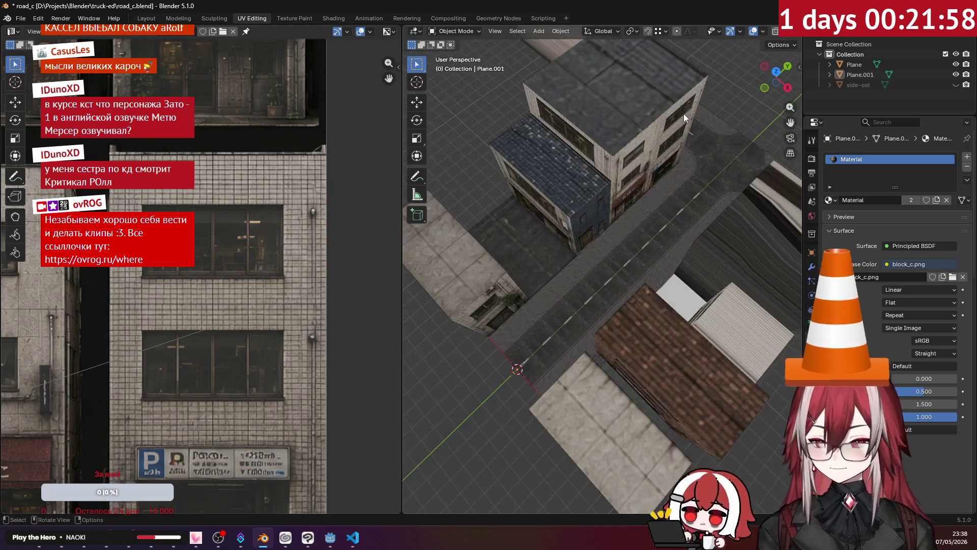
pyautogui.press('KP_7')
pyautogui.click(542, 235)
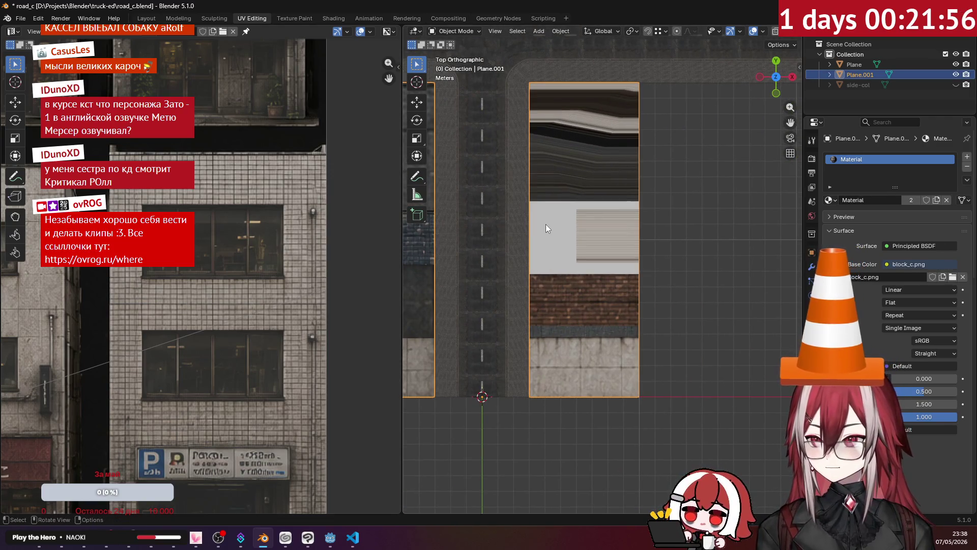
pyautogui.press('Tab')
pyautogui.scroll(2, 561, 233)
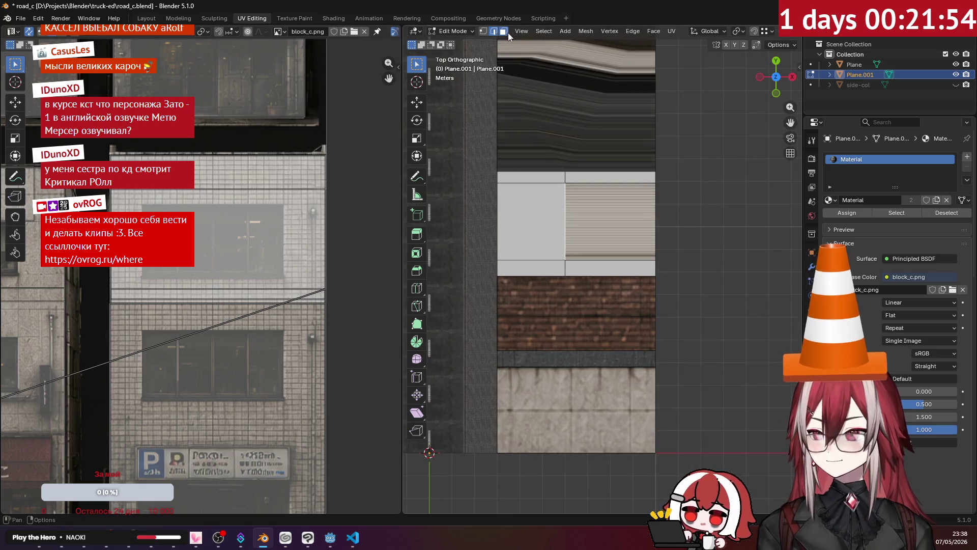
pyautogui.click(558, 177)
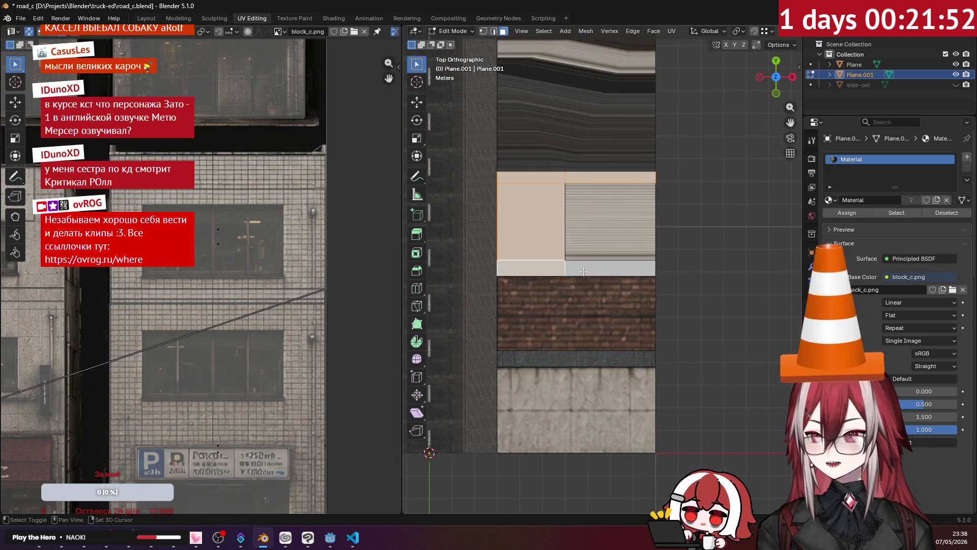
pyautogui.click(671, 31)
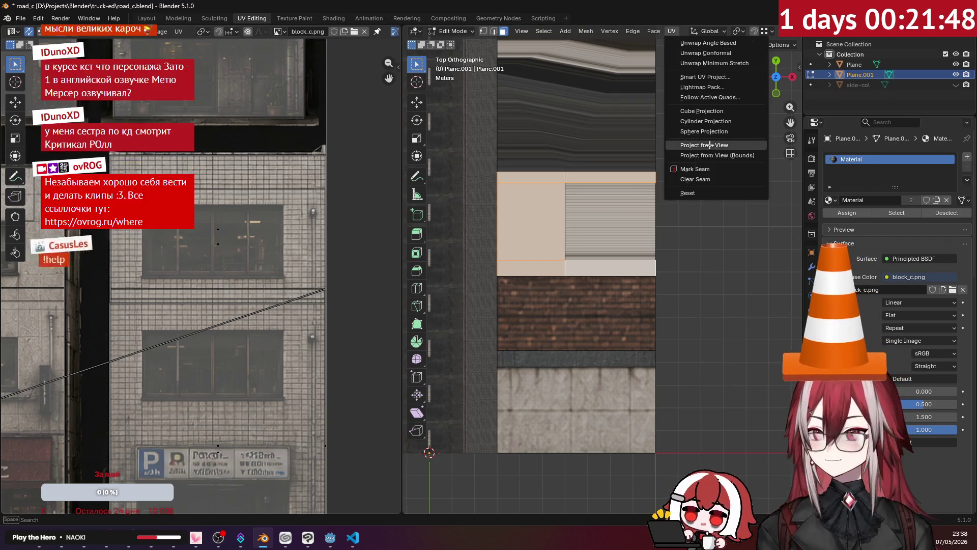
pyautogui.click(709, 145)
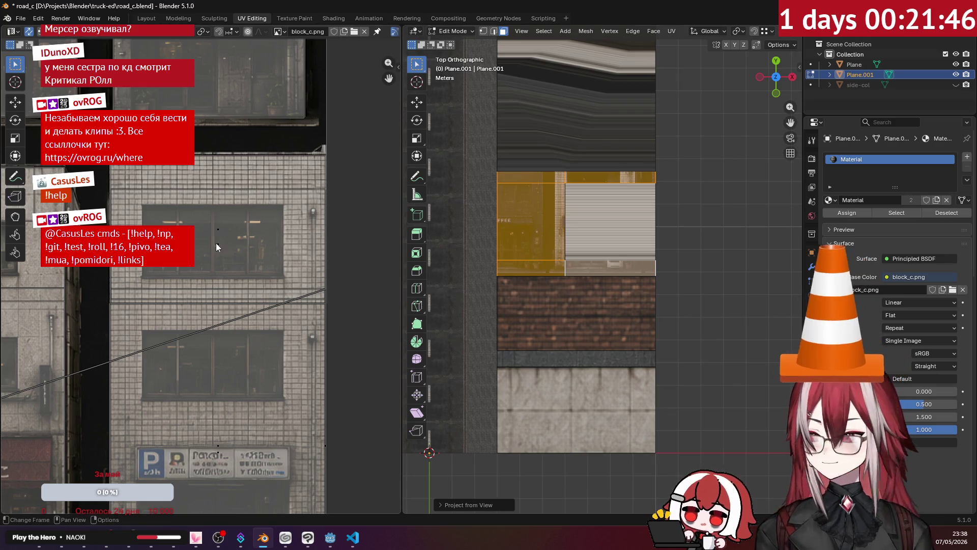
pyautogui.scroll(-3, 255, 225)
pyautogui.scroll(-3, 257, 222)
pyautogui.scroll(-2, 258, 206)
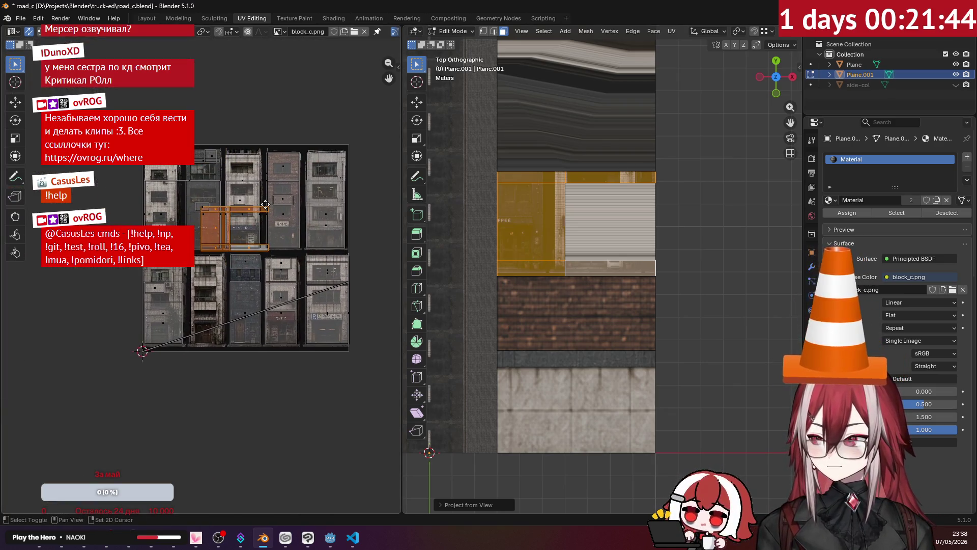
pyautogui.scroll(2, 259, 195)
pyautogui.scroll(1, 293, 188)
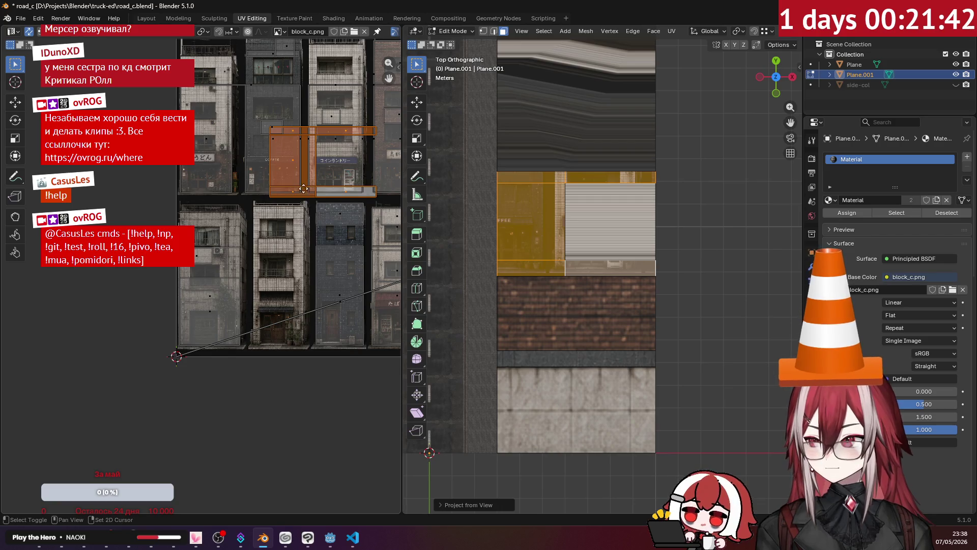
pyautogui.scroll(1, 303, 189)
pyautogui.scroll(2, 308, 214)
# Step: Rotate the island 90°, shrink it and set it on the blue-tiled building's upper section
pyautogui.press('r')
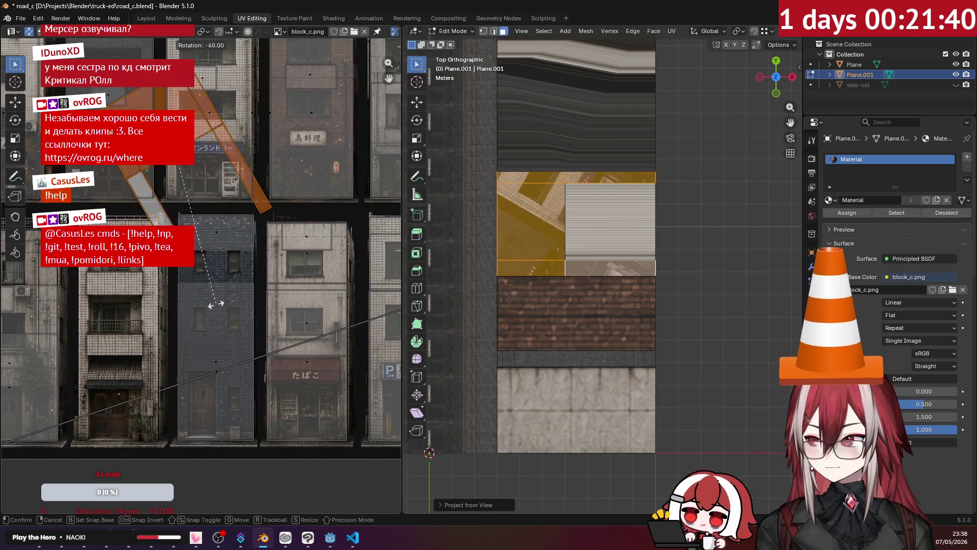
pyautogui.click(151, 312)
pyautogui.moveTo(247, 221); pyautogui.dragTo(410, 365, button='middle')
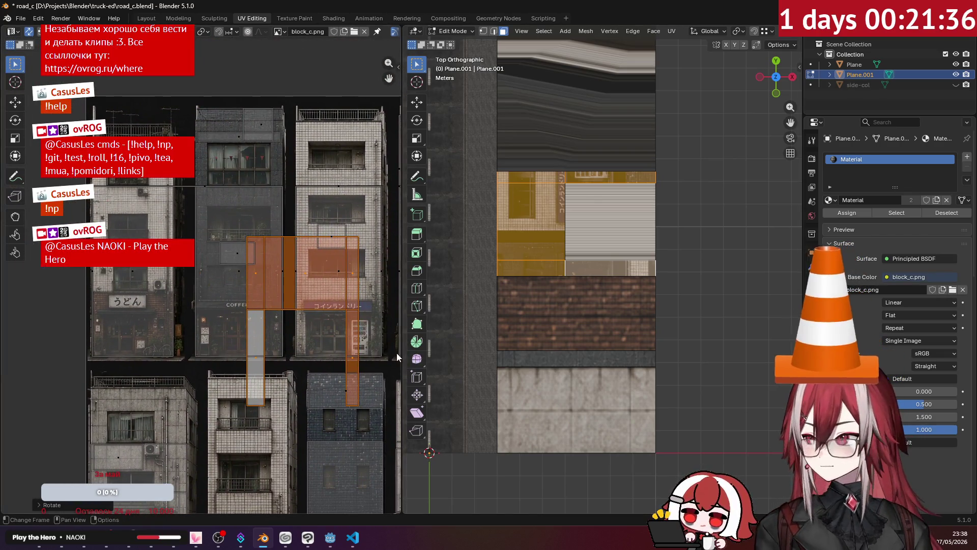
pyautogui.scroll(2, 387, 353)
pyautogui.press('g')
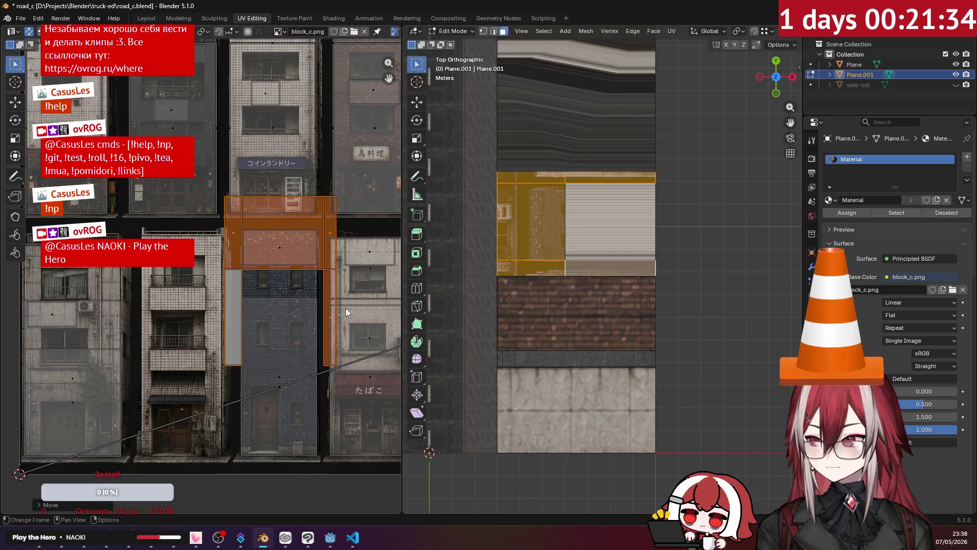
pyautogui.click(346, 307)
pyautogui.press('s')
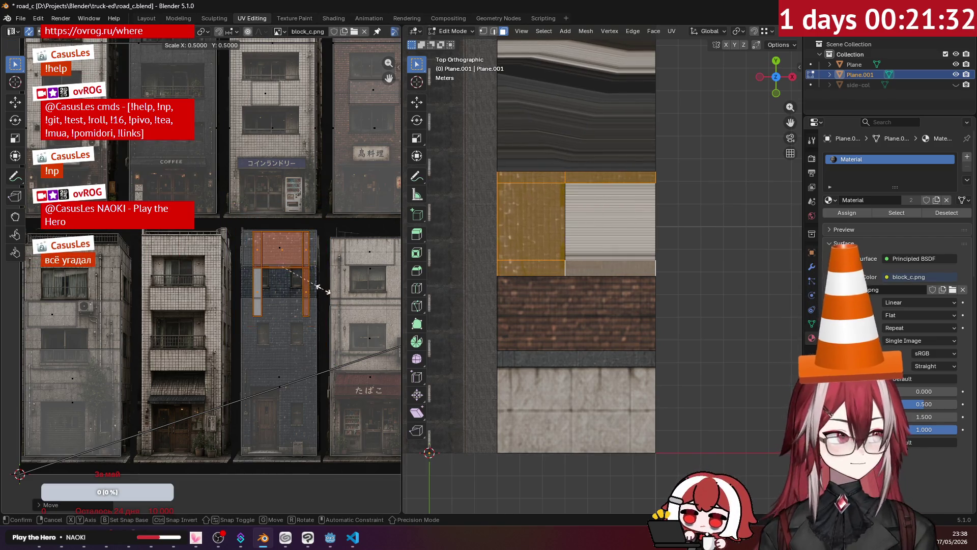
pyautogui.click(315, 286)
pyautogui.scroll(2, 315, 282)
pyautogui.scroll(2, 316, 283)
pyautogui.scroll(1, 290, 279)
pyautogui.press('g')
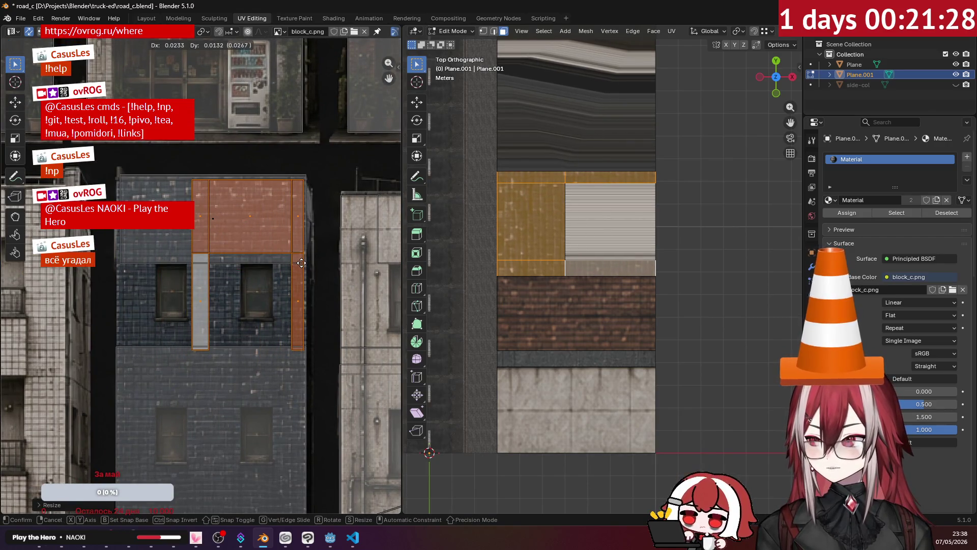
pyautogui.click(300, 263)
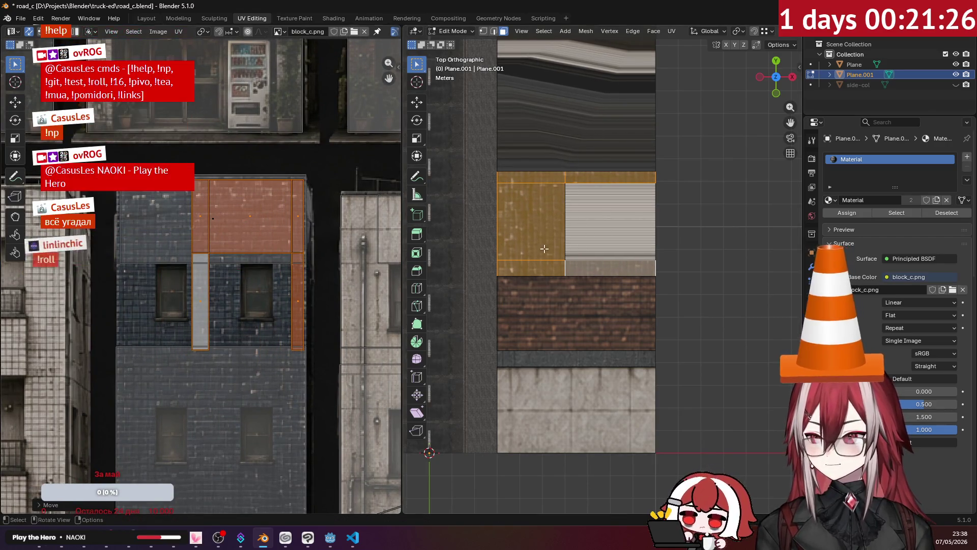
pyautogui.moveTo(611, 245); pyautogui.dragTo(710, 167, button='middle')
pyautogui.click(710, 167)
pyautogui.moveTo(599, 177); pyautogui.dragTo(693, 130, button='middle')
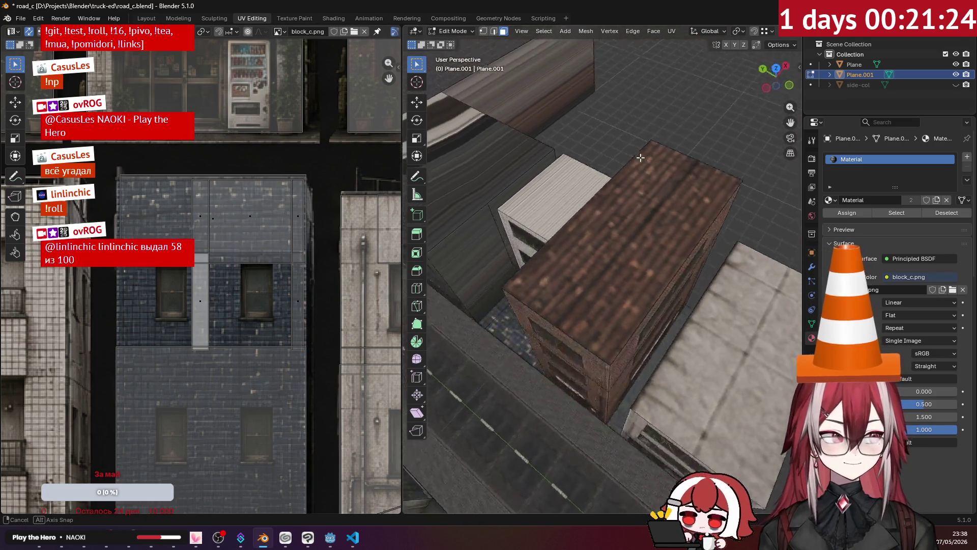
# Step: Inspect the textured roofs along the street and select the wall face with the 鳥料理 sign
pyautogui.keyDown('shift'); pyautogui.moveTo(652, 156); pyautogui.dragTo(630, 167, button='middle'); pyautogui.keyUp('shift')
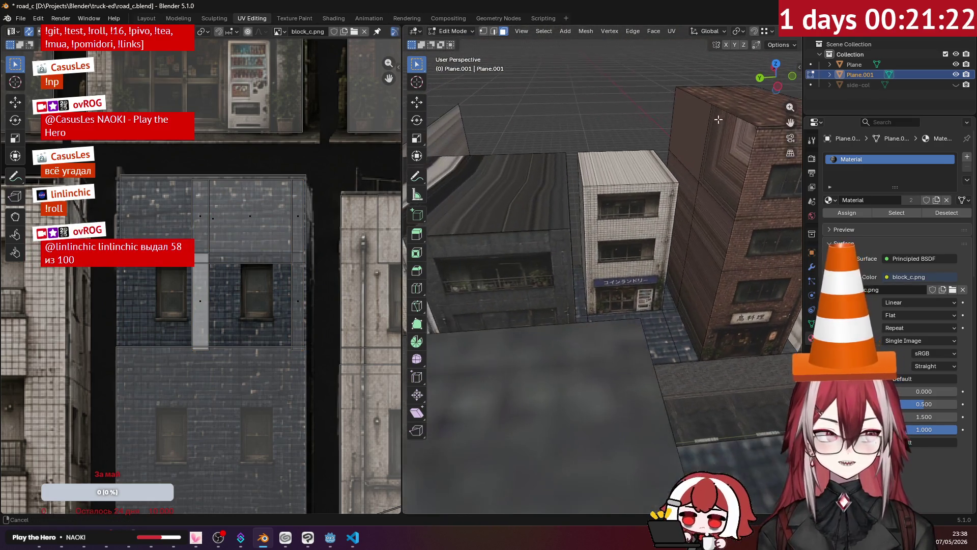
pyautogui.click(630, 167)
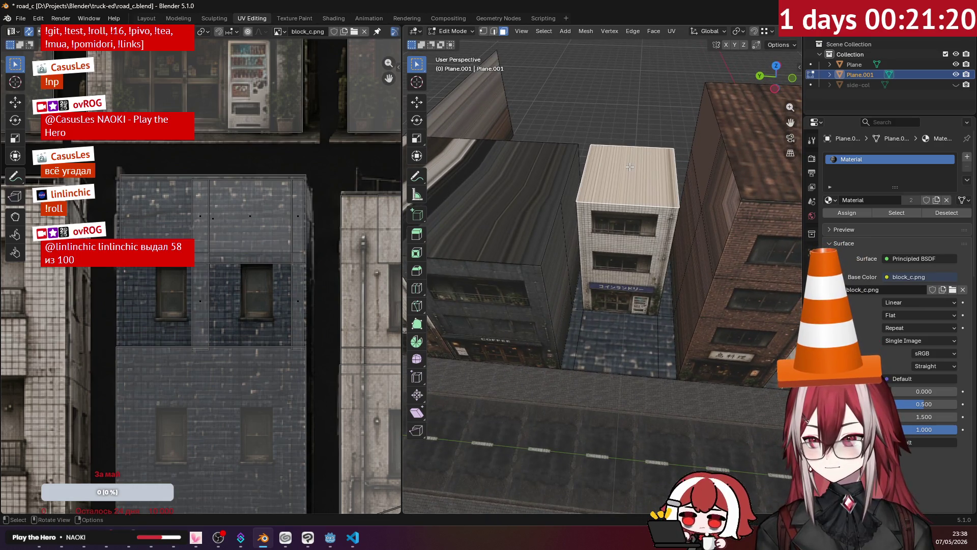
pyautogui.moveTo(630, 167)
pyautogui.mouseDown(button='middle')
pyautogui.moveTo(607, 178)
pyautogui.moveTo(625, 184)
pyautogui.moveTo(592, 186)
pyautogui.mouseUp(button='middle')
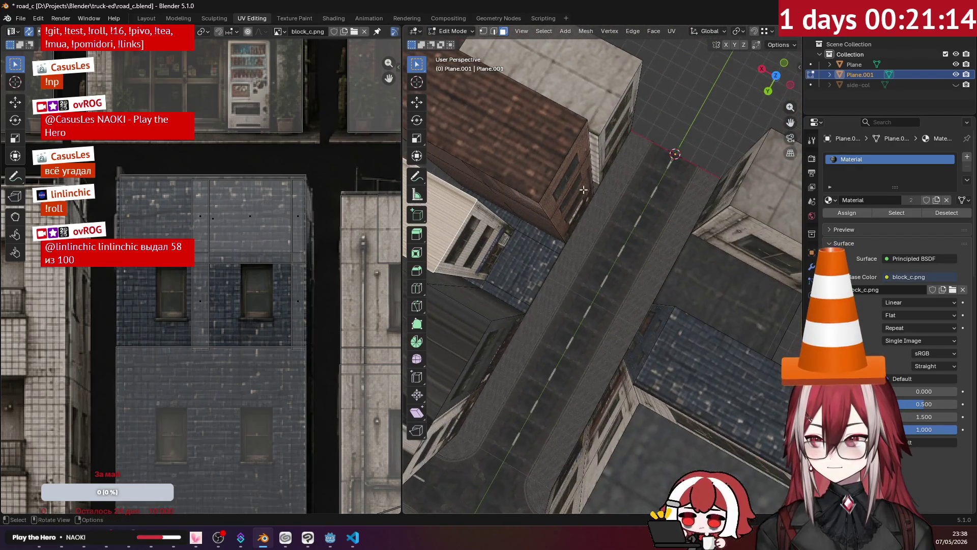
pyautogui.click(513, 265)
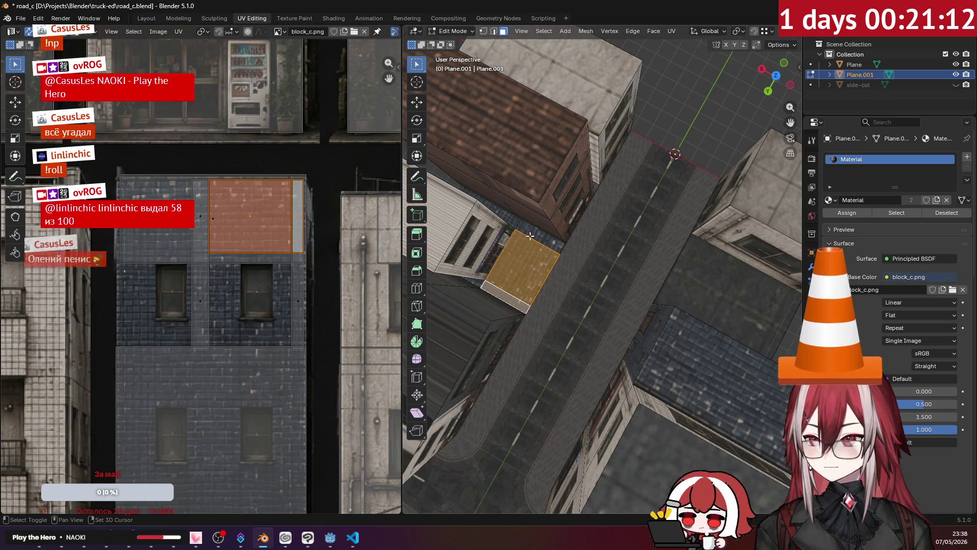
pyautogui.keyDown('shift'); pyautogui.click(507, 221); pyautogui.keyUp('shift')
pyautogui.scroll(-3, 261, 253)
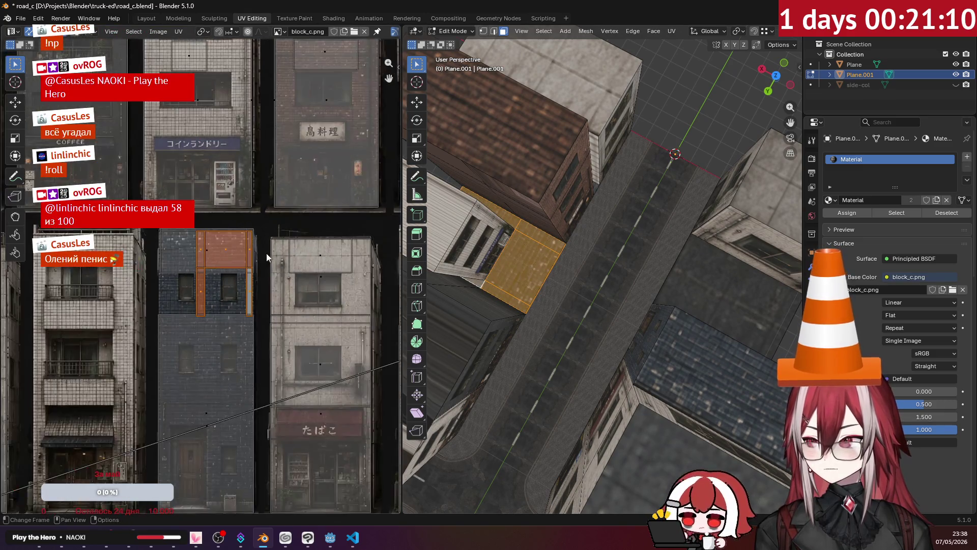
pyautogui.moveTo(261, 254)
pyautogui.mouseDown(button='middle')
pyautogui.moveTo(353, 410)
pyautogui.moveTo(381, 370)
pyautogui.moveTo(245, 331)
pyautogui.moveTo(254, 320)
pyautogui.mouseUp(button='middle')
pyautogui.scroll(-2, 381, 370)
pyautogui.scroll(-1, 269, 298)
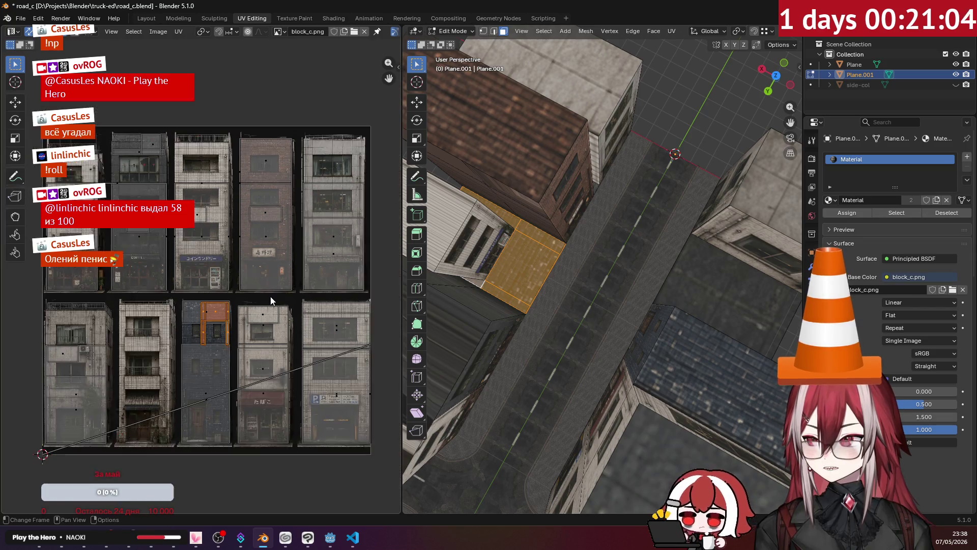
pyautogui.moveTo(534, 244)
pyautogui.mouseDown(button='middle')
pyautogui.moveTo(569, 210)
pyautogui.moveTo(526, 192)
pyautogui.moveTo(614, 265)
pyautogui.mouseUp(button='middle')
pyautogui.click(569, 210)
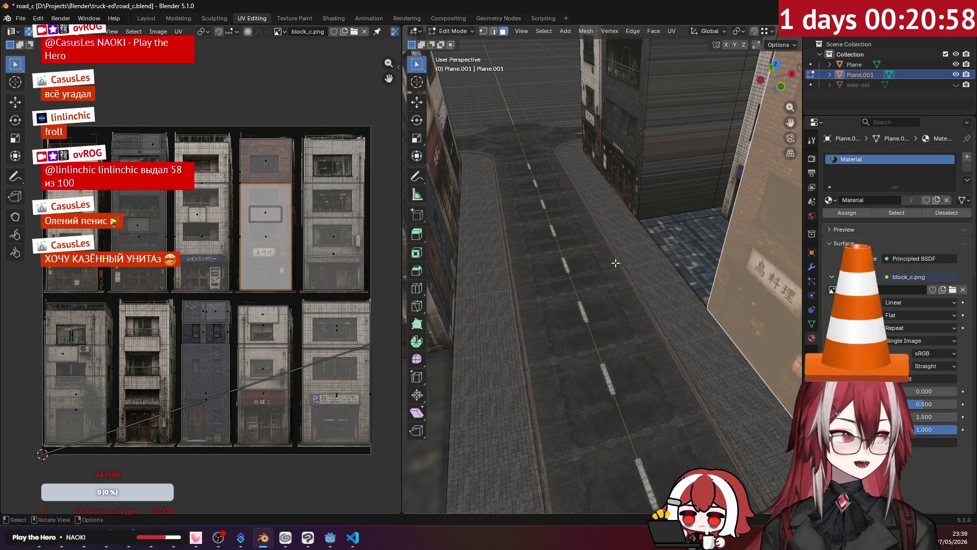
# Step: Re-project the white building's roof and fit its island, shrunk, onto a small plain patch
pyautogui.moveTo(616, 262)
pyautogui.mouseDown(button='middle')
pyautogui.moveTo(557, 243)
pyautogui.moveTo(638, 214)
pyautogui.mouseUp(button='middle')
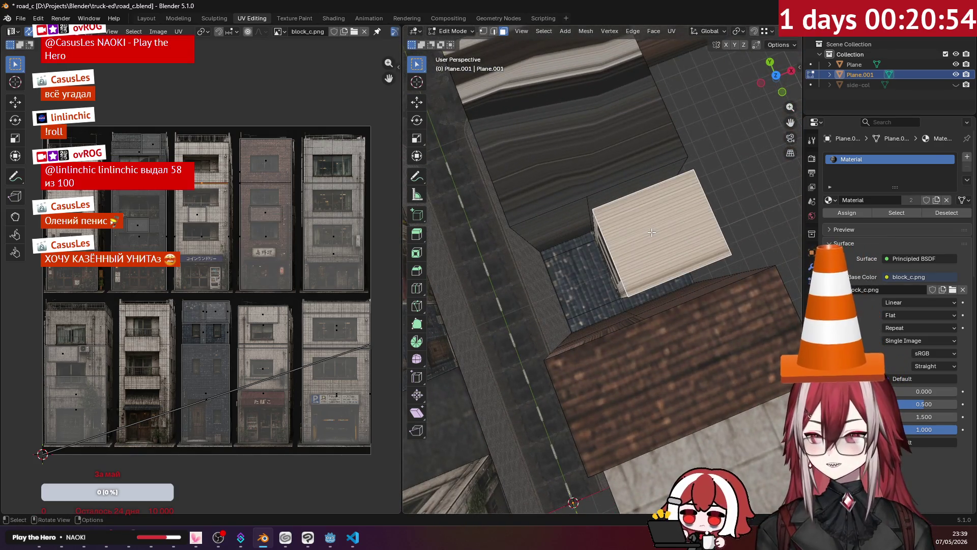
pyautogui.click(674, 30)
pyautogui.click(707, 144)
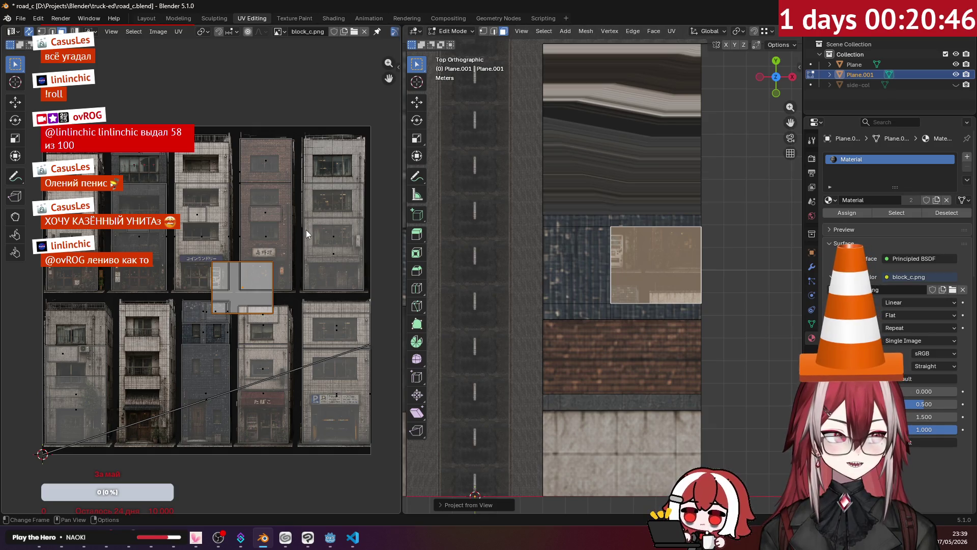
pyautogui.scroll(2, 273, 221)
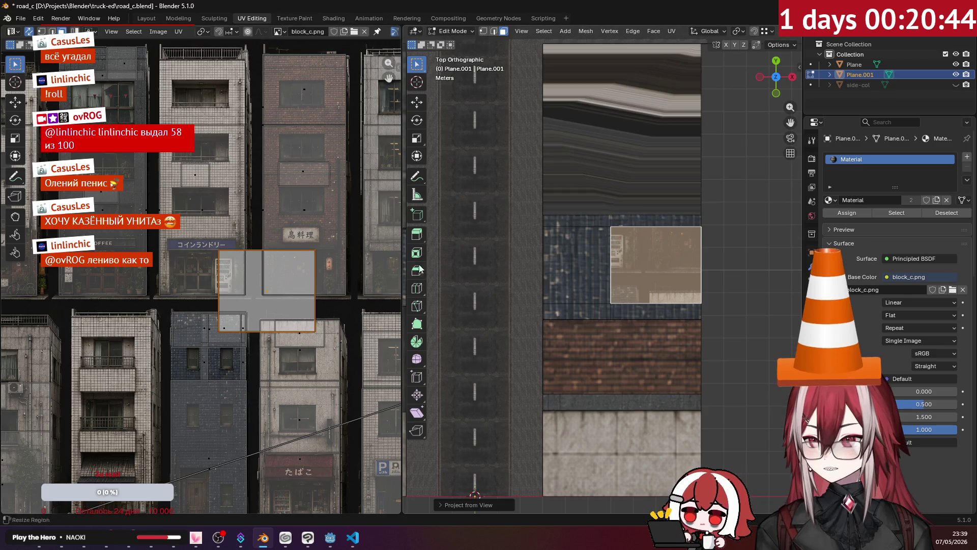
pyautogui.moveTo(260, 272)
pyautogui.keyDown('shift'); pyautogui.mouseDown(button='middle')
pyautogui.moveTo(322, 342)
pyautogui.moveTo(279, 167)
pyautogui.mouseUp(button='middle'); pyautogui.keyUp('shift')
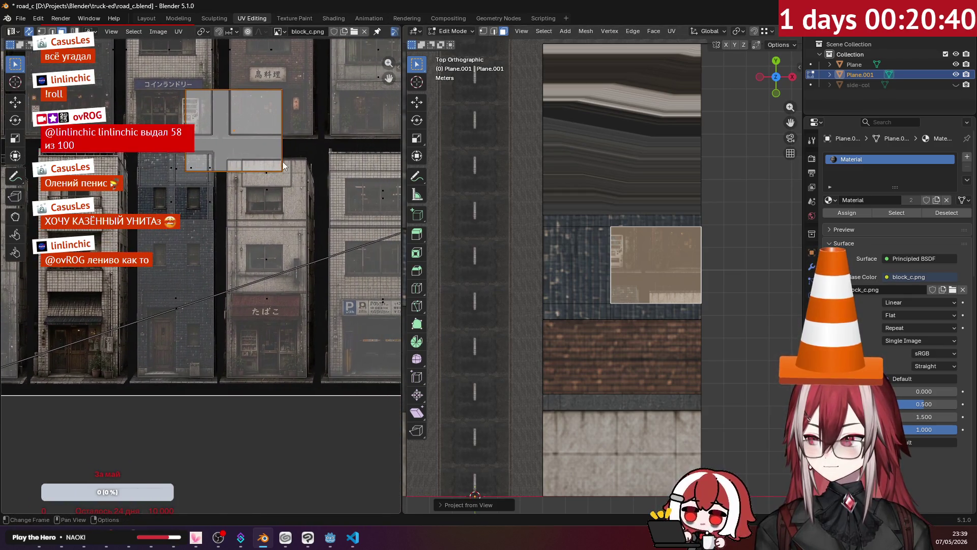
pyautogui.press('g')
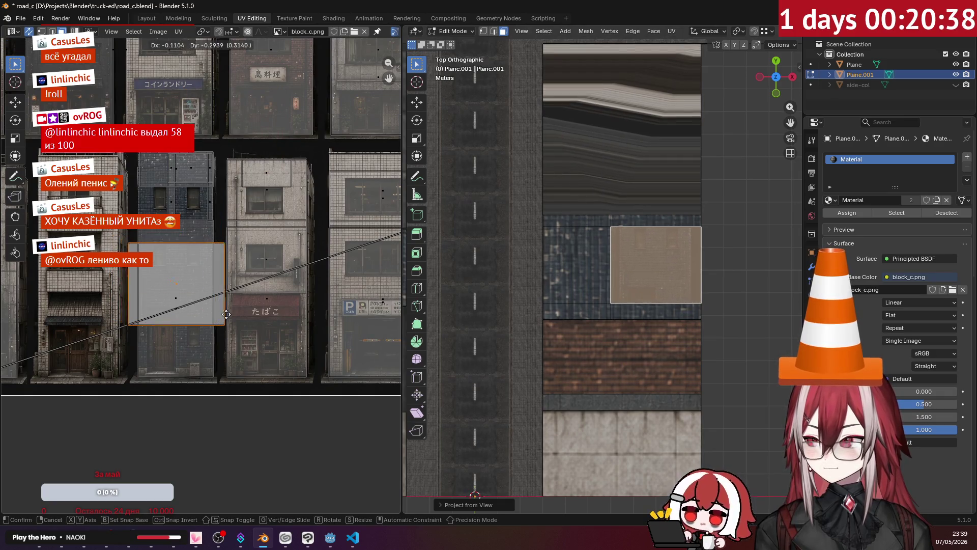
pyautogui.click(225, 314)
pyautogui.press('s')
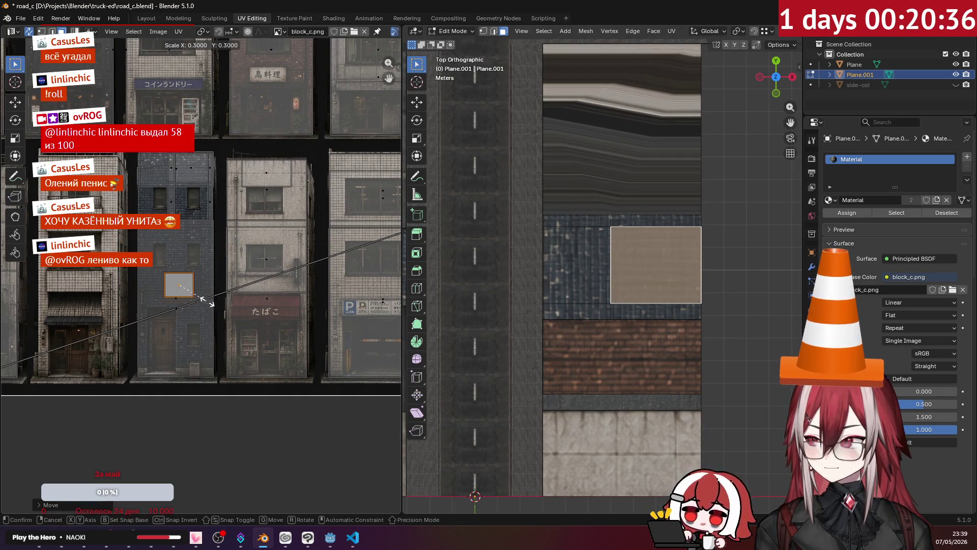
pyautogui.click(213, 306)
# Step: Select the brick building's two rear walls and project their UVs from the back view
pyautogui.moveTo(512, 269)
pyautogui.mouseDown(button='middle')
pyautogui.moveTo(633, 101)
pyautogui.moveTo(649, 176)
pyautogui.mouseUp(button='middle')
pyautogui.click(649, 176)
pyautogui.keyDown('shift'); pyautogui.click(610, 164); pyautogui.keyUp('shift')
pyautogui.press('KP_3')
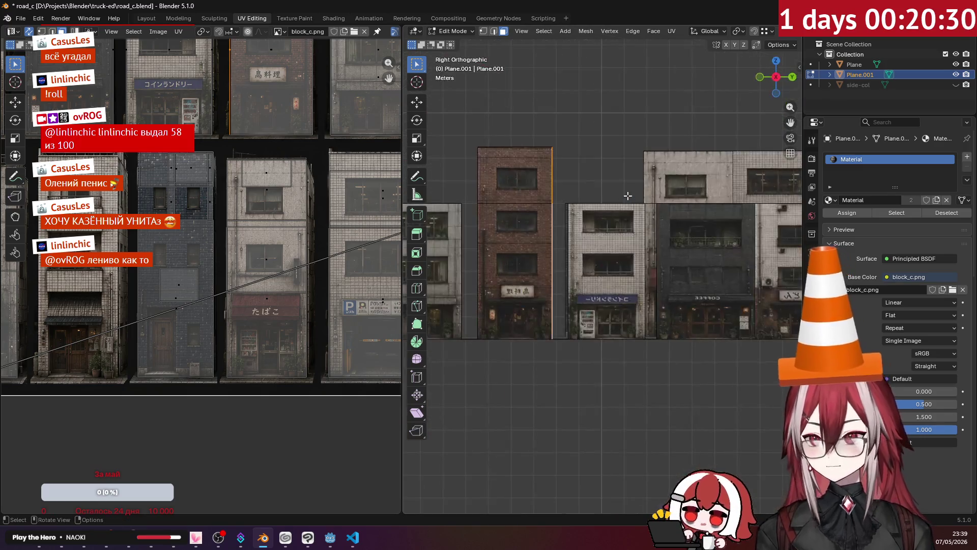
pyautogui.press('KP_1')
pyautogui.press('ctrl+KP_1')
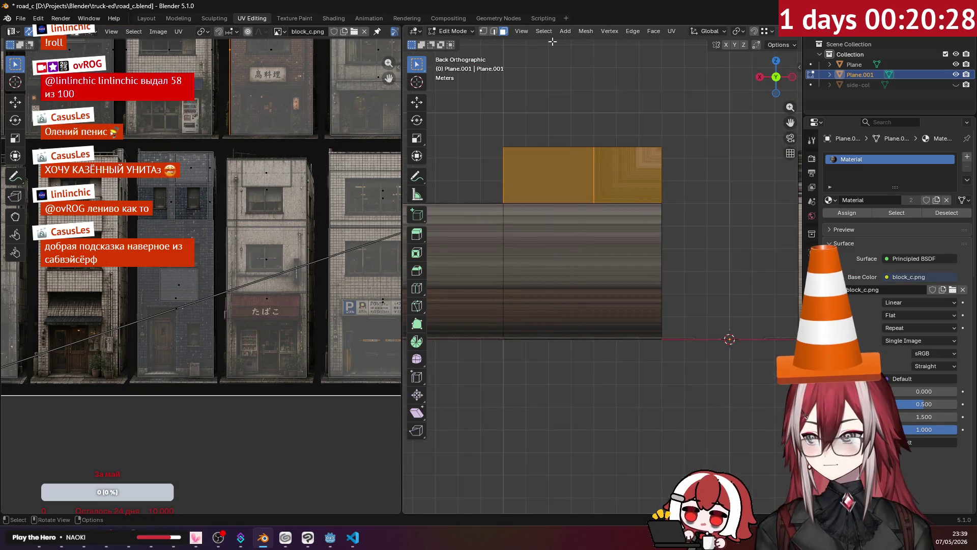
pyautogui.click(670, 32)
pyautogui.click(696, 147)
pyautogui.moveTo(695, 150); pyautogui.dragTo(563, 216, button='middle')
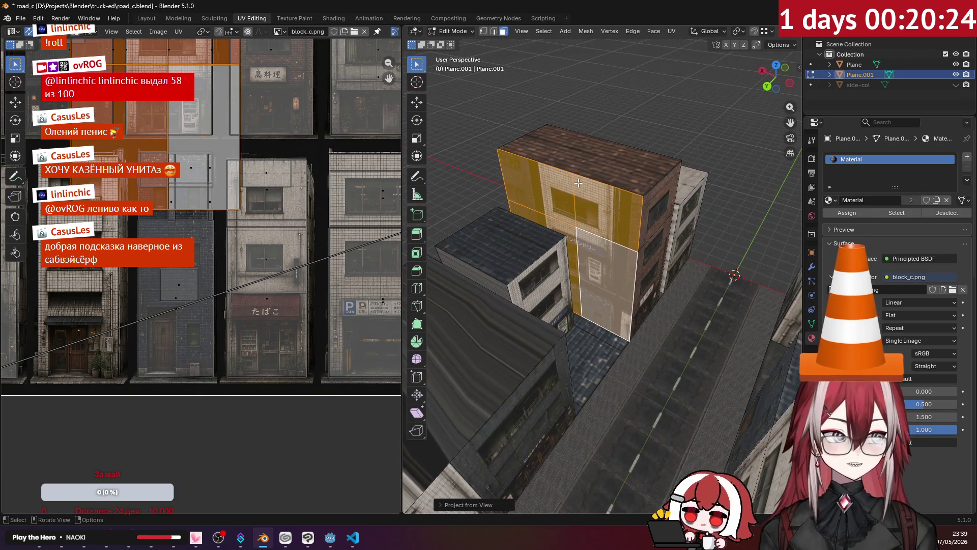
# Step: Move the rear-wall island over the brick facade, refining with horizontal shifts
pyautogui.moveTo(579, 183); pyautogui.dragTo(563, 181, button='middle')
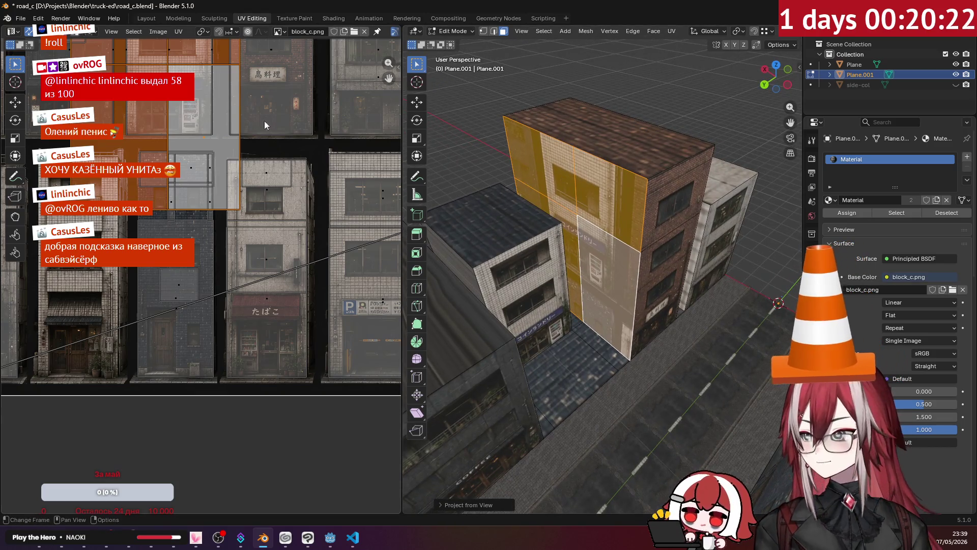
pyautogui.moveTo(249, 77); pyautogui.dragTo(256, 247, button='middle')
pyautogui.scroll(2, 255, 249)
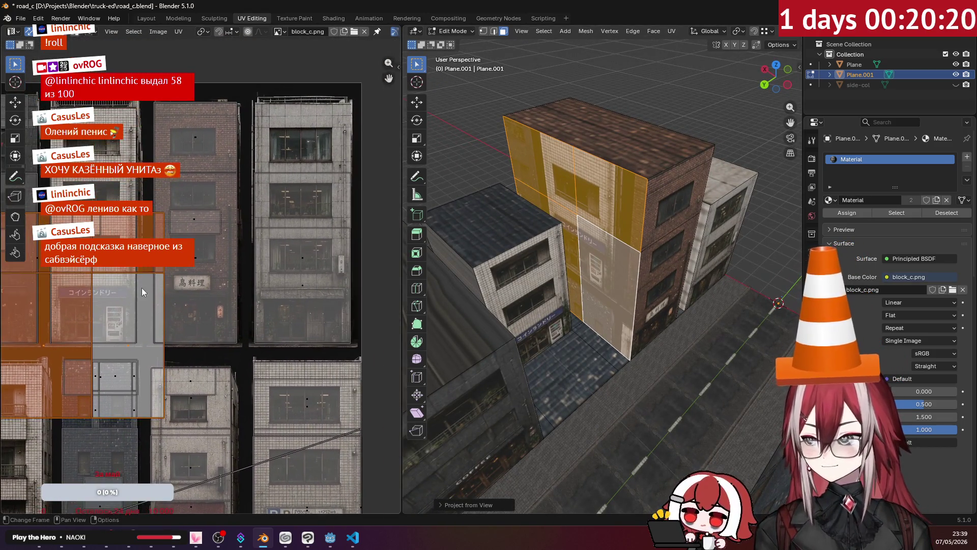
pyautogui.press('g')
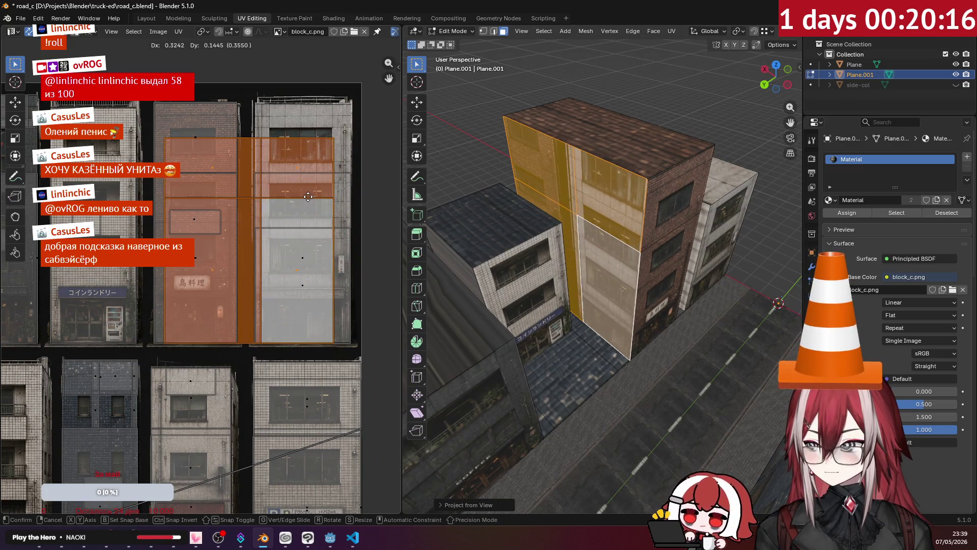
pyautogui.click(308, 196)
pyautogui.press('g')
pyautogui.press('x')
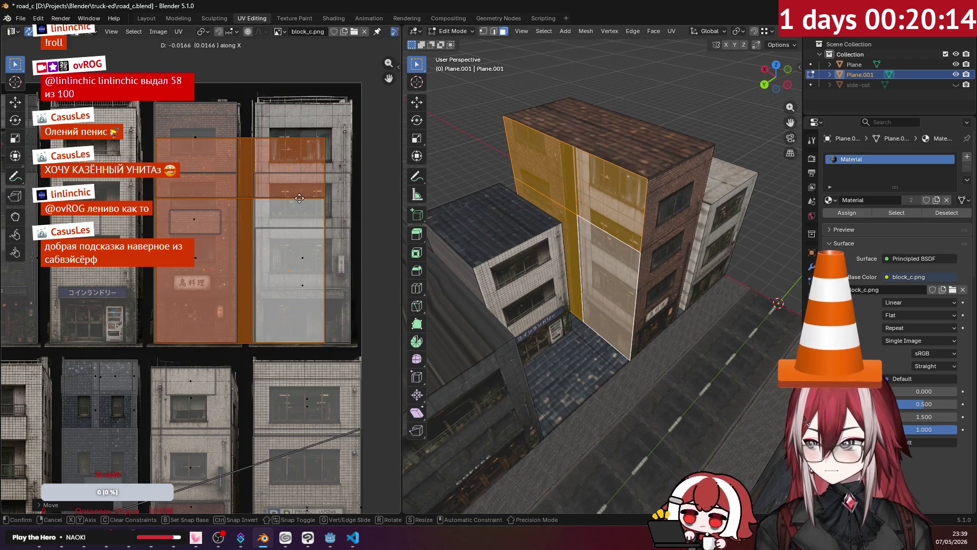
pyautogui.click(297, 197)
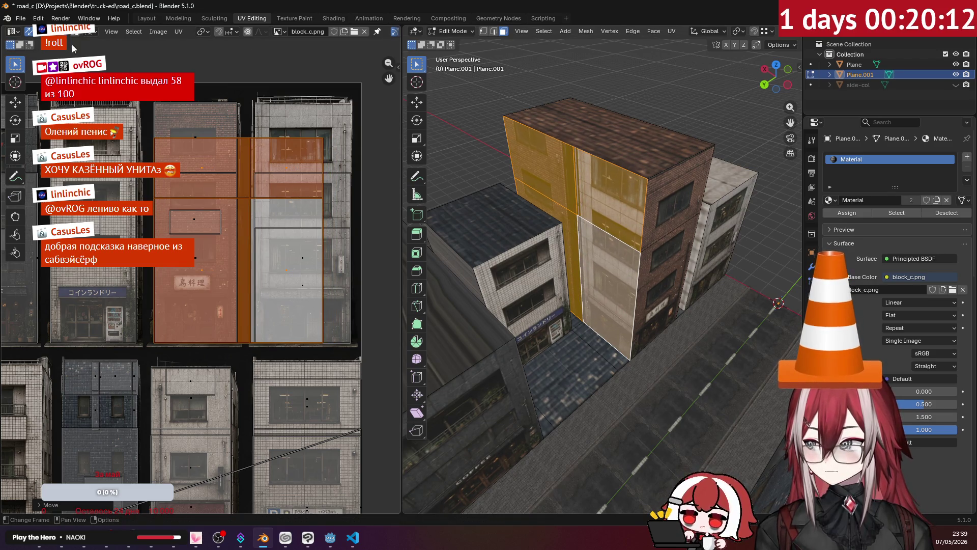
pyautogui.click(326, 190)
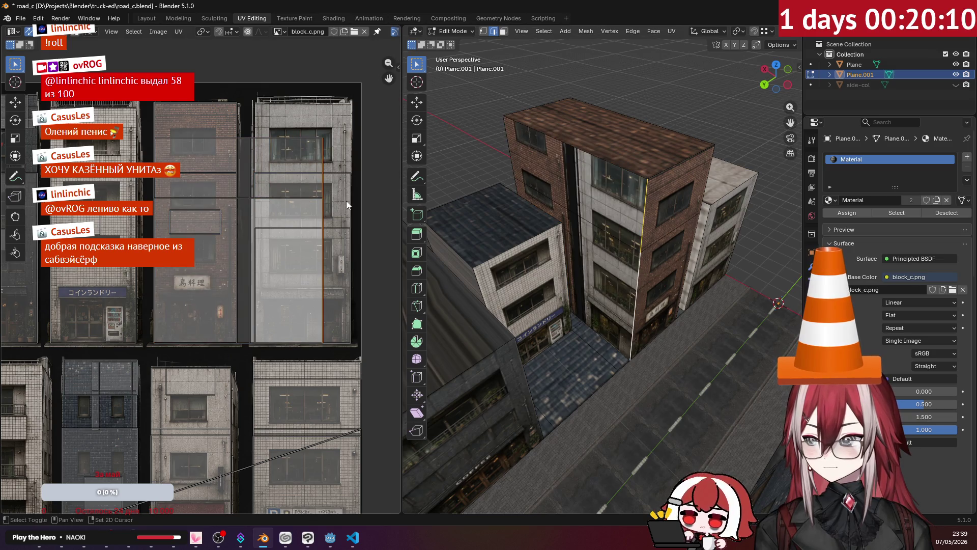
pyautogui.press('g')
pyautogui.press('x')
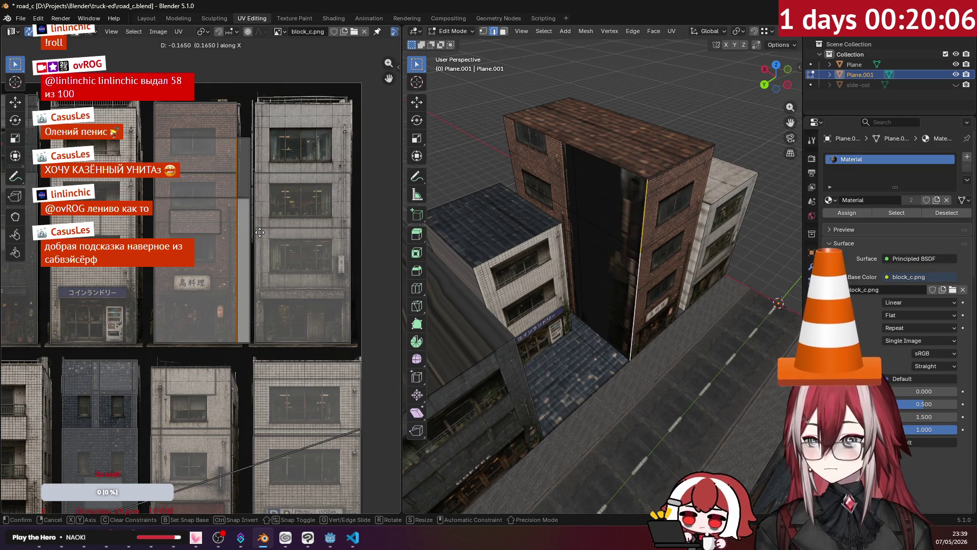
pyautogui.click(276, 235)
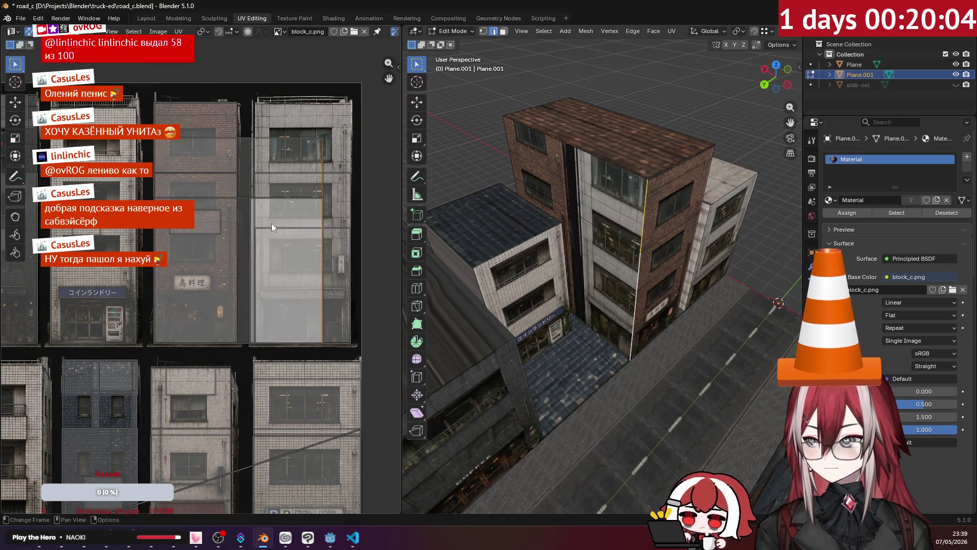
# Step: Slide the inner vertical edge along X and raise another edge along Y to match floors and corners
pyautogui.click(249, 185)
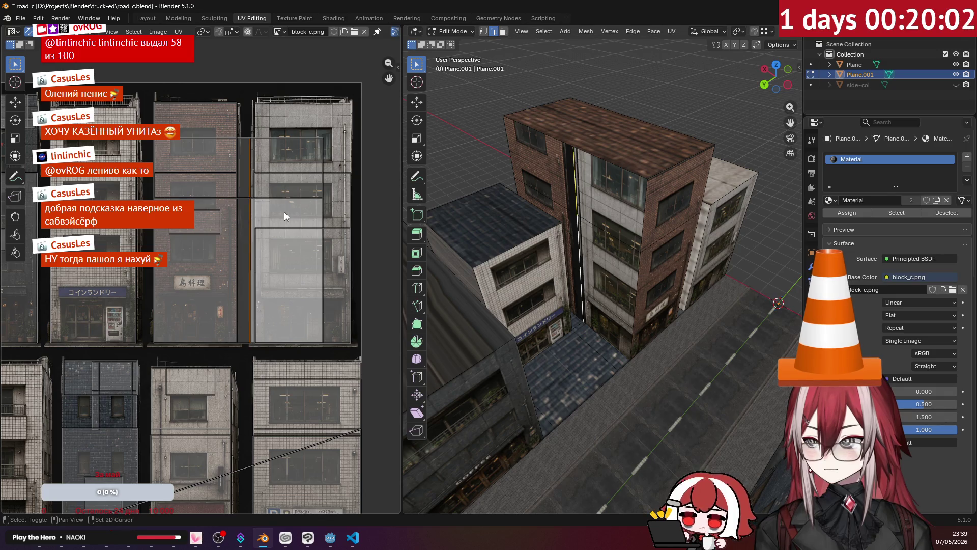
pyautogui.press('g')
pyautogui.press('x')
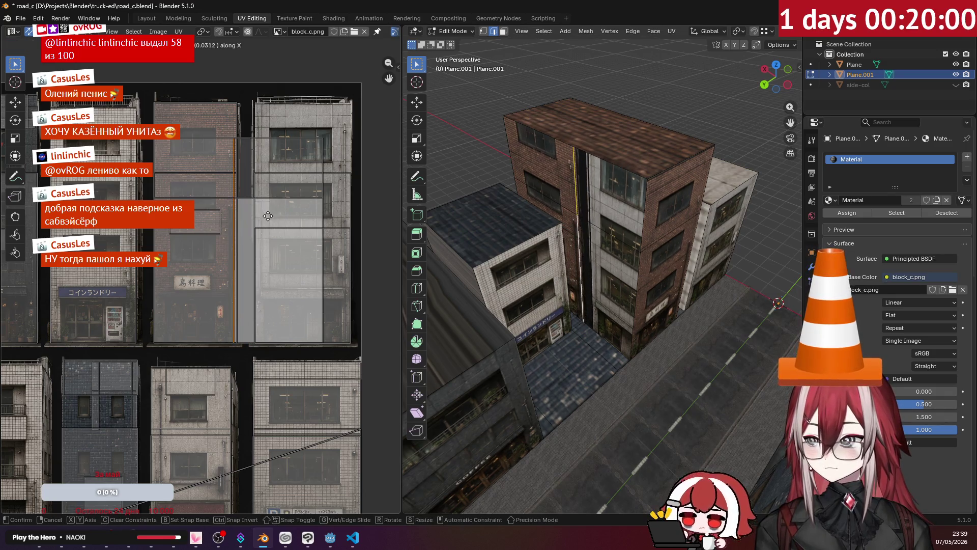
pyautogui.click(271, 221)
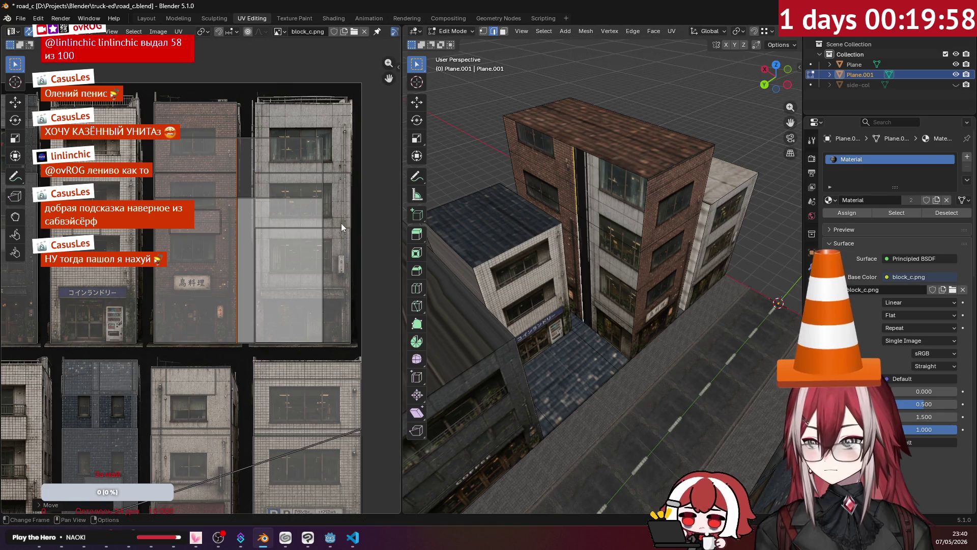
pyautogui.moveTo(535, 230); pyautogui.dragTo(590, 227, button='middle')
pyautogui.moveTo(498, 200); pyautogui.dragTo(498, 186, button='middle')
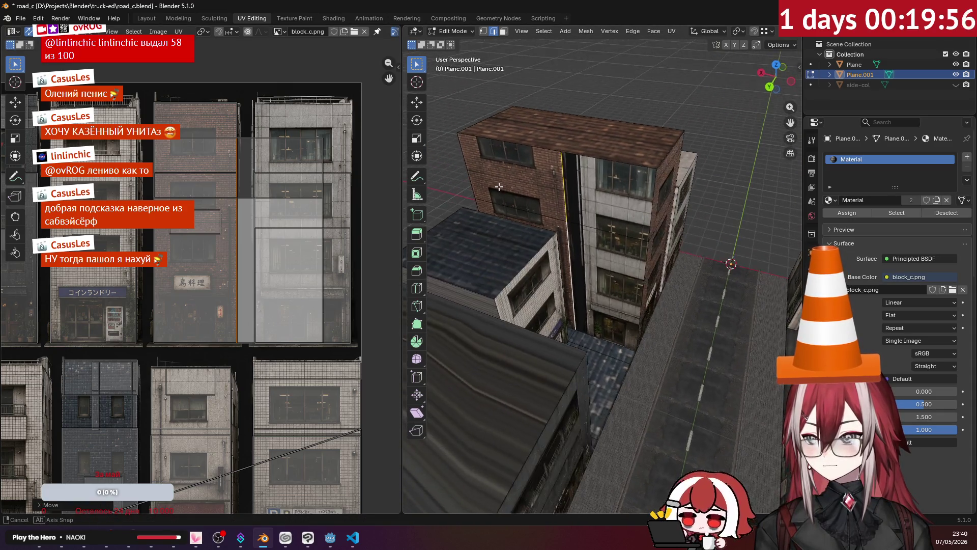
pyautogui.click(228, 191)
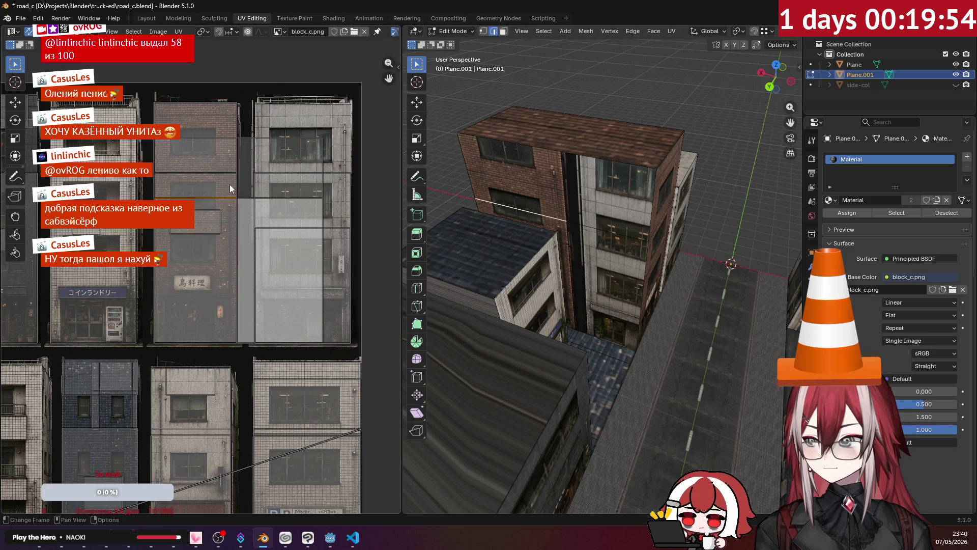
pyautogui.scroll(2, 250, 210)
pyautogui.scroll(2, 250, 211)
pyautogui.press('g')
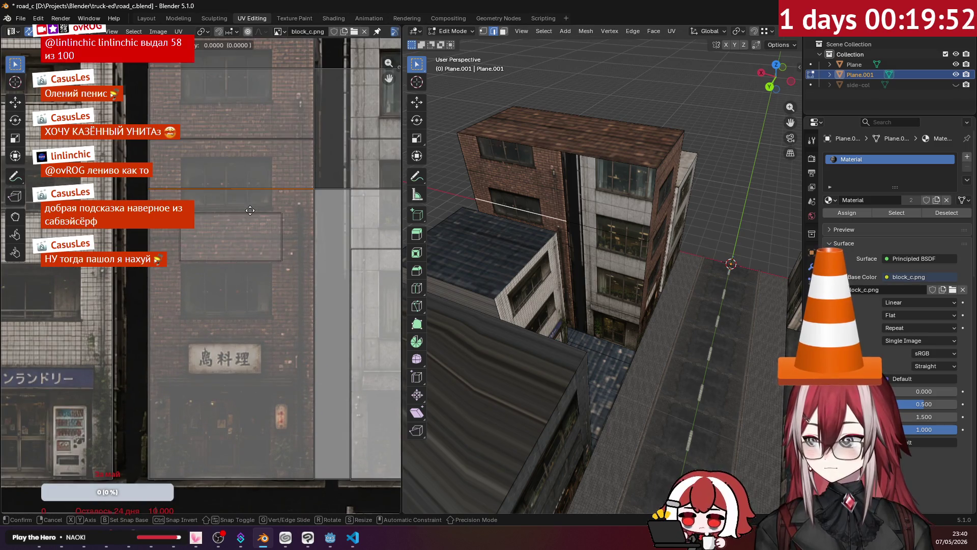
pyautogui.press('y')
pyautogui.click(270, 160)
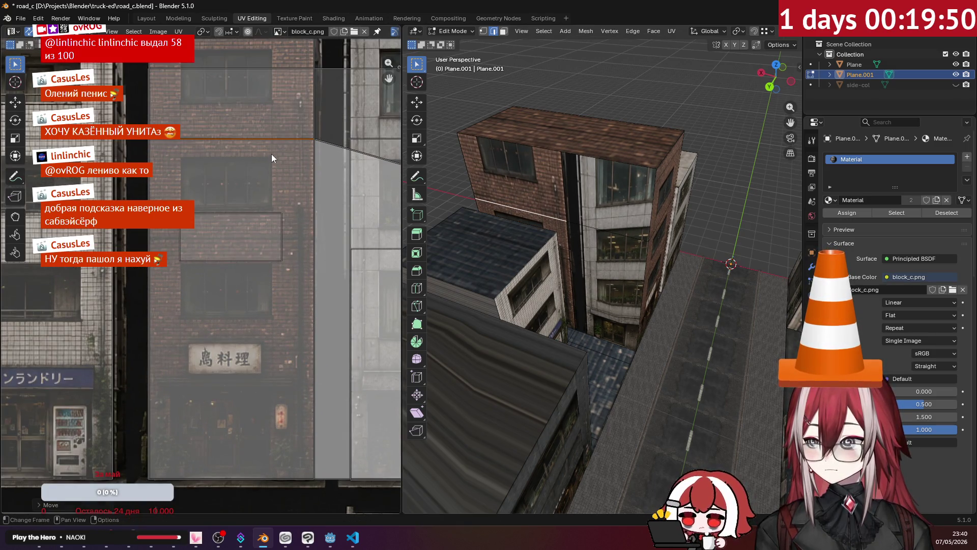
pyautogui.keyDown('ctrl'); pyautogui.scroll(3, 274, 175); pyautogui.keyUp('ctrl')
pyautogui.press('g')
pyautogui.press('y')
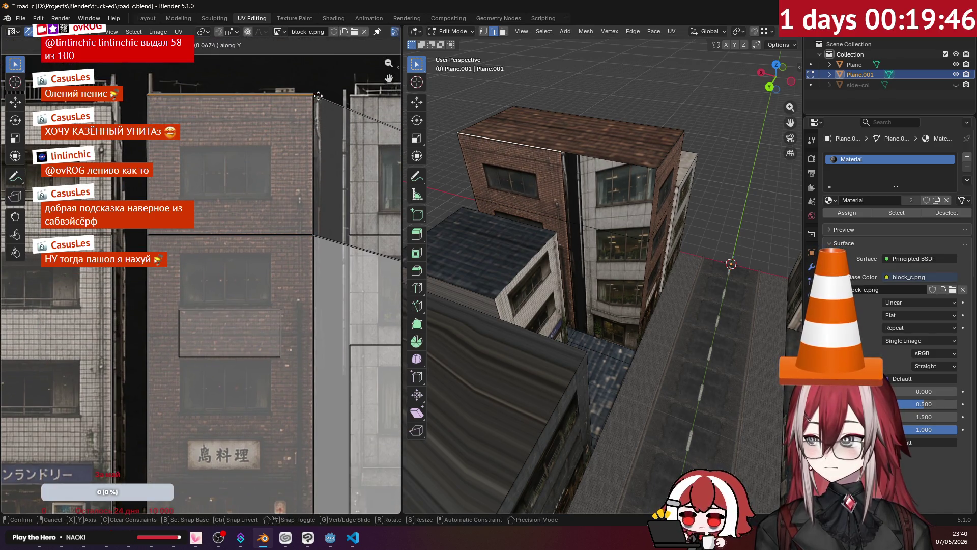
pyautogui.click(319, 95)
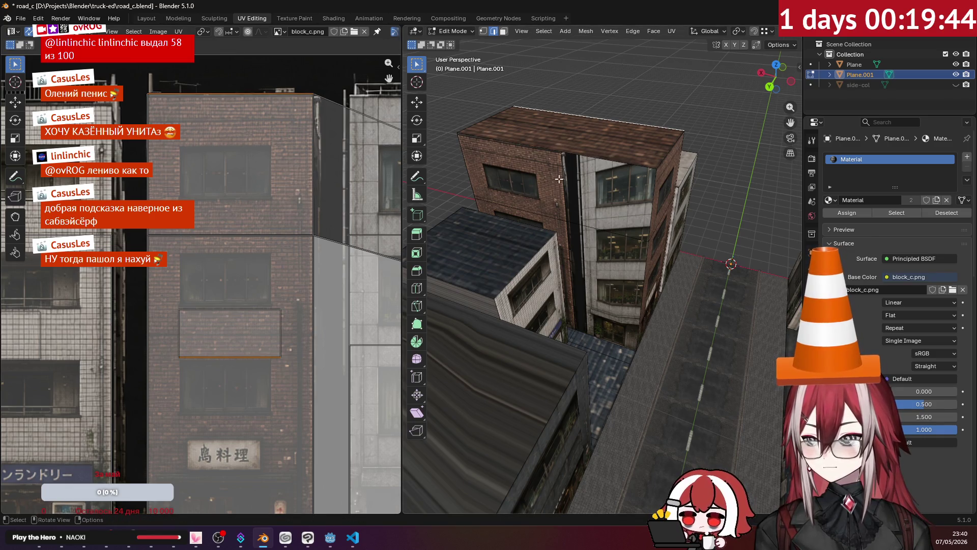
pyautogui.click(503, 32)
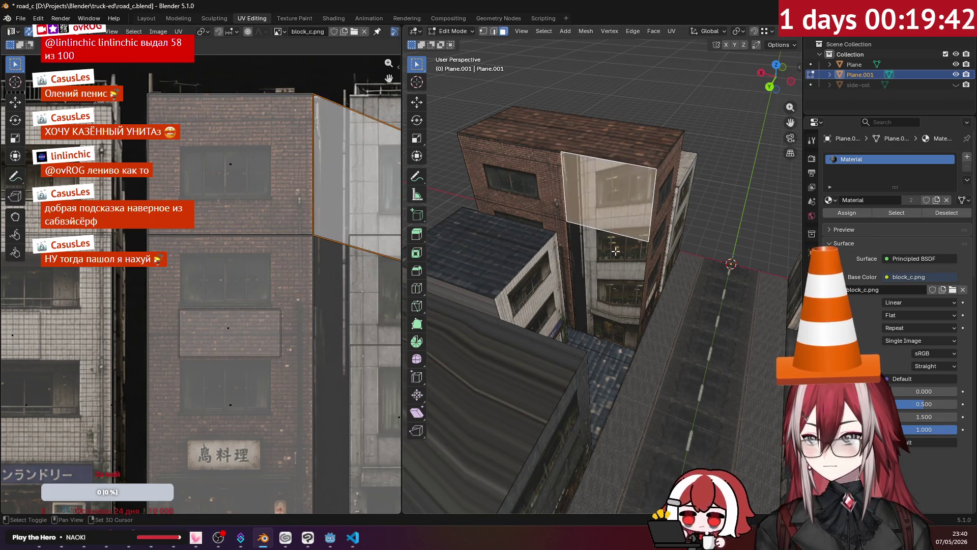
# Step: Project the brick building's upper wall face from a Back Orthographic view
pyautogui.click(603, 229)
pyautogui.press('KP_3')
pyautogui.press('KP_1')
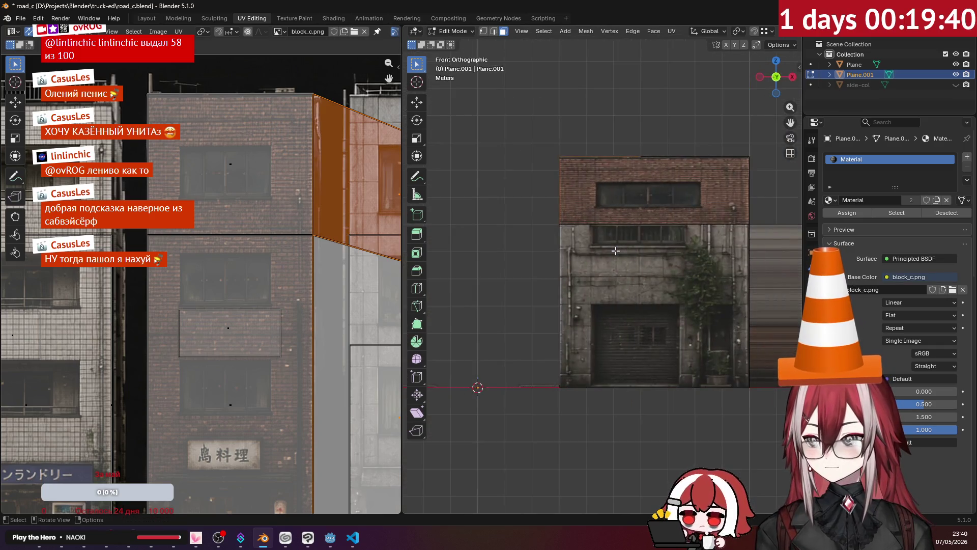
pyautogui.press('ctrl+KP_1')
pyautogui.press('u')
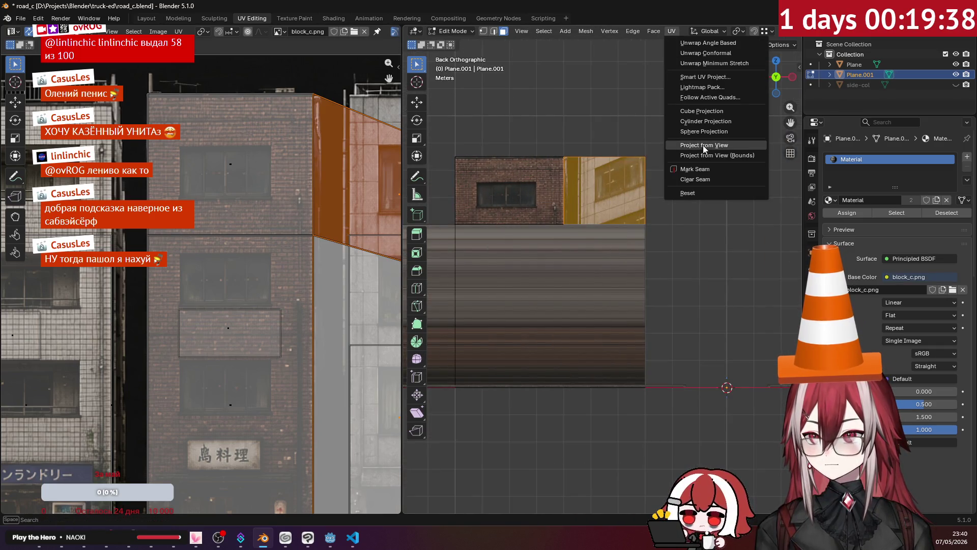
pyautogui.click(705, 147)
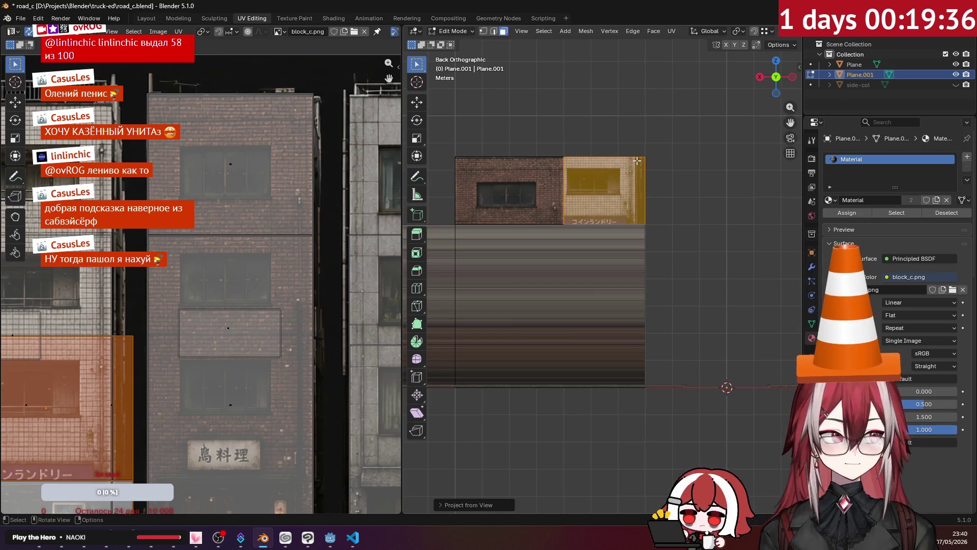
pyautogui.moveTo(637, 160); pyautogui.dragTo(672, 199, button='middle')
pyautogui.scroll(-3, 289, 233)
# Step: Move the new UV island over the brick facade in block_c.png
pyautogui.press('g')
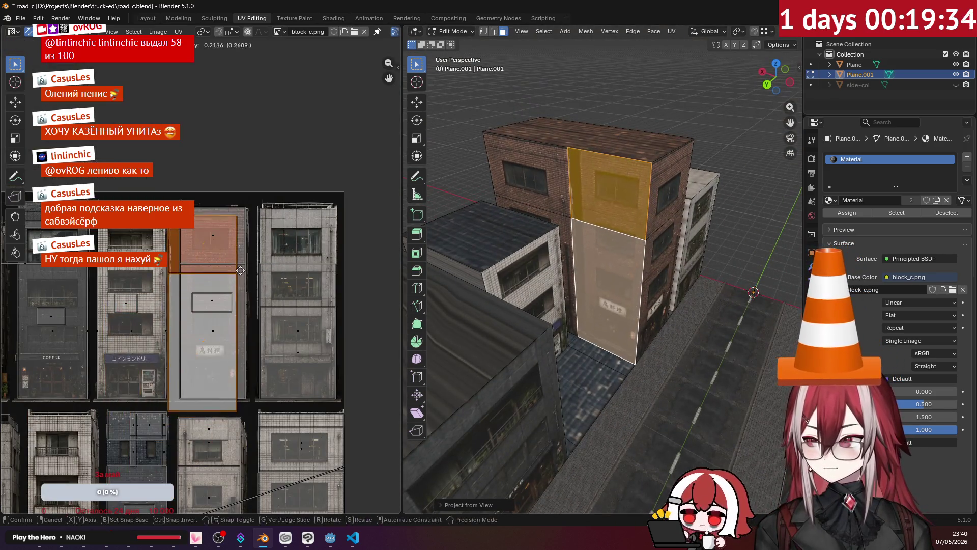
pyautogui.click(244, 267)
pyautogui.scroll(3, 203, 193)
pyautogui.scroll(2, 201, 278)
pyautogui.scroll(2, 209, 244)
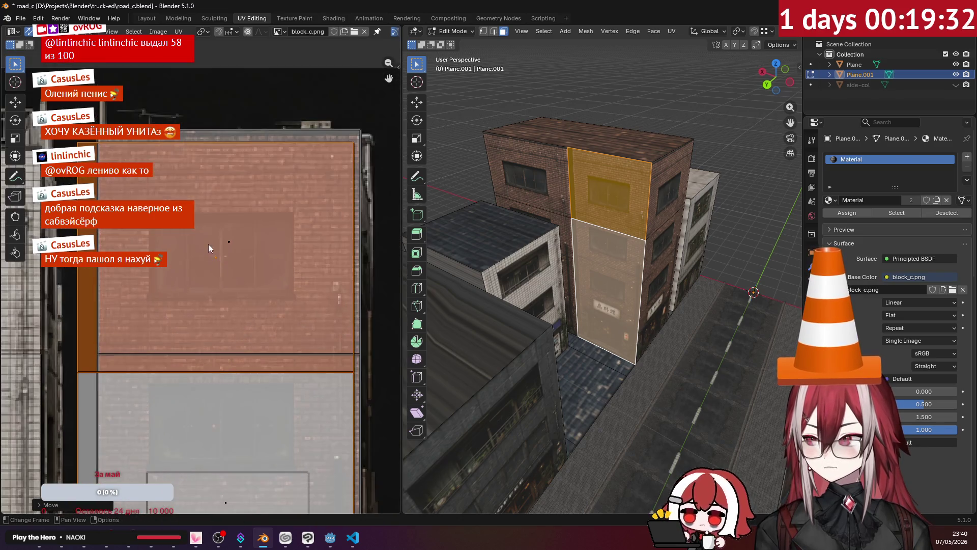
pyautogui.press('g')
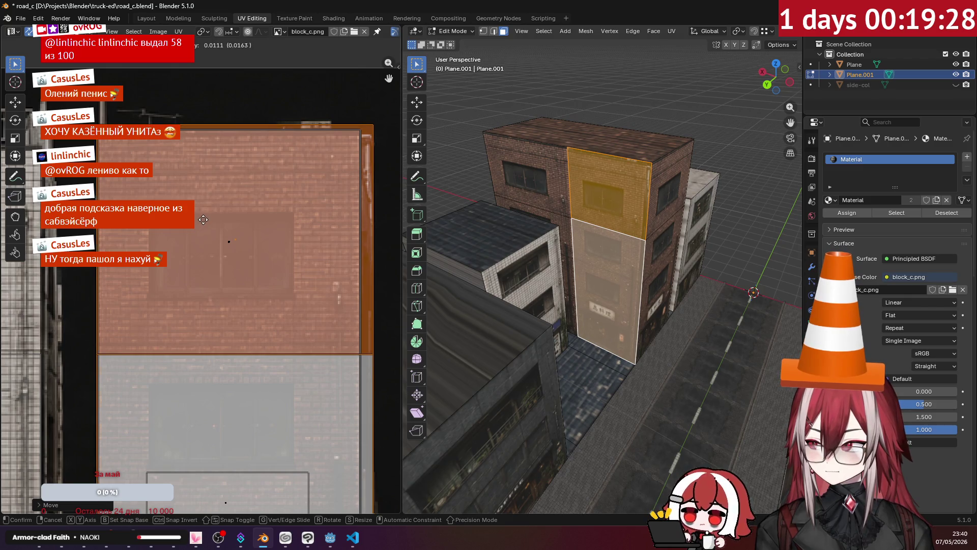
pyautogui.click(202, 220)
pyautogui.hotkey('alt', 'a')
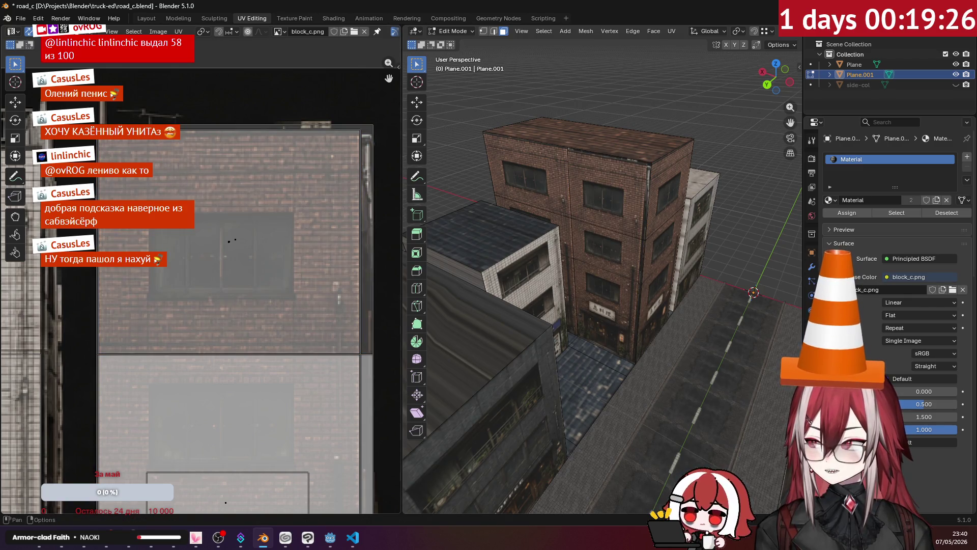
pyautogui.press('2')
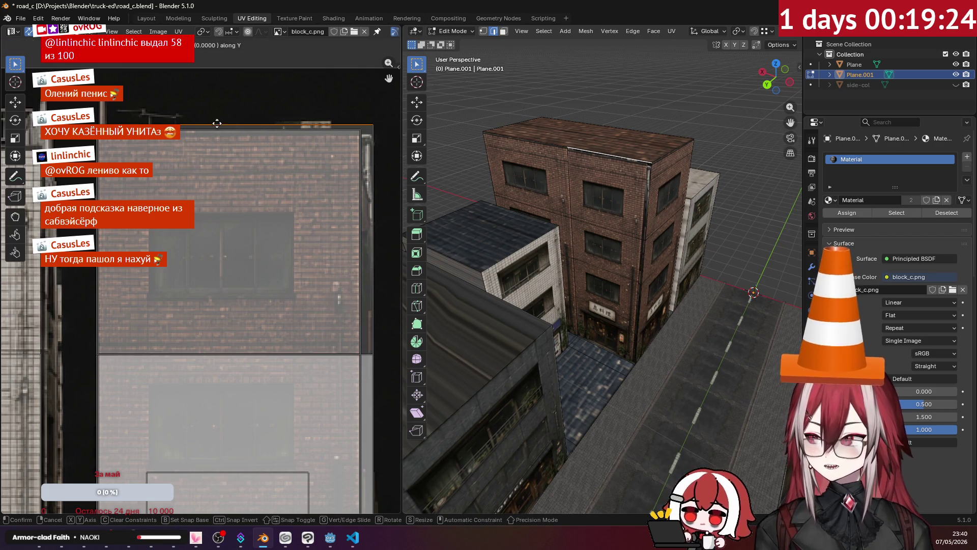
# Step: Nudge the island's top edge down and slide its right edge horizontally to fit the facade
pyautogui.moveTo(214, 127); pyautogui.dragTo(351, 174)
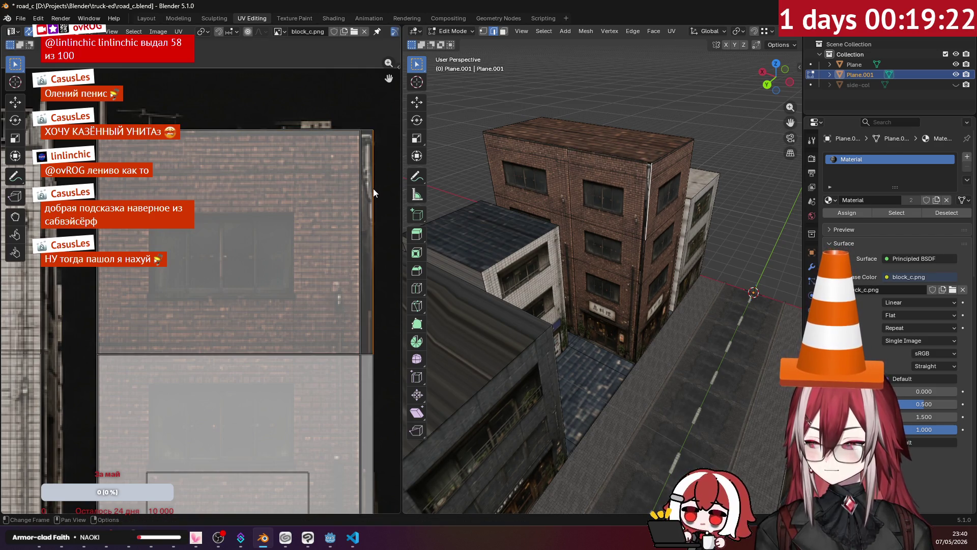
pyautogui.press('g')
pyautogui.press('x')
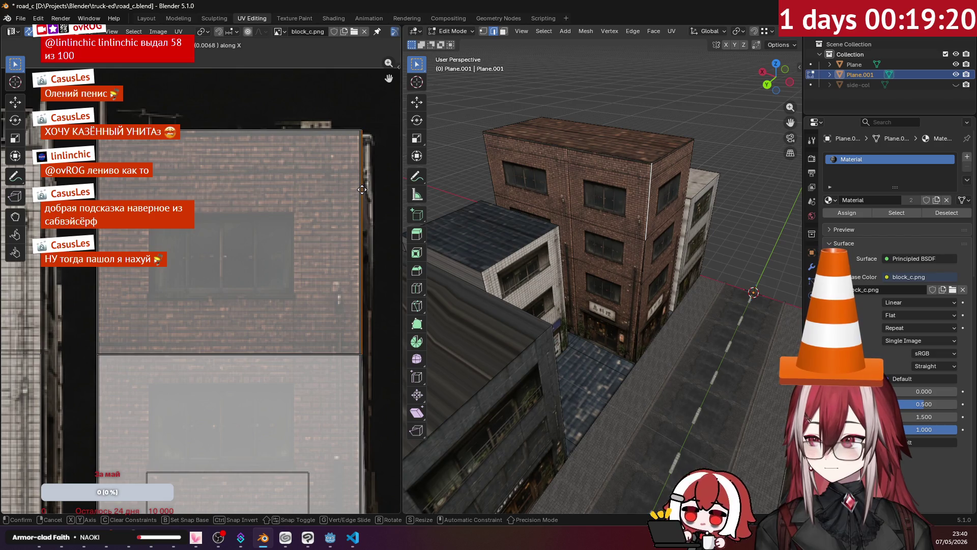
pyautogui.click(362, 190)
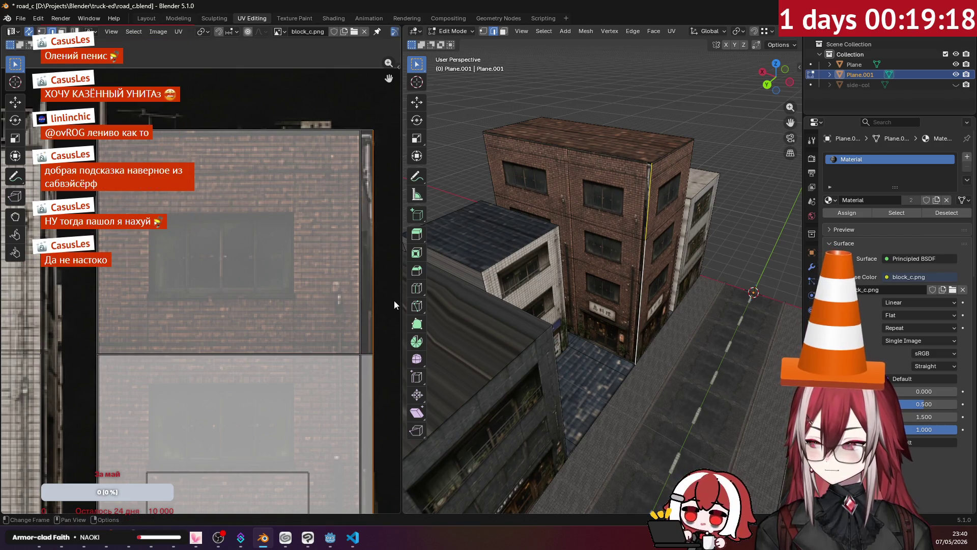
pyautogui.press('g')
pyautogui.press('x')
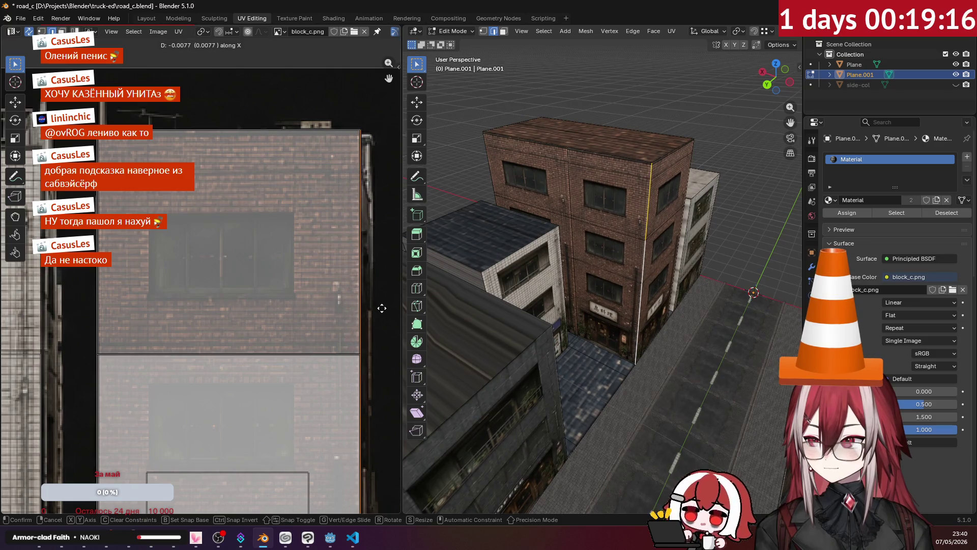
pyautogui.click(383, 308)
pyautogui.scroll(-3, 314, 348)
pyautogui.moveTo(314, 349); pyautogui.dragTo(314, 309, button='middle')
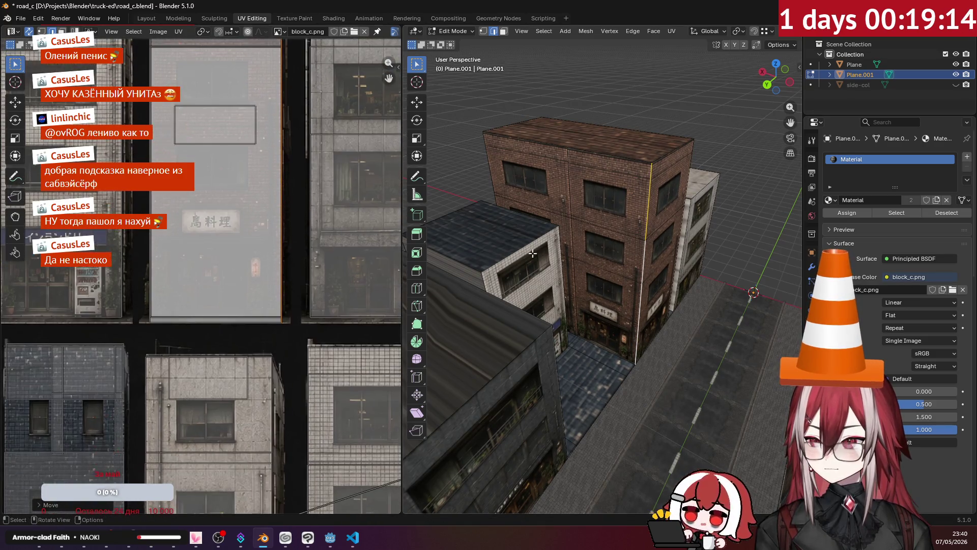
# Step: Select the dark building and pick its narrow wall face in face select mode
pyautogui.moveTo(708, 200); pyautogui.dragTo(712, 162, button='middle')
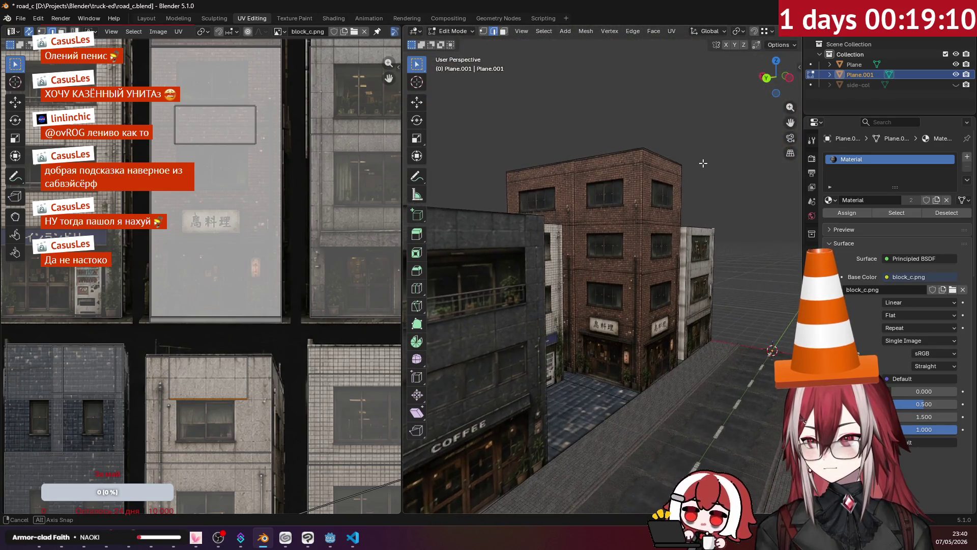
pyautogui.moveTo(712, 162)
pyautogui.mouseDown(button='middle')
pyautogui.moveTo(714, 171)
pyautogui.moveTo(528, 189)
pyautogui.moveTo(596, 215)
pyautogui.moveTo(549, 227)
pyautogui.moveTo(623, 234)
pyautogui.mouseUp(button='middle')
pyautogui.press('Tab')
pyautogui.scroll(3, 597, 216)
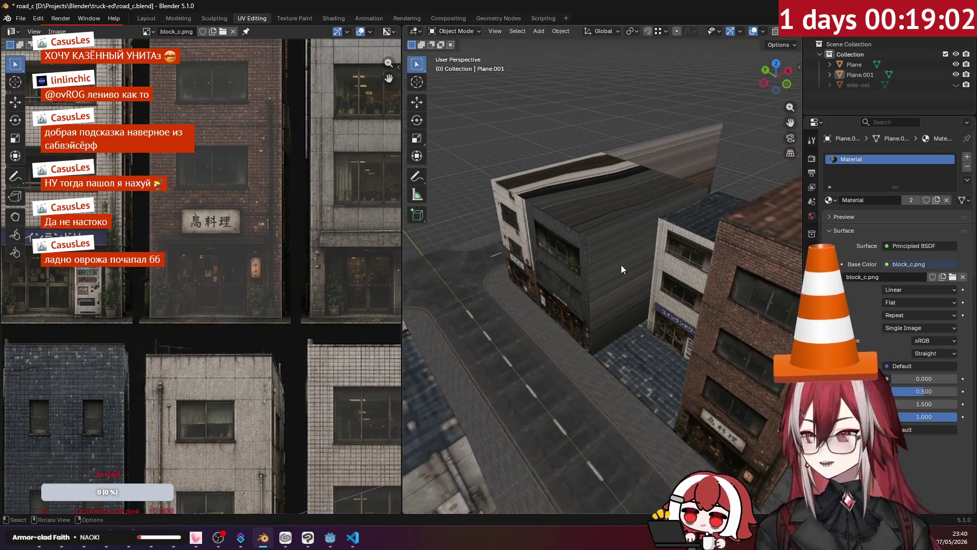
pyautogui.click(621, 265)
pyautogui.press('Tab')
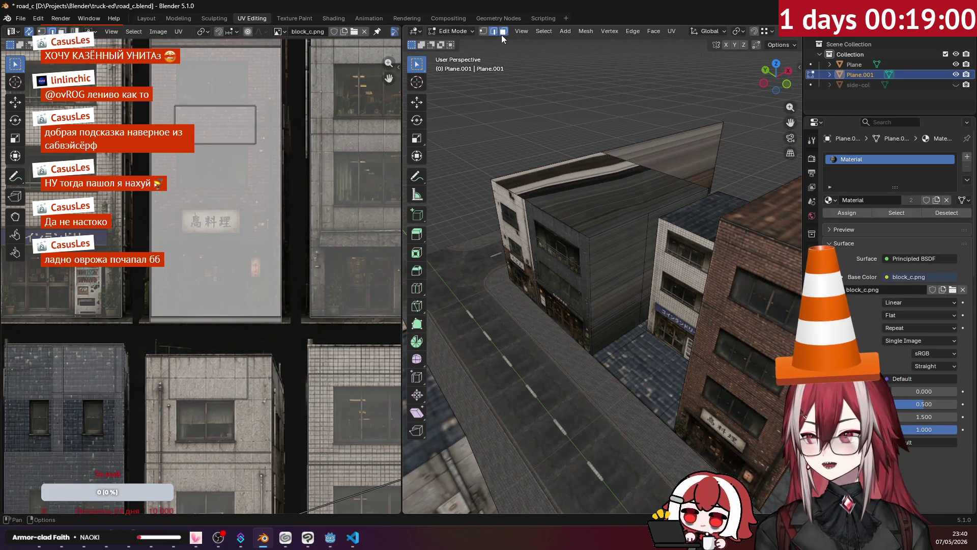
pyautogui.click(502, 31)
pyautogui.click(596, 254)
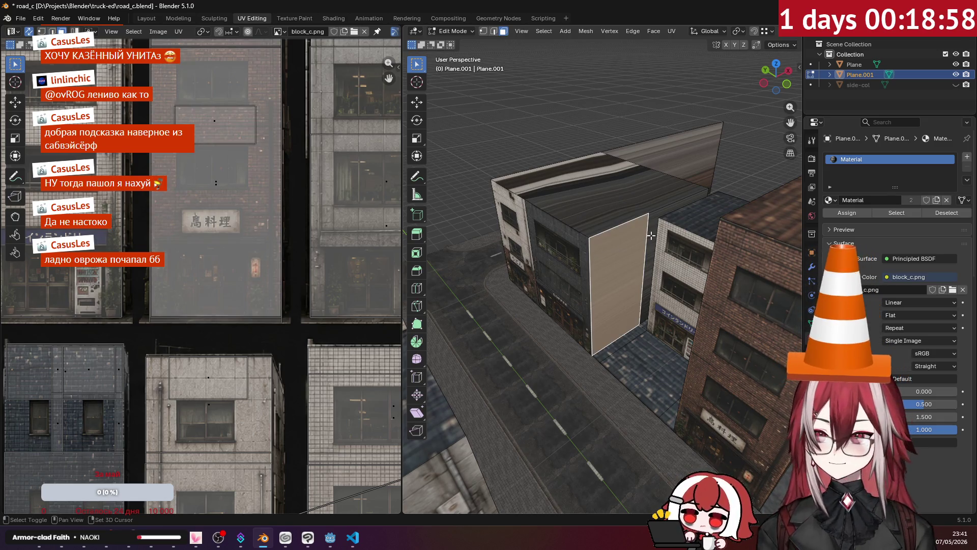
# Step: Project the wall face's UVs from the straight front view
pyautogui.press('KP_1')
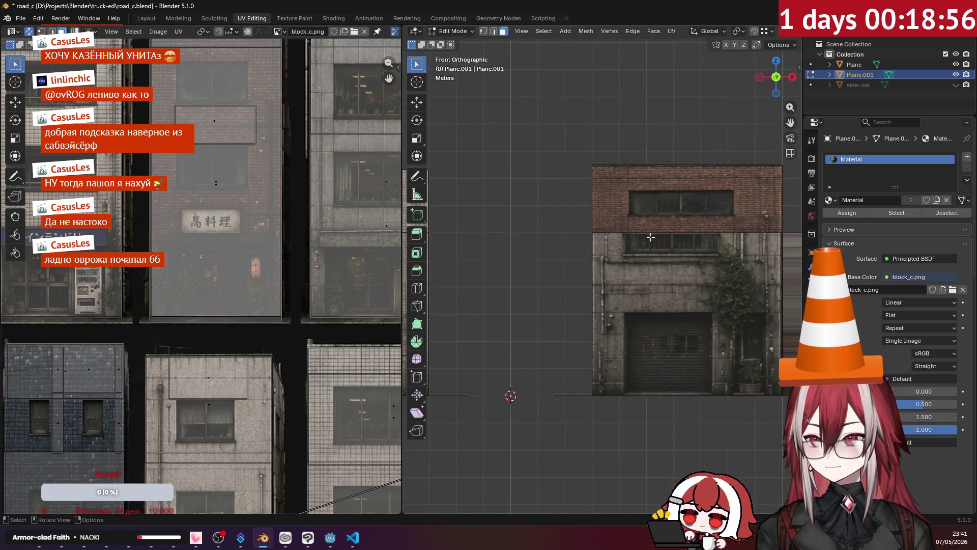
pyautogui.press('ctrl+KP_1')
pyautogui.press('KP_1')
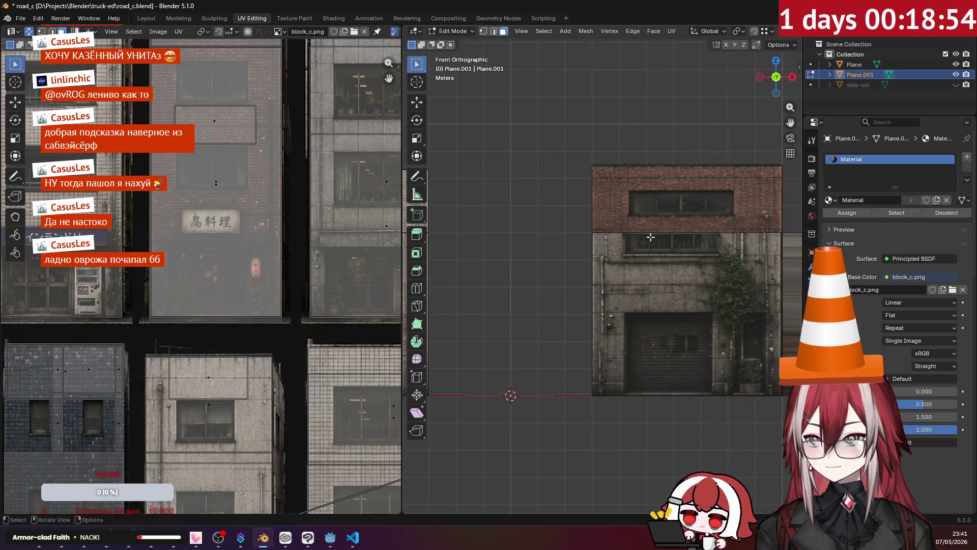
pyautogui.scroll(-3, 651, 237)
pyautogui.click(670, 31)
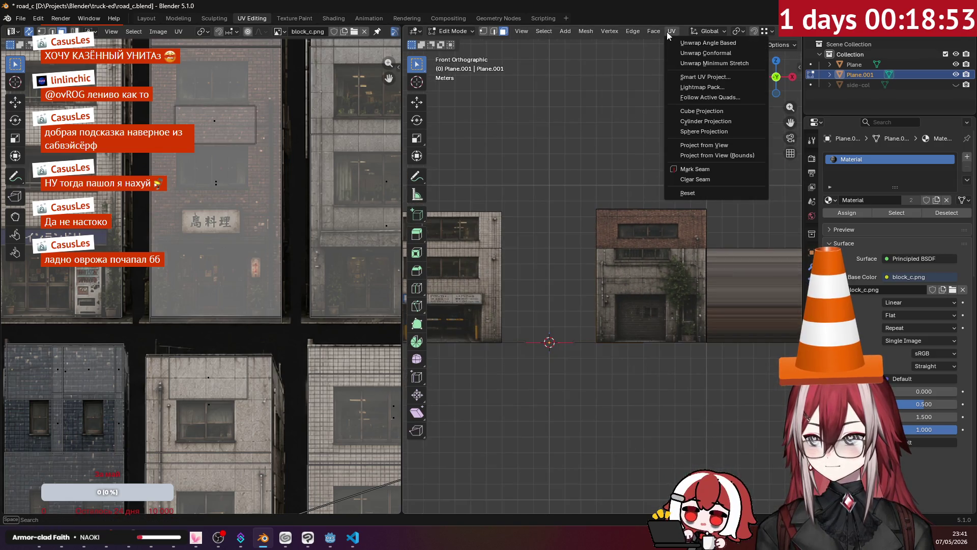
pyautogui.click(716, 145)
pyautogui.moveTo(688, 191); pyautogui.dragTo(581, 252, button='middle')
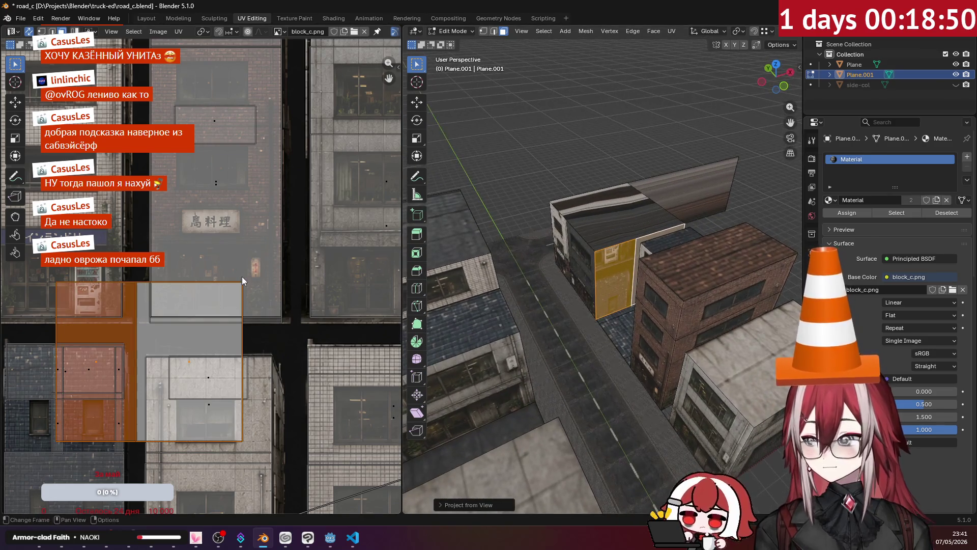
pyautogui.moveTo(265, 271)
pyautogui.mouseDown(button='middle')
pyautogui.moveTo(217, 86)
pyautogui.moveTo(371, 105)
pyautogui.mouseUp(button='middle')
pyautogui.moveTo(269, 172)
pyautogui.mouseDown(button='middle')
pyautogui.moveTo(335, 174)
pyautogui.moveTo(308, 182)
pyautogui.mouseUp(button='middle')
# Step: Reproject the face from the front view a couple of times to get a clean island
pyautogui.hotkey('alt', 'a')
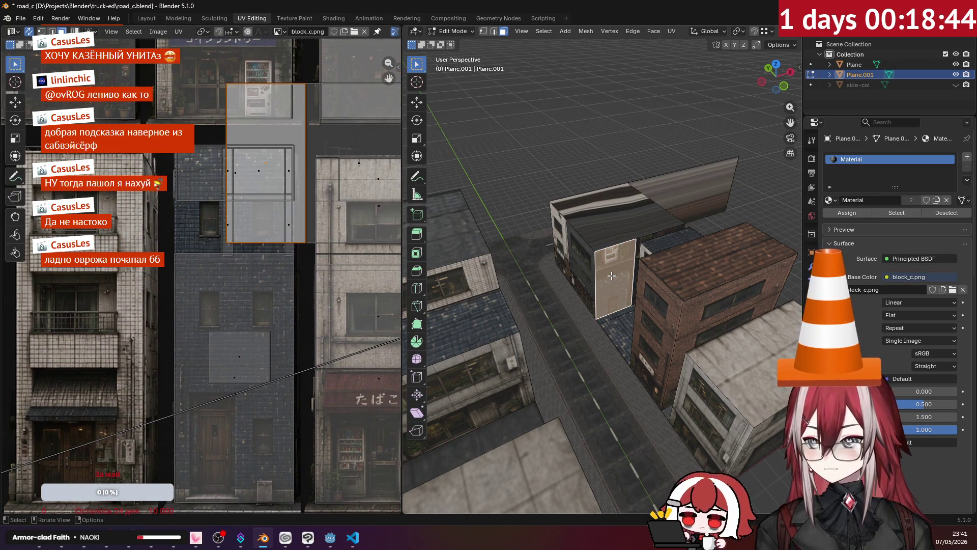
pyautogui.press('KP_1')
pyautogui.press('u')
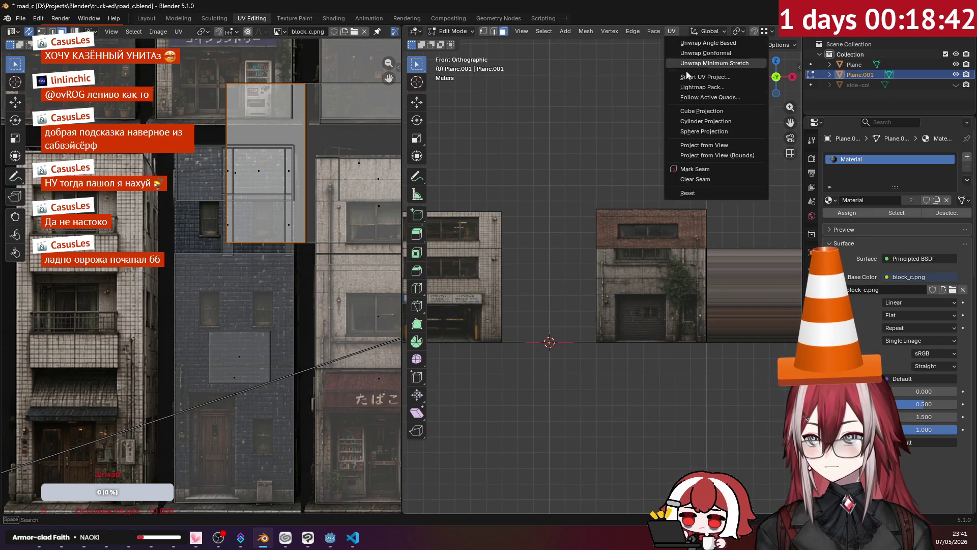
pyautogui.click(703, 144)
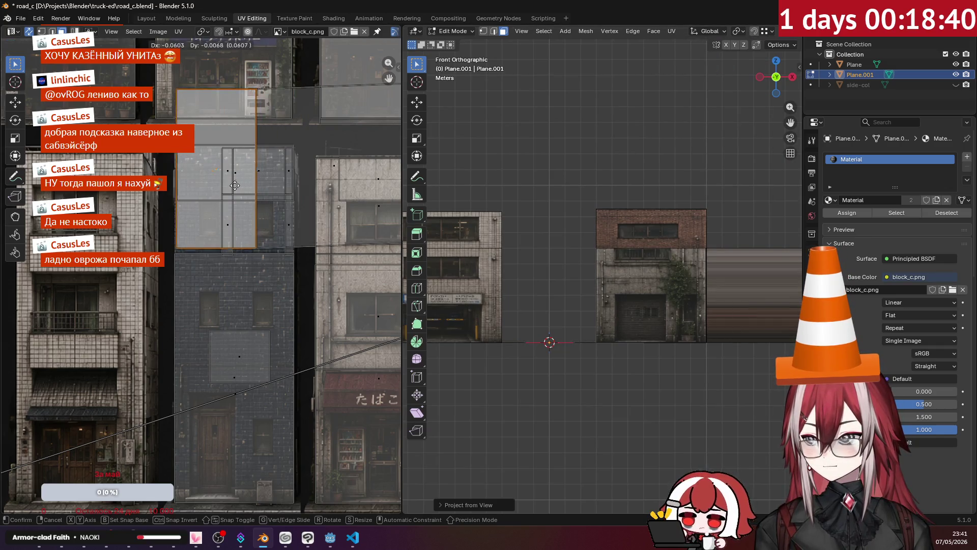
pyautogui.moveTo(501, 220); pyautogui.dragTo(535, 245, button='middle')
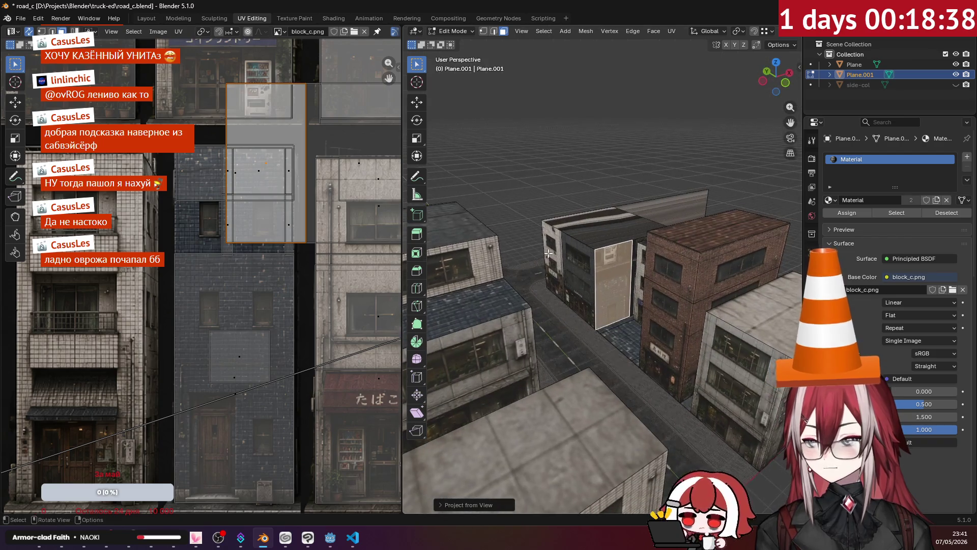
pyautogui.press('KP_1')
pyautogui.moveTo(330, 264); pyautogui.dragTo(262, 195, button='middle')
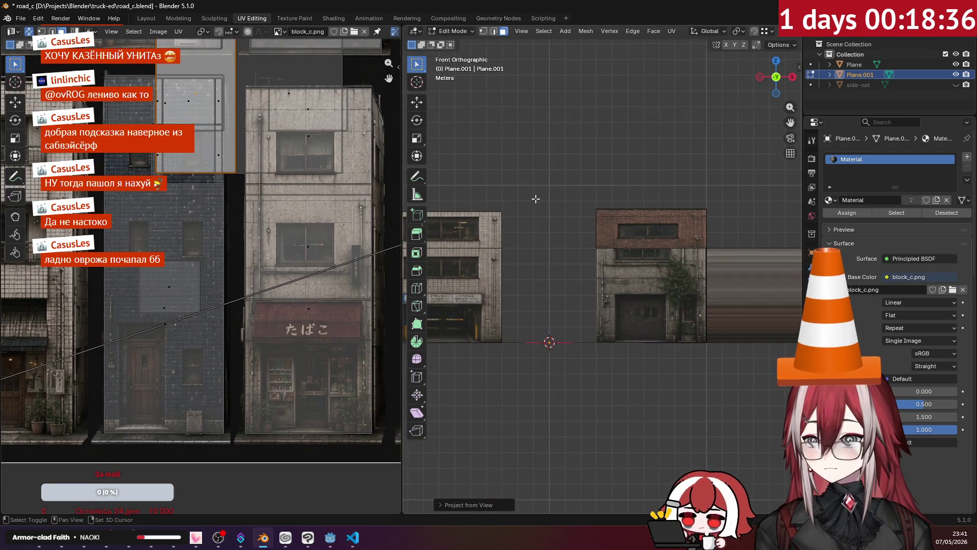
pyautogui.keyDown('shift'); pyautogui.moveTo(535, 199); pyautogui.dragTo(584, 173, button='middle'); pyautogui.keyUp('shift')
pyautogui.click(672, 32)
pyautogui.click(710, 152)
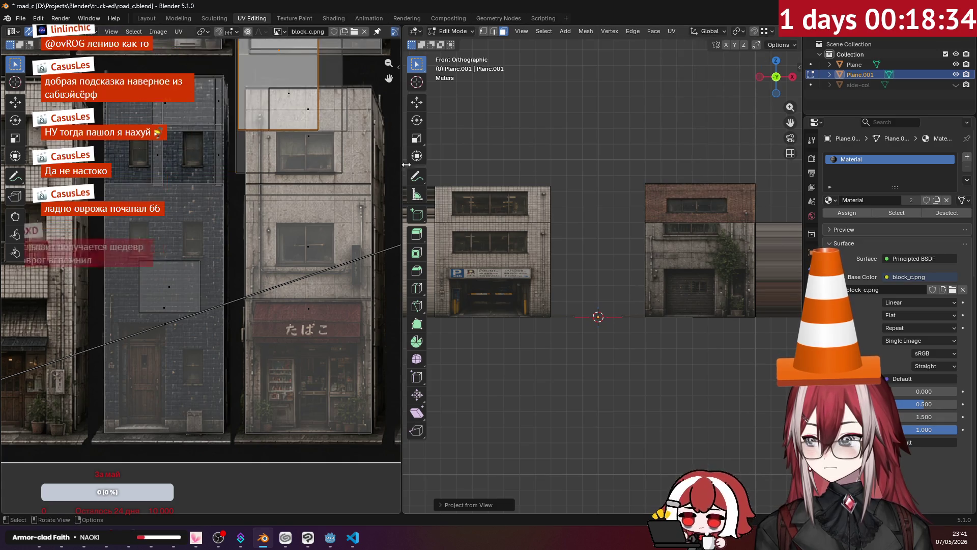
# Step: Place the UV island on a plain wall area of the facade texture
pyautogui.moveTo(204, 174); pyautogui.dragTo(302, 282, button='middle')
pyautogui.press('g')
pyautogui.click(286, 275)
pyautogui.moveTo(596, 260)
pyautogui.mouseDown(button='middle')
pyautogui.moveTo(566, 243)
pyautogui.moveTo(550, 248)
pyautogui.mouseUp(button='middle')
pyautogui.scroll(-2, 282, 237)
pyautogui.scroll(-1, 262, 275)
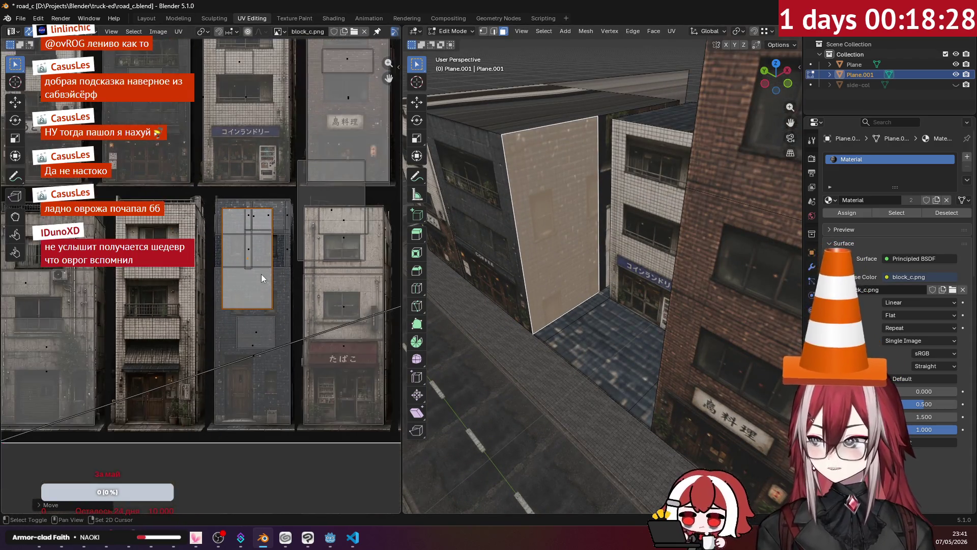
pyautogui.scroll(2, 261, 278)
# Step: Move the island onto the white-tiled building with windows and balconies
pyautogui.press('g')
pyautogui.click(219, 367)
pyautogui.scroll(1, 218, 366)
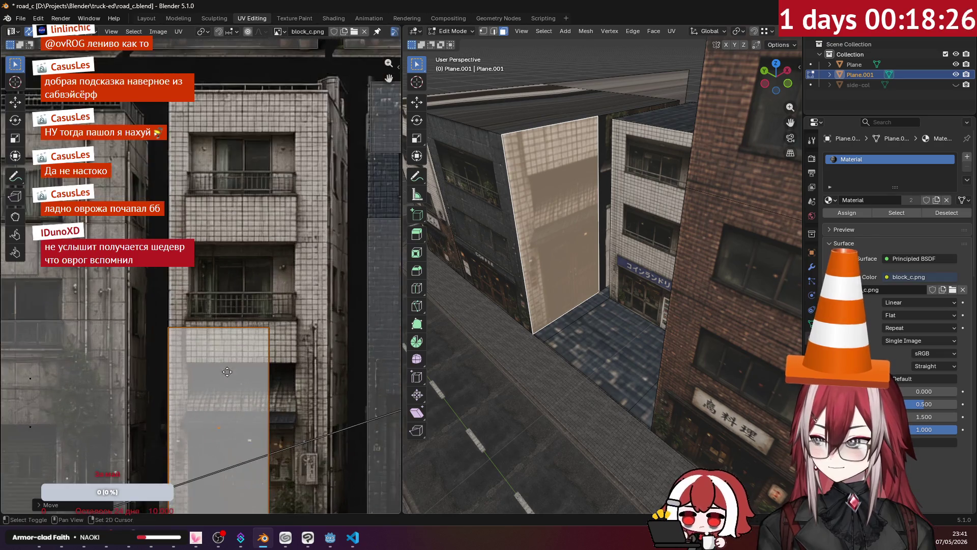
pyautogui.scroll(2, 236, 277)
pyautogui.scroll(1, 241, 302)
pyautogui.scroll(1, 235, 268)
pyautogui.press('g')
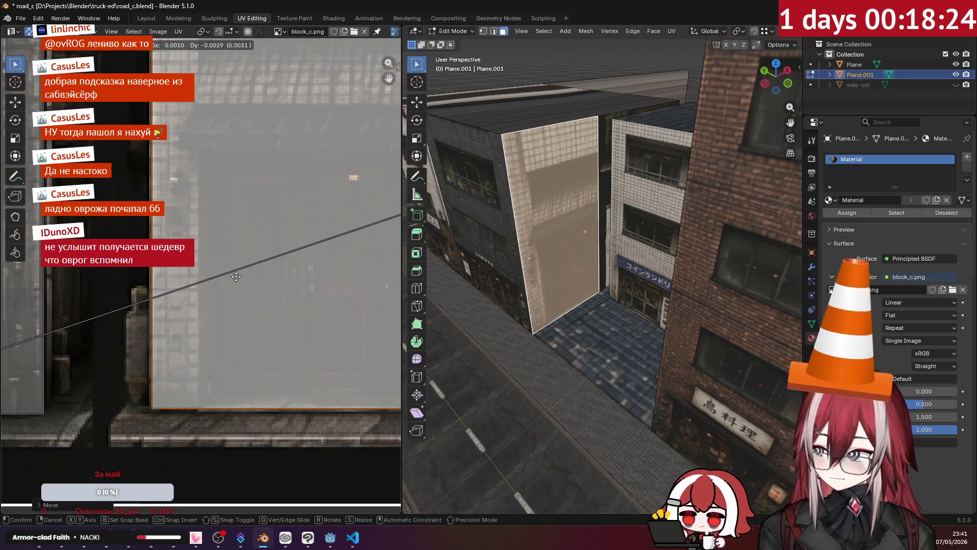
pyautogui.click(234, 279)
pyautogui.scroll(-2, 233, 279)
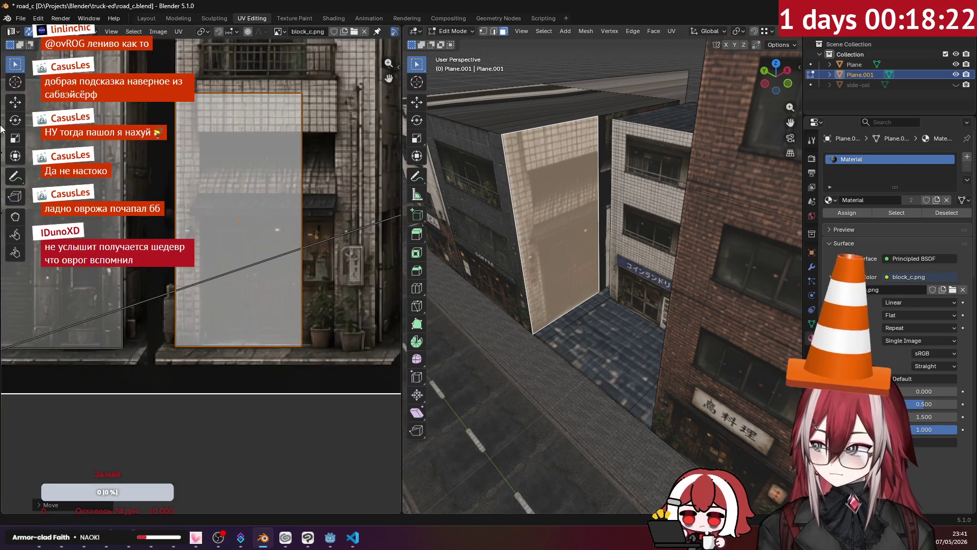
# Step: Slide the island's right edge horizontally and another edge vertically to fit the facade
pyautogui.moveTo(315, 144); pyautogui.dragTo(259, 189, button='middle')
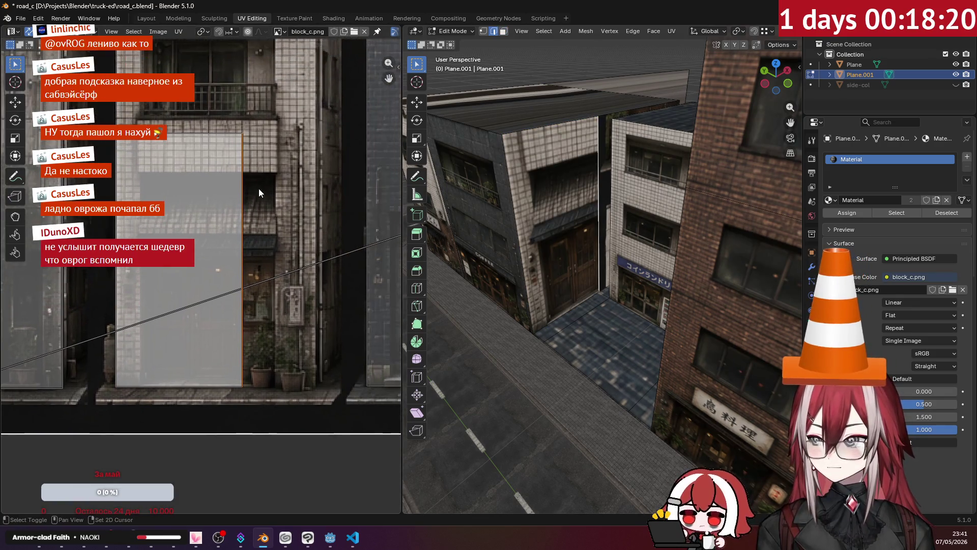
pyautogui.press('g')
pyautogui.press('x')
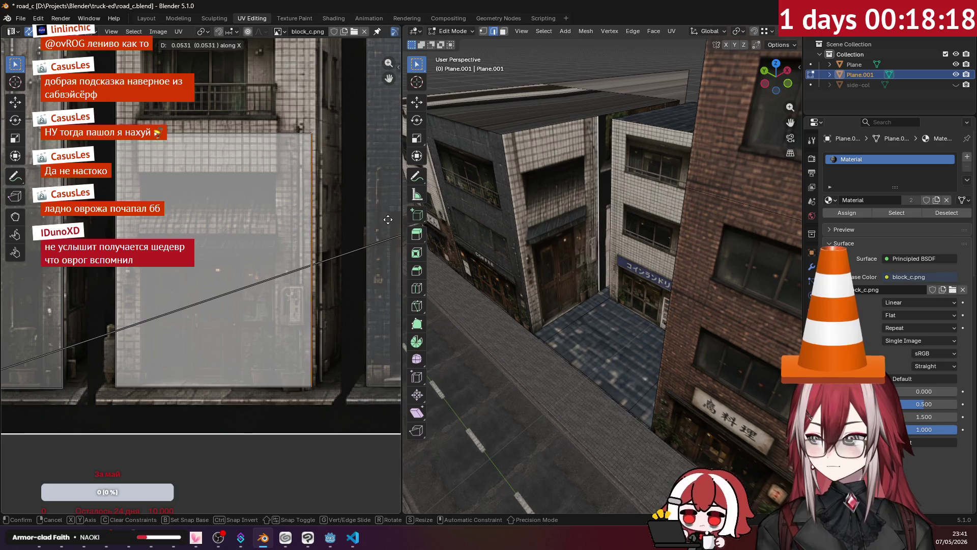
pyautogui.click(391, 221)
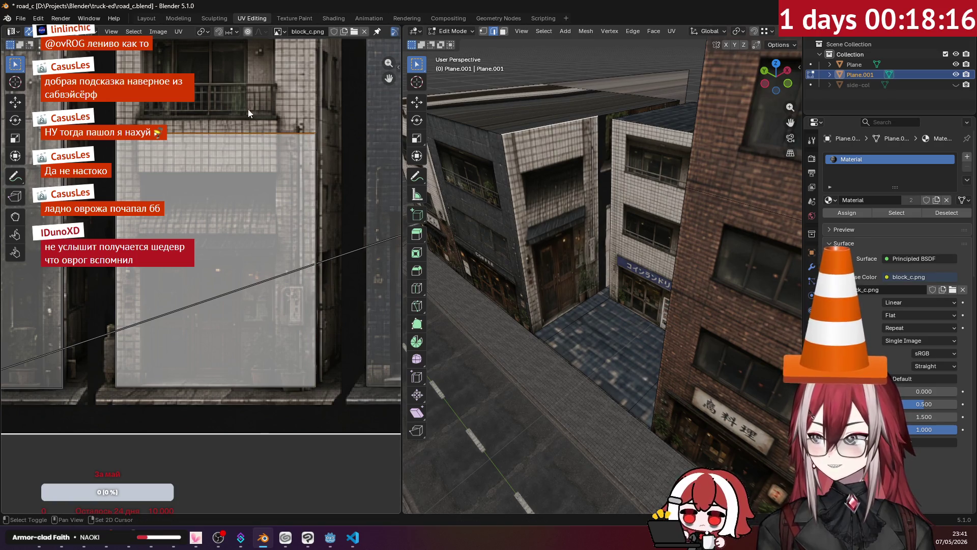
pyautogui.scroll(3, 248, 113)
pyautogui.press('g')
pyautogui.press('y')
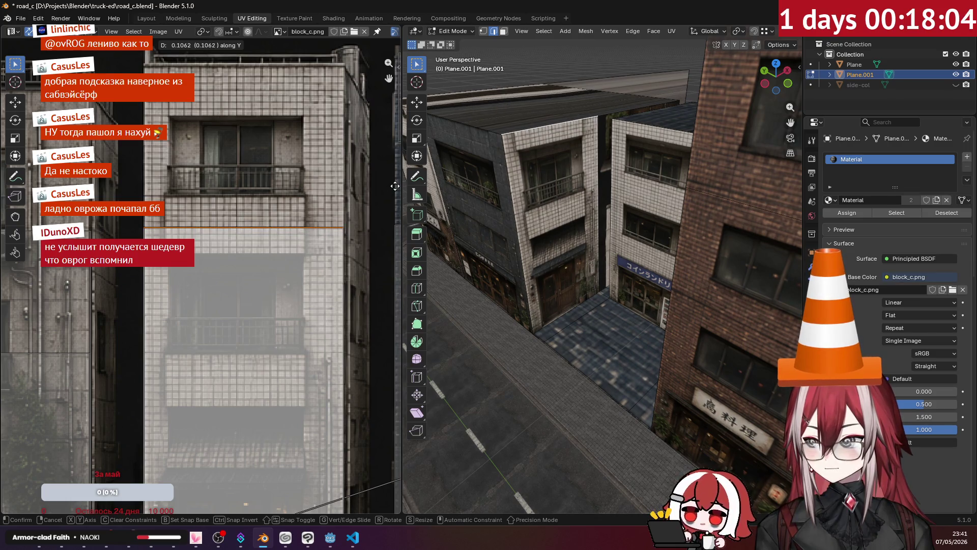
pyautogui.click(395, 186)
# Step: Make a final vertical edge adjustment and check the wall in the 3D view
pyautogui.moveTo(535, 190); pyautogui.dragTo(588, 194, button='middle')
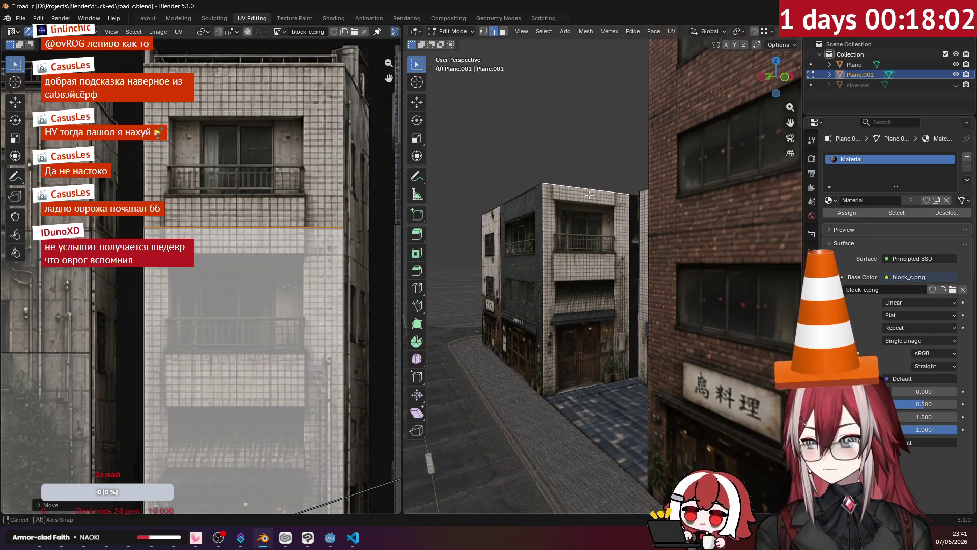
pyautogui.press('g')
pyautogui.press('y')
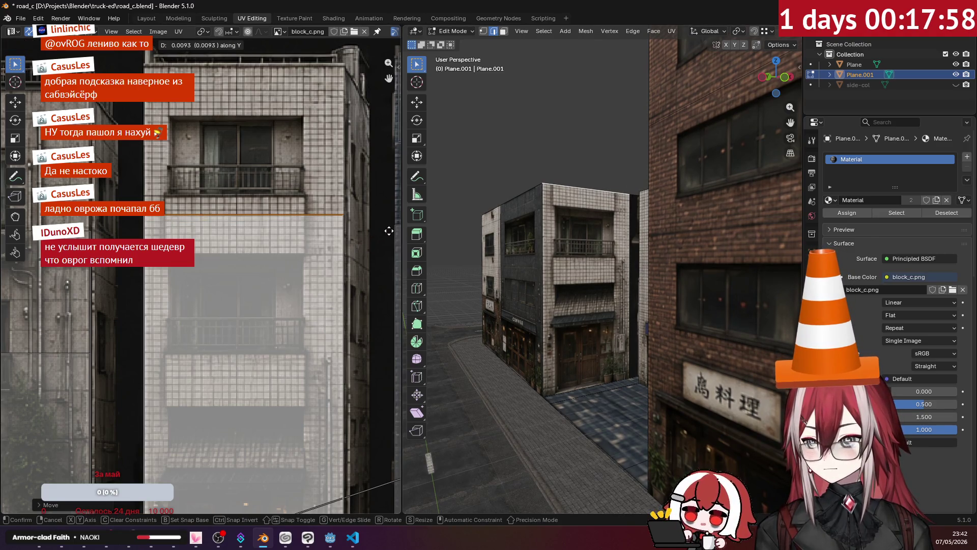
pyautogui.click(389, 231)
pyautogui.moveTo(534, 229)
pyautogui.mouseDown(button='middle')
pyautogui.moveTo(604, 196)
pyautogui.moveTo(615, 250)
pyautogui.mouseUp(button='middle')
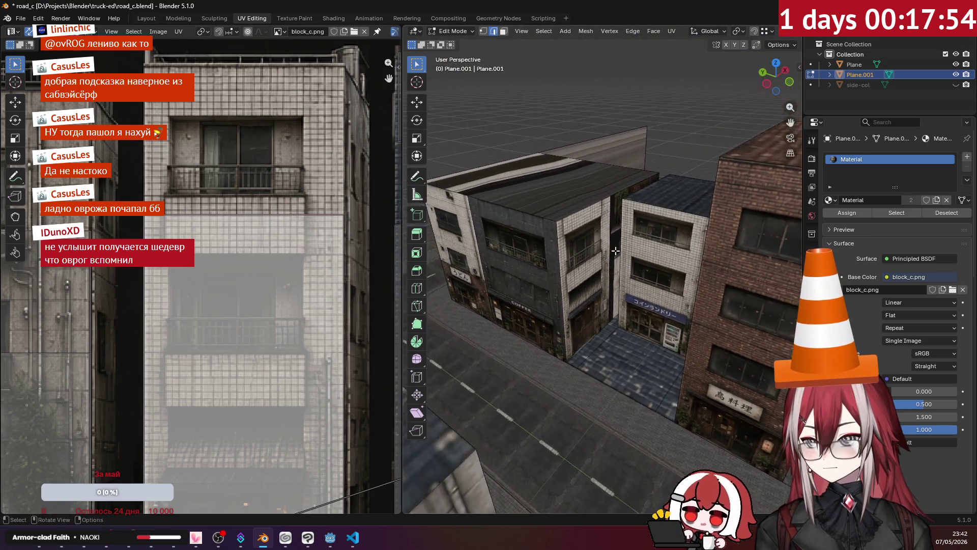
pyautogui.scroll(1, 616, 251)
pyautogui.scroll(2, 611, 251)
pyautogui.scroll(1, 607, 252)
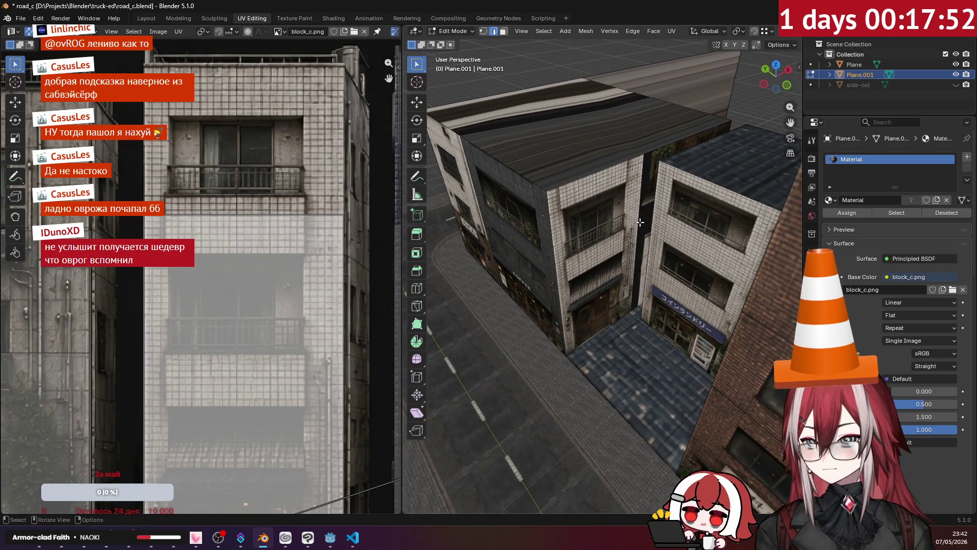
pyautogui.click(502, 32)
# Step: Project the corner building face from the front view and drop its island over the facade strips
pyautogui.press('KP_1')
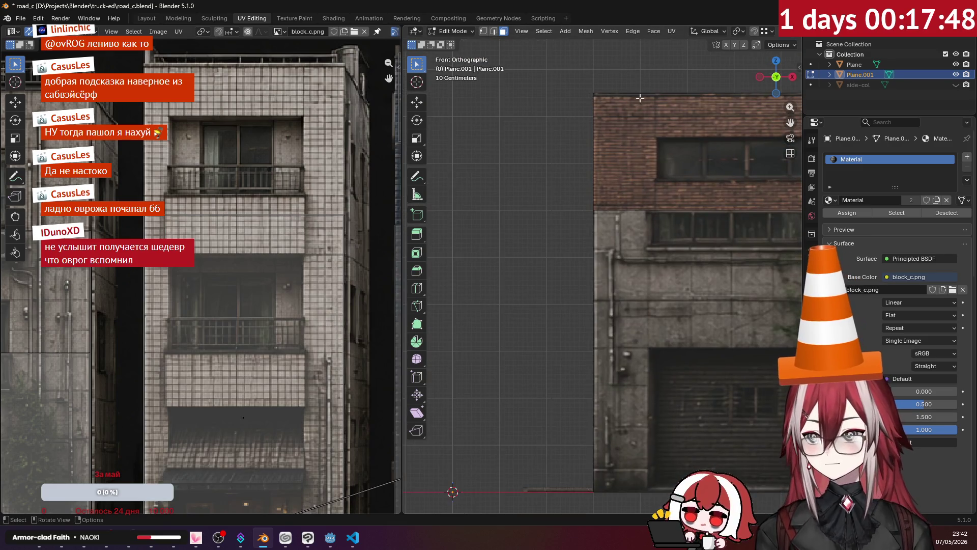
pyautogui.press('u')
pyautogui.click(700, 132)
pyautogui.moveTo(700, 133)
pyautogui.mouseDown(button='middle')
pyautogui.moveTo(676, 221)
pyautogui.moveTo(665, 229)
pyautogui.mouseUp(button='middle')
pyautogui.scroll(-3, 194, 233)
pyautogui.scroll(-2, 195, 232)
pyautogui.scroll(-1, 279, 231)
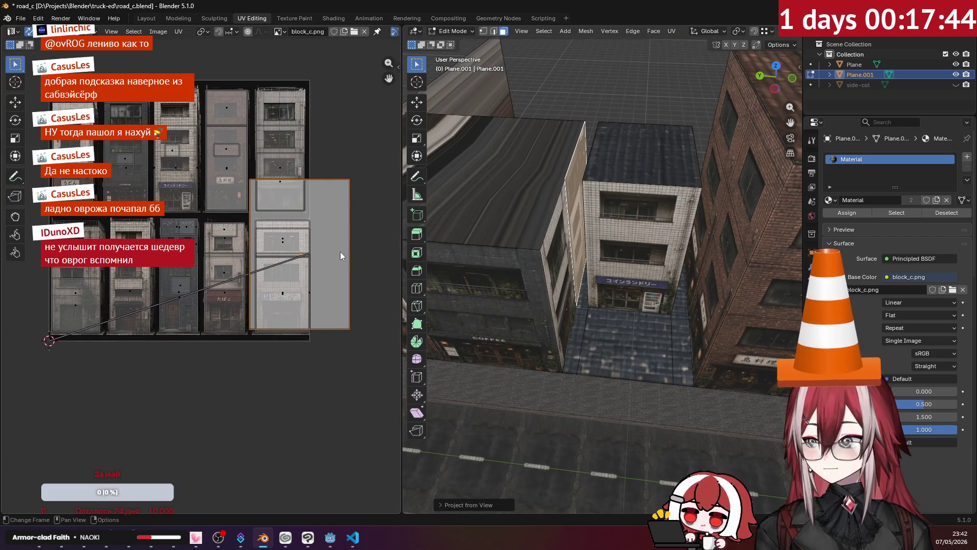
pyautogui.press('g')
pyautogui.click(214, 260)
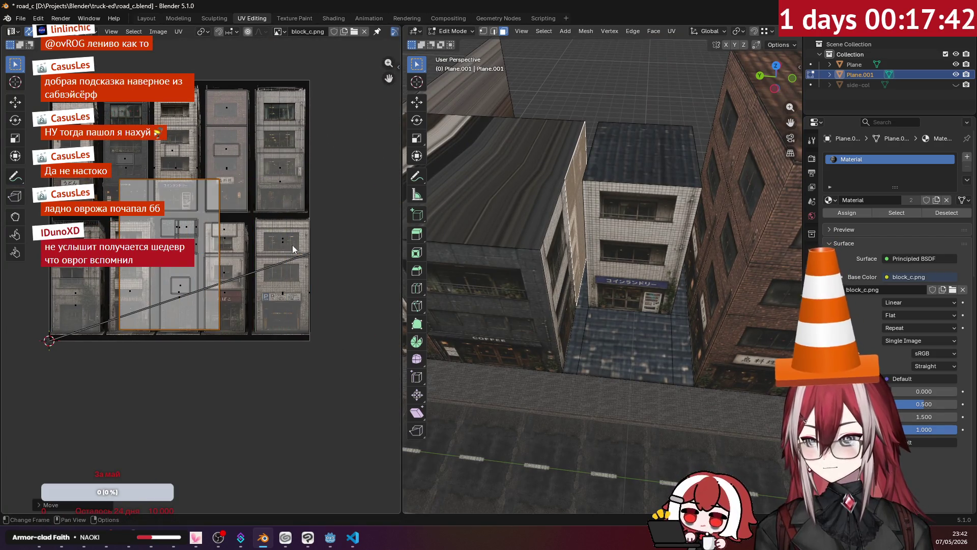
pyautogui.scroll(1, 302, 249)
pyautogui.scroll(1, 231, 244)
pyautogui.scroll(1, 173, 213)
pyautogui.scroll(1, 278, 249)
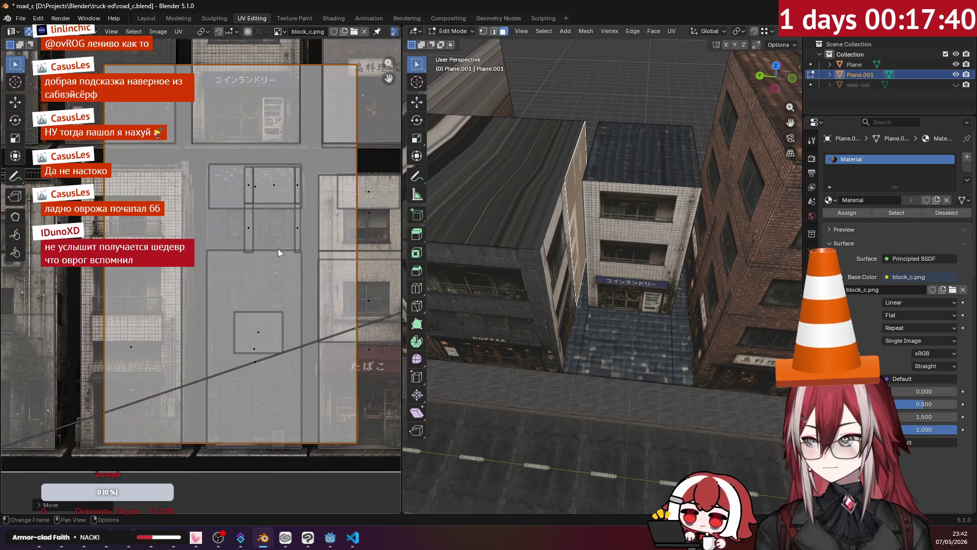
pyautogui.scroll(-1, 279, 249)
# Step: Shrink the island to about half size and reposition it over the facade
pyautogui.moveTo(295, 236); pyautogui.dragTo(256, 341, button='middle')
pyautogui.press('g')
pyautogui.click(228, 156)
pyautogui.press('s')
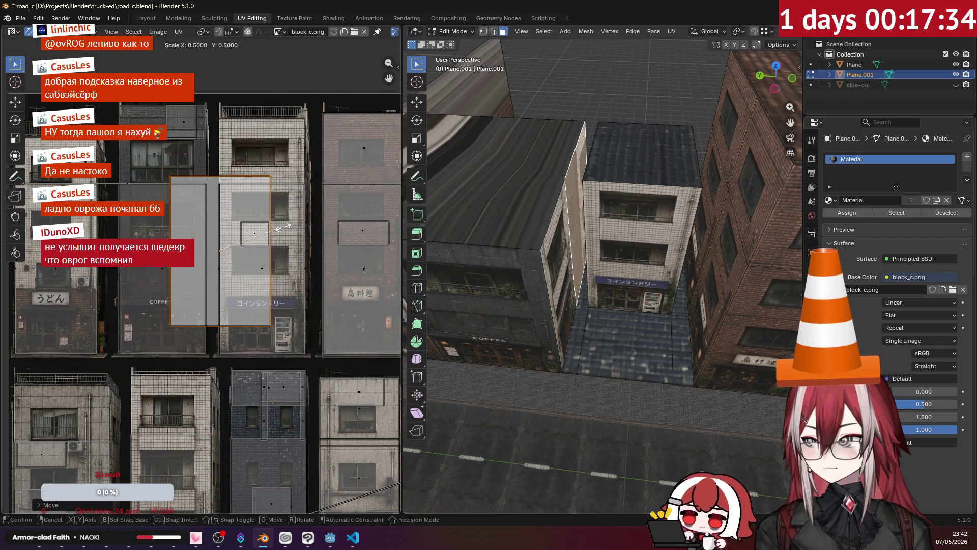
pyautogui.click(272, 232)
pyautogui.press('g')
pyautogui.click(181, 158)
pyautogui.scroll(5, 206, 206)
pyautogui.press('g')
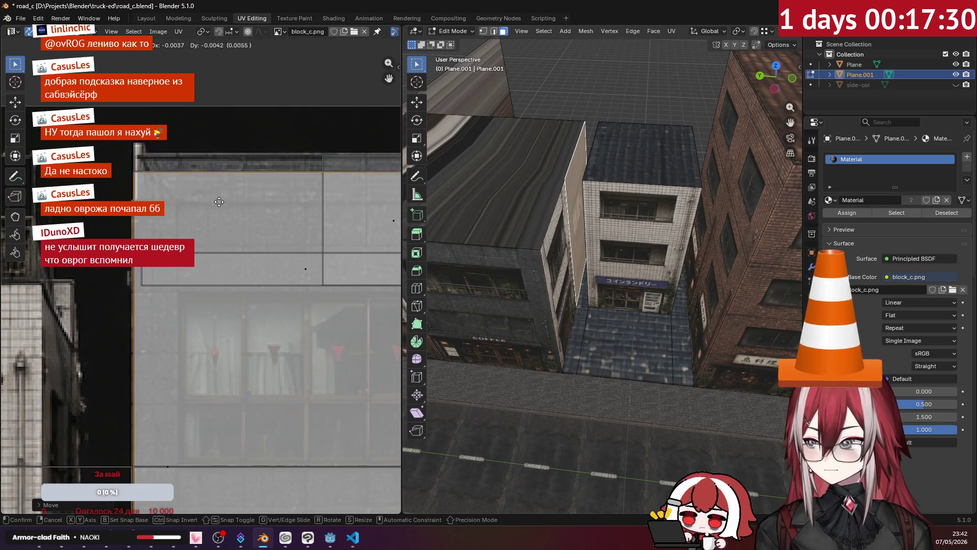
pyautogui.click(219, 185)
pyautogui.scroll(-3, 229, 199)
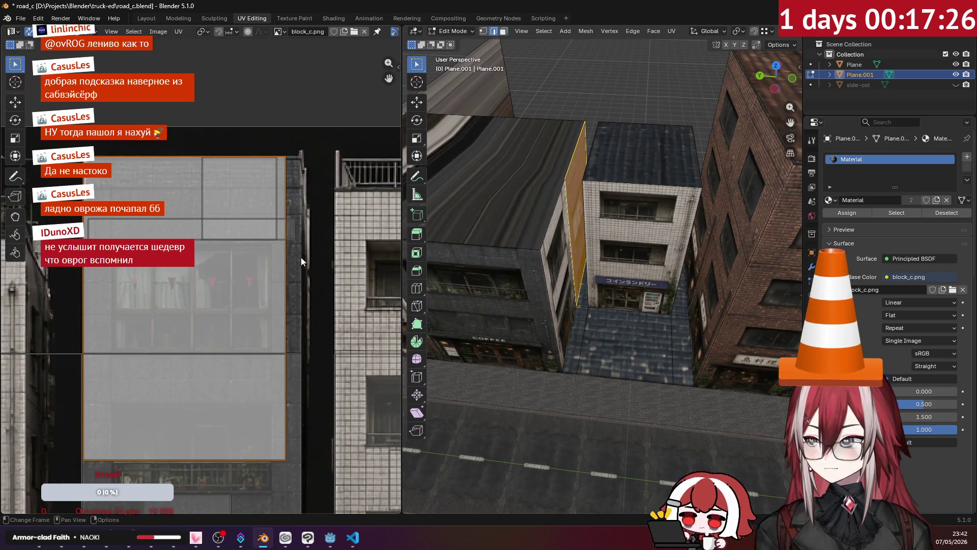
pyautogui.scroll(2, 292, 277)
pyautogui.scroll(1, 335, 263)
# Step: Nudge the island right and lower its bottom edge to the COFFEE storefront
pyautogui.moveTo(562, 242); pyautogui.dragTo(489, 232, button='middle')
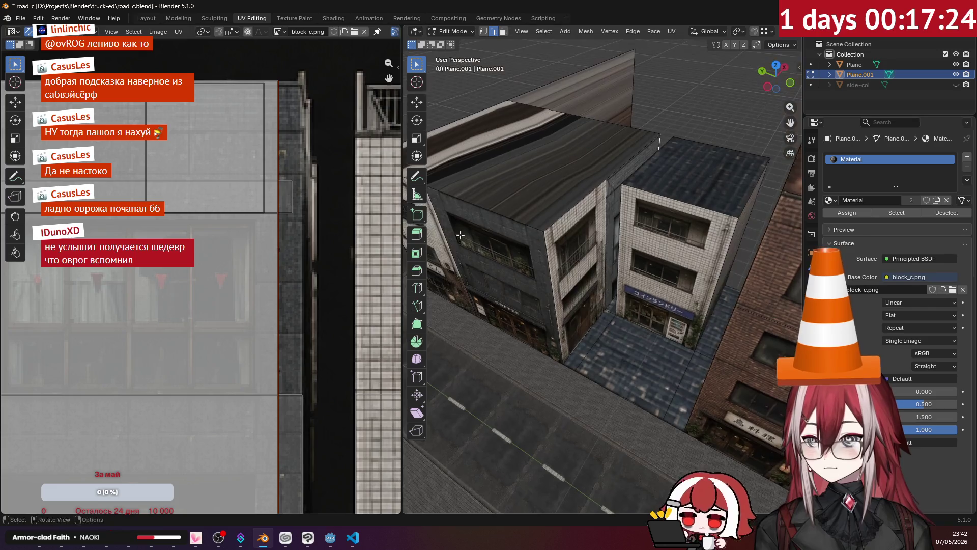
pyautogui.press('g')
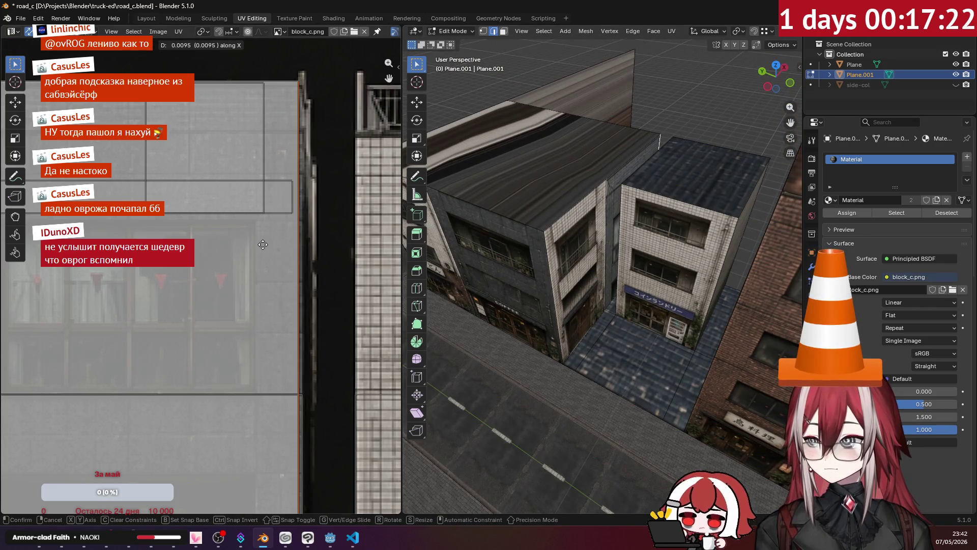
pyautogui.click(263, 248)
pyautogui.scroll(-2, 229, 283)
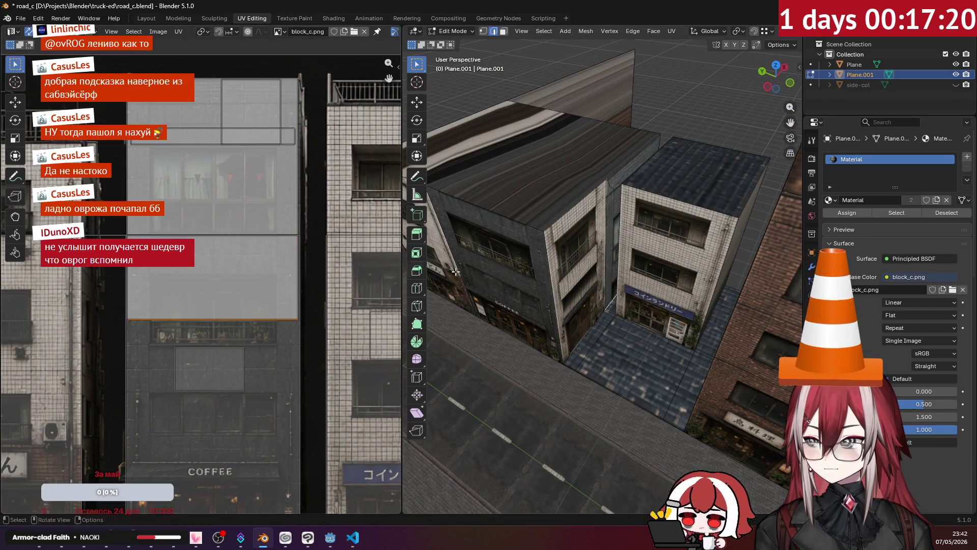
pyautogui.scroll(2, 586, 260)
pyautogui.moveTo(302, 299); pyautogui.dragTo(297, 279, button='middle')
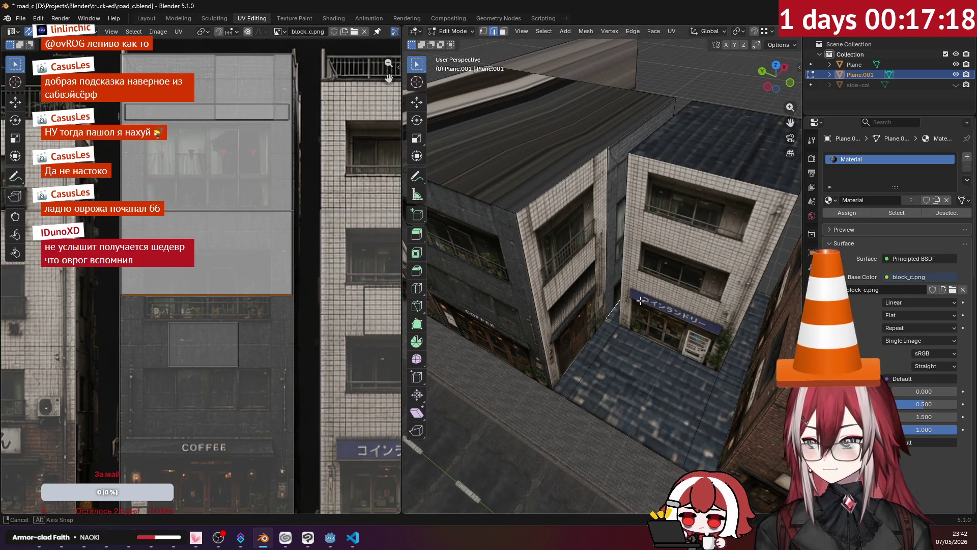
pyautogui.moveTo(646, 302); pyautogui.dragTo(534, 275, button='middle')
pyautogui.press('g')
pyautogui.press('y')
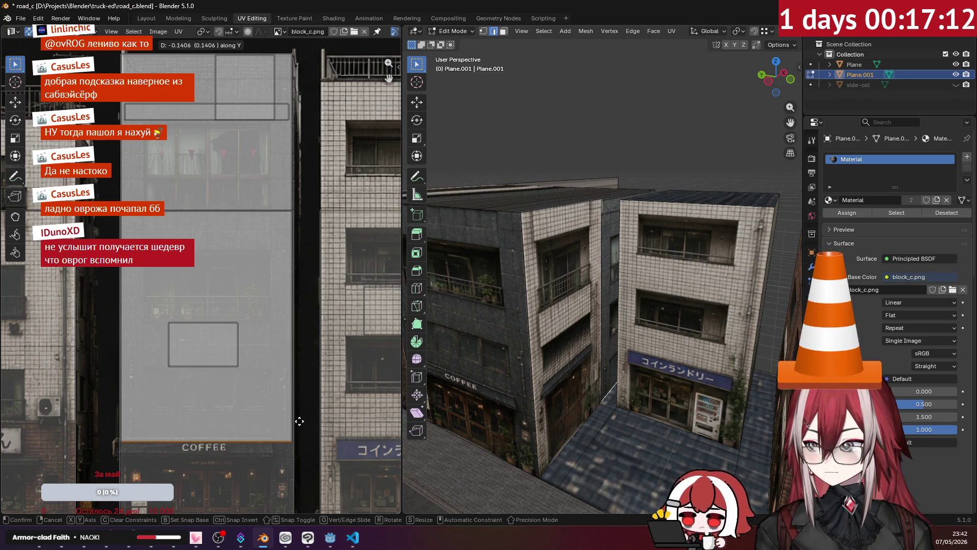
pyautogui.click(301, 421)
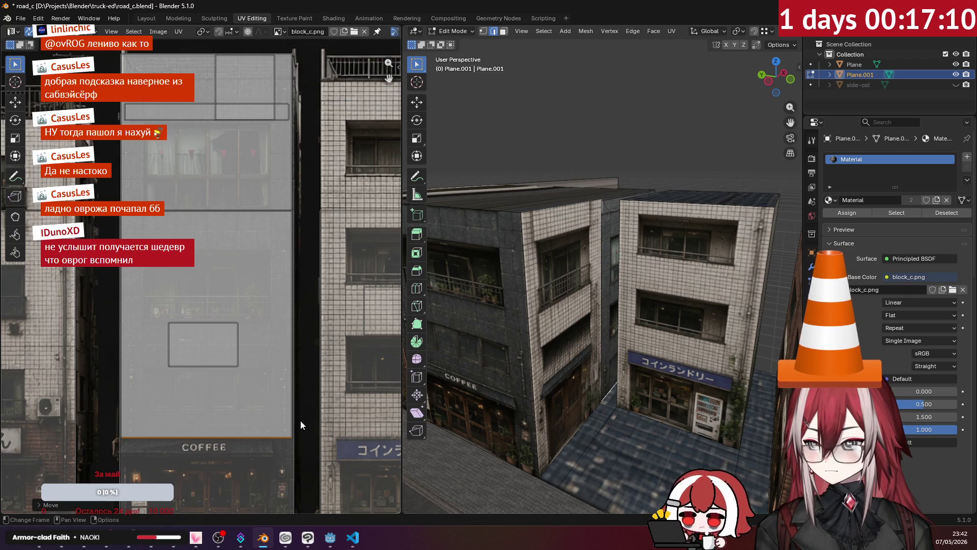
pyautogui.scroll(-1, 236, 309)
pyautogui.scroll(-1, 172, 154)
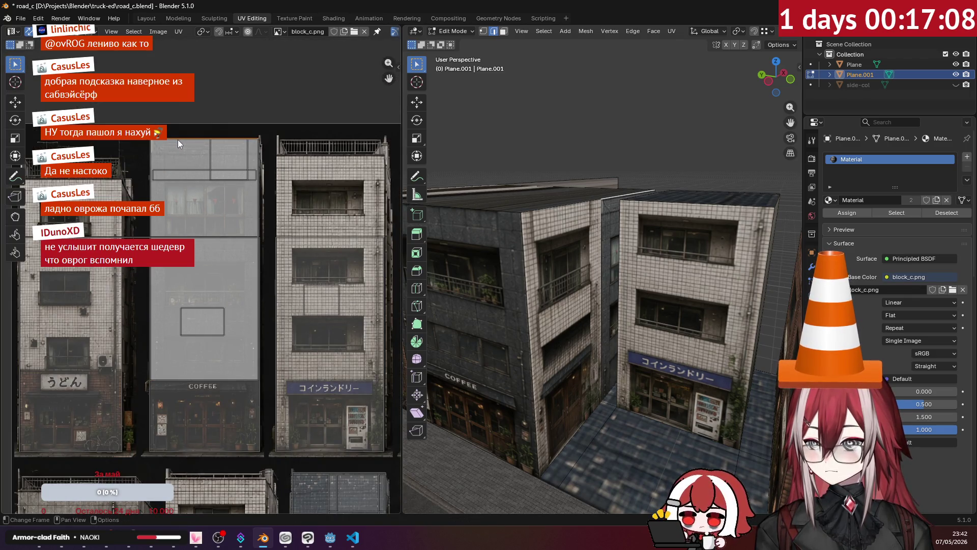
# Step: Trim the island's top edge vertically, then reopen Plane.001 for mesh editing
pyautogui.press('g')
pyautogui.press('y')
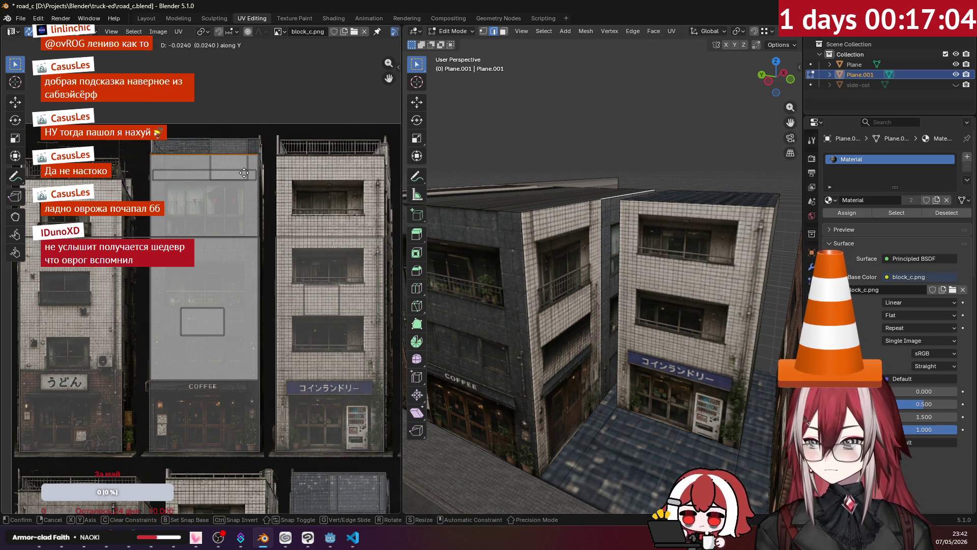
pyautogui.click(243, 173)
pyautogui.moveTo(535, 229)
pyautogui.mouseDown(button='middle')
pyautogui.moveTo(605, 150)
pyautogui.moveTo(692, 167)
pyautogui.moveTo(644, 213)
pyautogui.moveTo(583, 216)
pyautogui.mouseUp(button='middle')
pyautogui.press('Tab')
pyautogui.click(579, 214)
pyautogui.press('Tab')
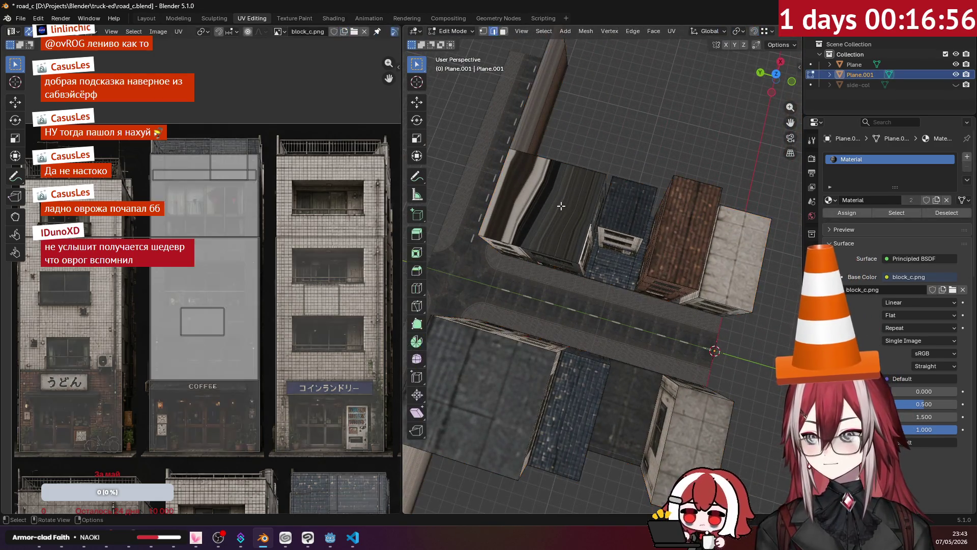
# Step: Project the near building's roof face from the top view
pyautogui.click(502, 31)
pyautogui.click(563, 186)
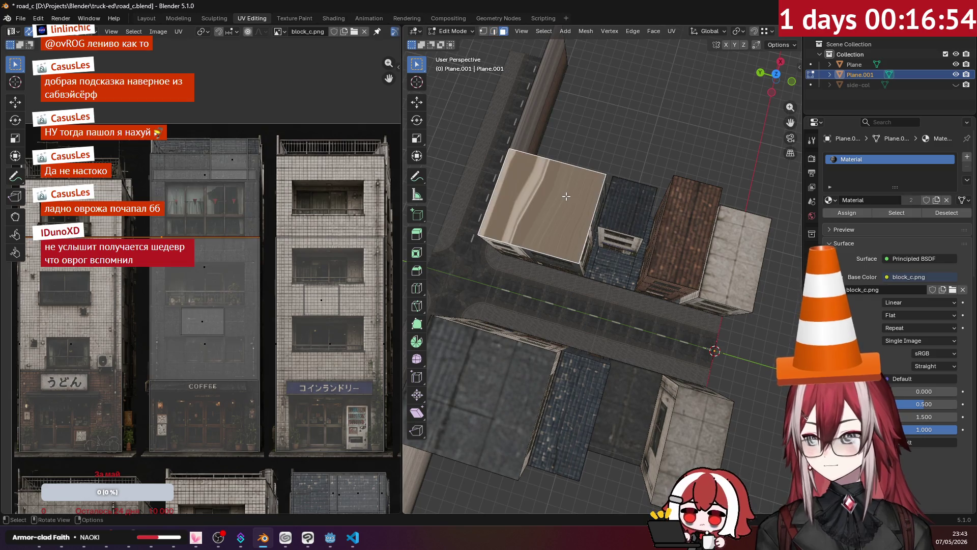
pyautogui.press('KP_7')
pyautogui.scroll(1, 566, 196)
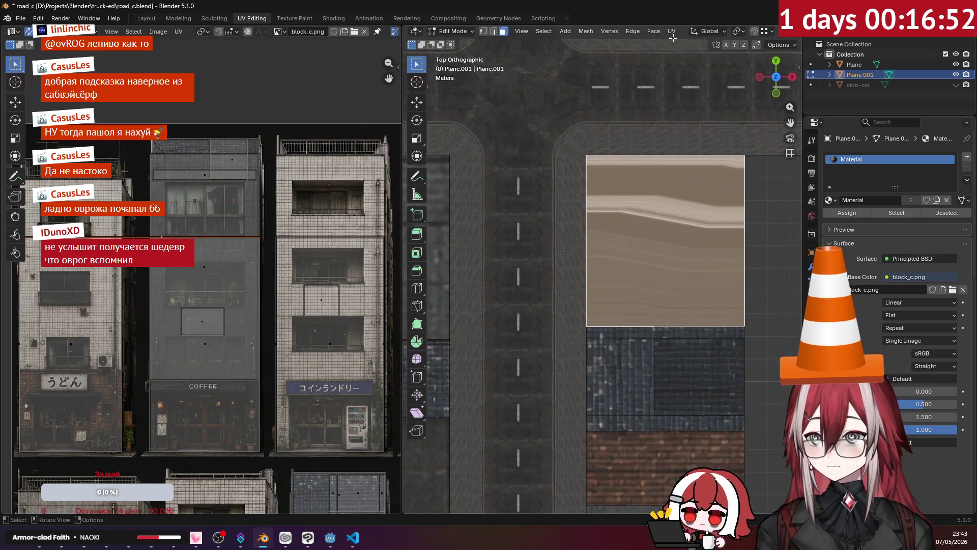
pyautogui.click(671, 31)
pyautogui.click(737, 146)
pyautogui.scroll(-3, 373, 277)
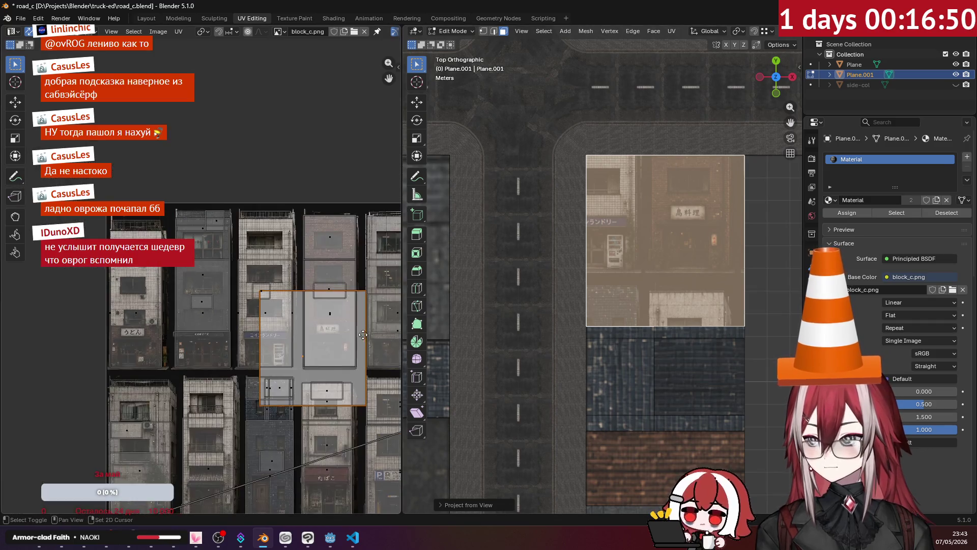
pyautogui.scroll(1, 351, 282)
pyautogui.scroll(1, 342, 290)
# Step: Shrink the roof island and place it on a plain grey concrete area of block_c.png
pyautogui.press('g')
pyautogui.click(229, 275)
pyautogui.scroll(4, 274, 269)
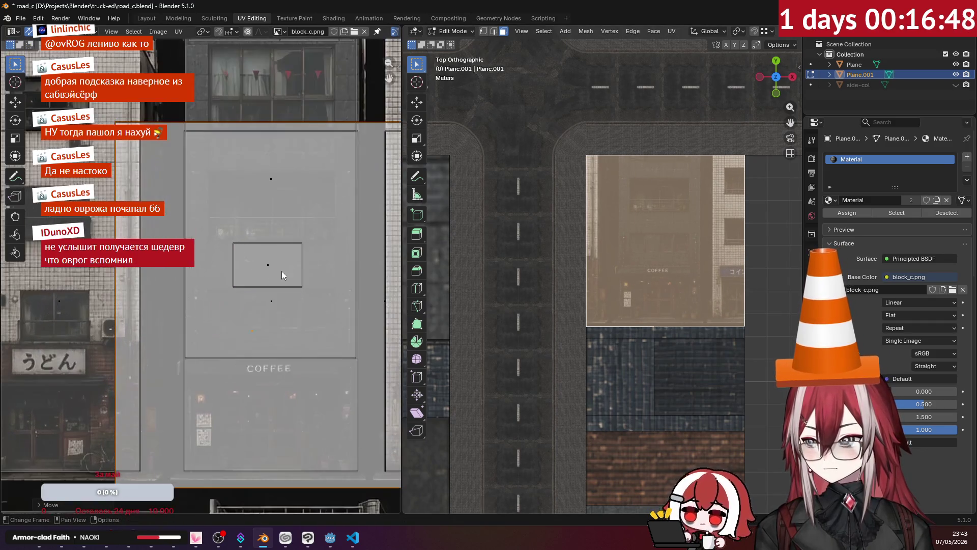
pyautogui.scroll(-2, 274, 270)
pyautogui.press('s')
pyautogui.click(294, 315)
pyautogui.press('g')
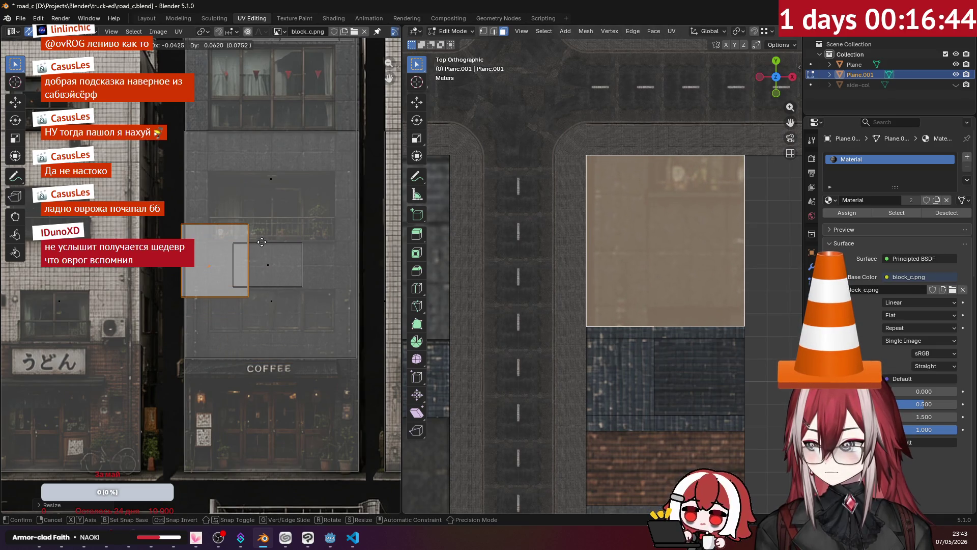
pyautogui.click(261, 243)
pyautogui.press('s')
pyautogui.click(297, 265)
pyautogui.scroll(3, 262, 242)
pyautogui.scroll(2, 308, 231)
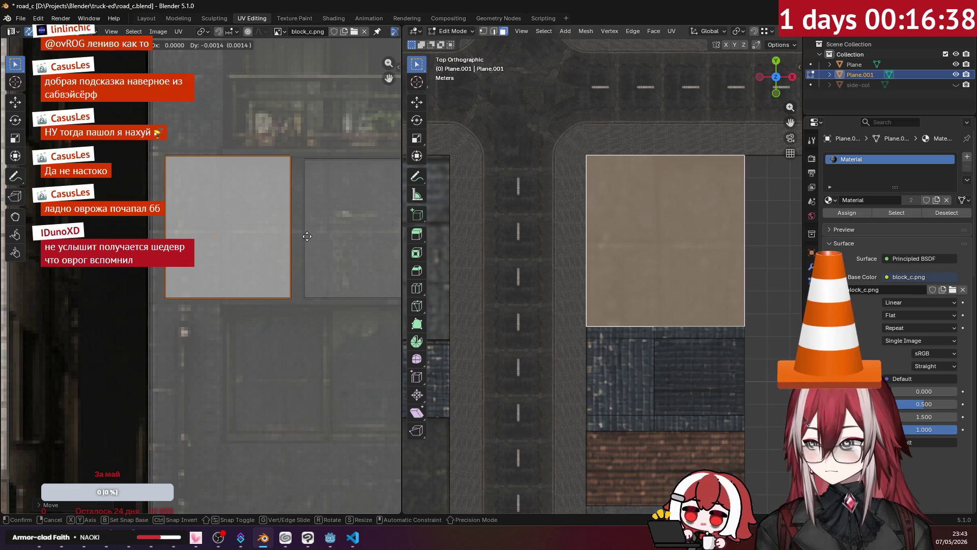
pyautogui.click(552, 230)
pyautogui.moveTo(553, 229)
pyautogui.mouseDown(button='middle')
pyautogui.moveTo(542, 229)
pyautogui.moveTo(664, 185)
pyautogui.moveTo(626, 178)
pyautogui.moveTo(695, 155)
pyautogui.moveTo(580, 230)
pyautogui.moveTo(557, 231)
pyautogui.mouseUp(button='middle')
# Step: Project Plane.001's side wall face from the back orthographic view
pyautogui.click(581, 229)
pyautogui.keyDown('shift'); pyautogui.click(519, 236); pyautogui.keyUp('shift')
pyautogui.click(556, 232)
pyautogui.press('ctrl+KP_1')
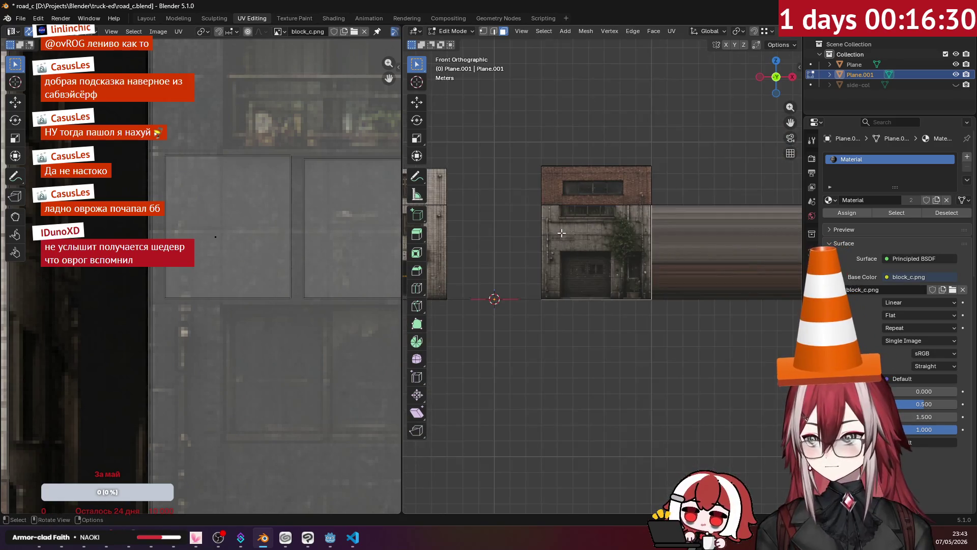
pyautogui.click(672, 31)
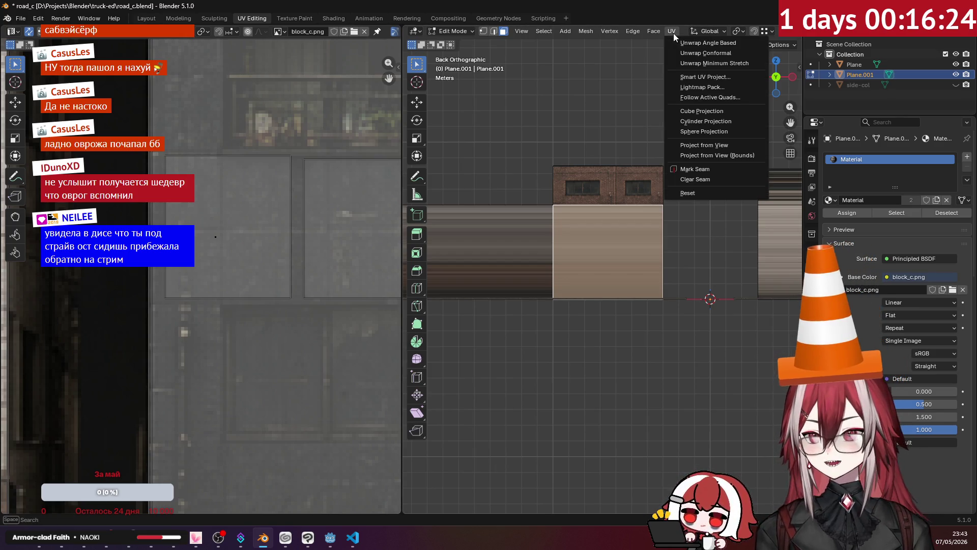
pyautogui.click(697, 145)
pyautogui.scroll(-3, 362, 197)
pyautogui.scroll(-2, 331, 202)
pyautogui.scroll(2, 299, 208)
pyautogui.scroll(2, 292, 231)
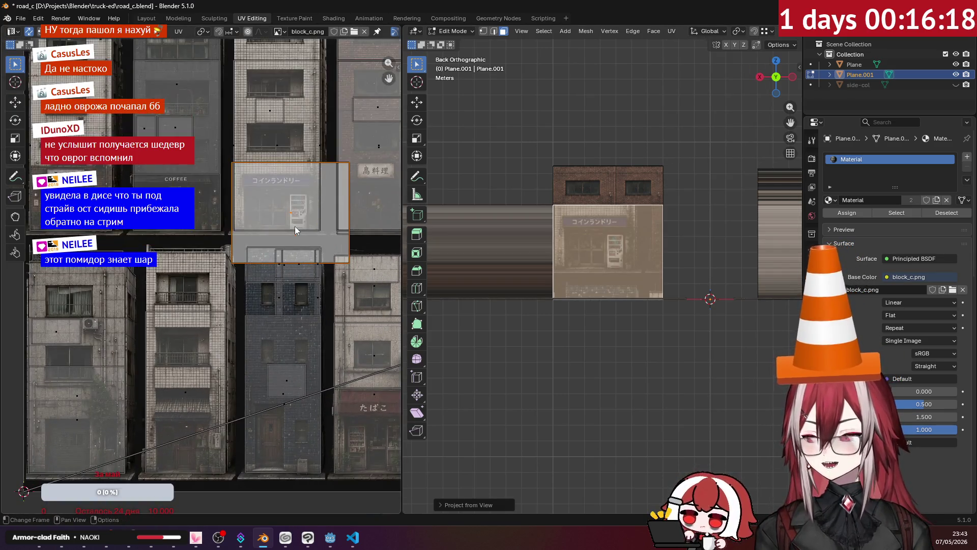
# Step: Scale and place the island on the concrete facade with a window and air conditioner
pyautogui.moveTo(277, 265); pyautogui.dragTo(334, 218, button='middle')
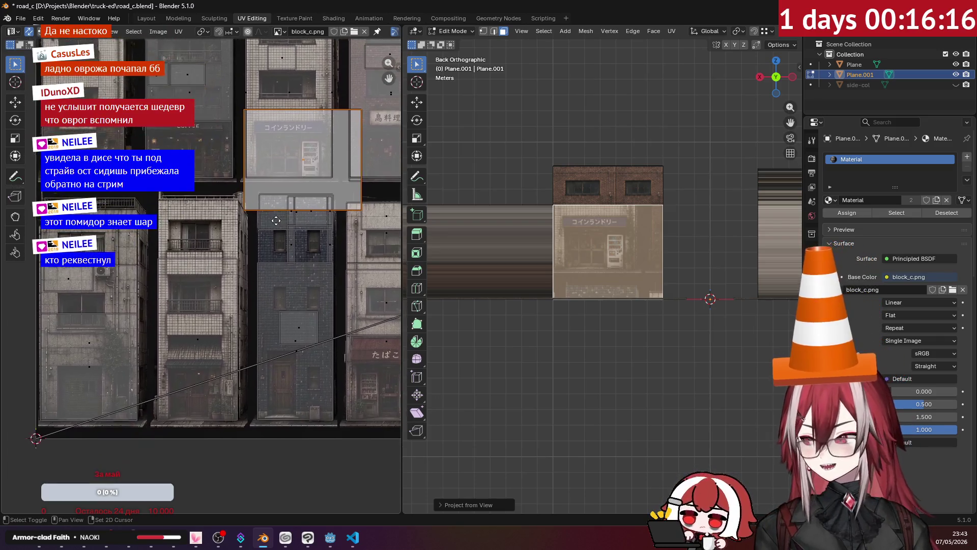
pyautogui.press('g')
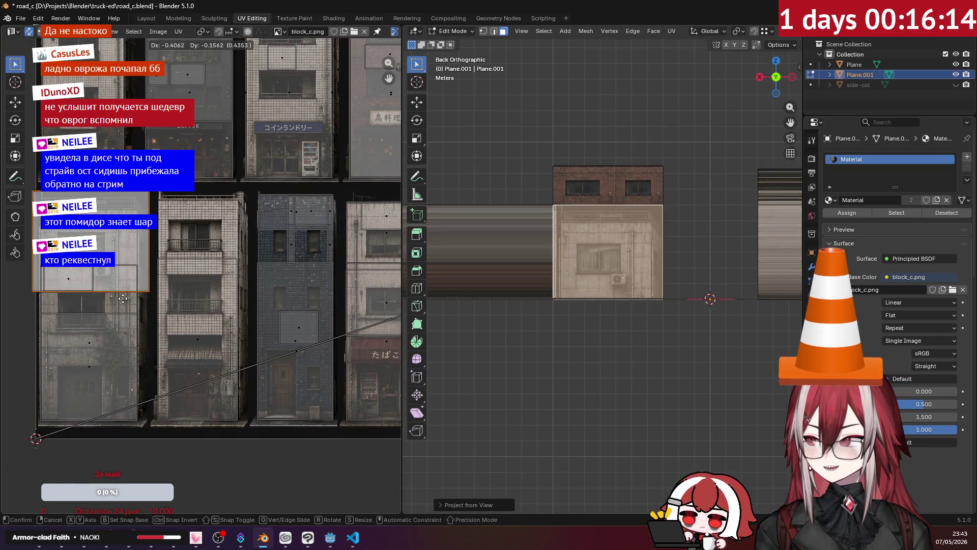
pyautogui.click(133, 275)
pyautogui.scroll(3, 131, 265)
pyautogui.moveTo(130, 265); pyautogui.dragTo(346, 274, button='middle')
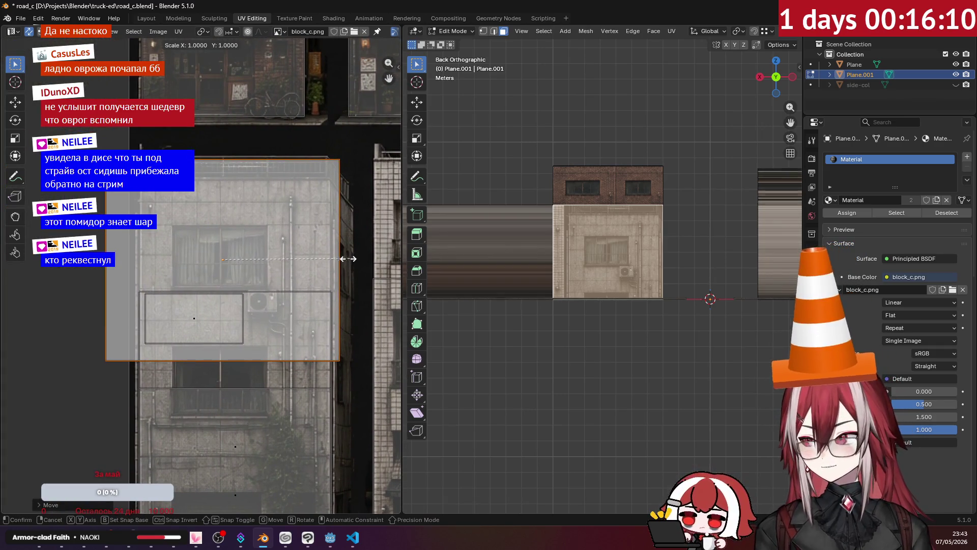
pyautogui.press('s')
pyautogui.click(321, 266)
pyautogui.press('g')
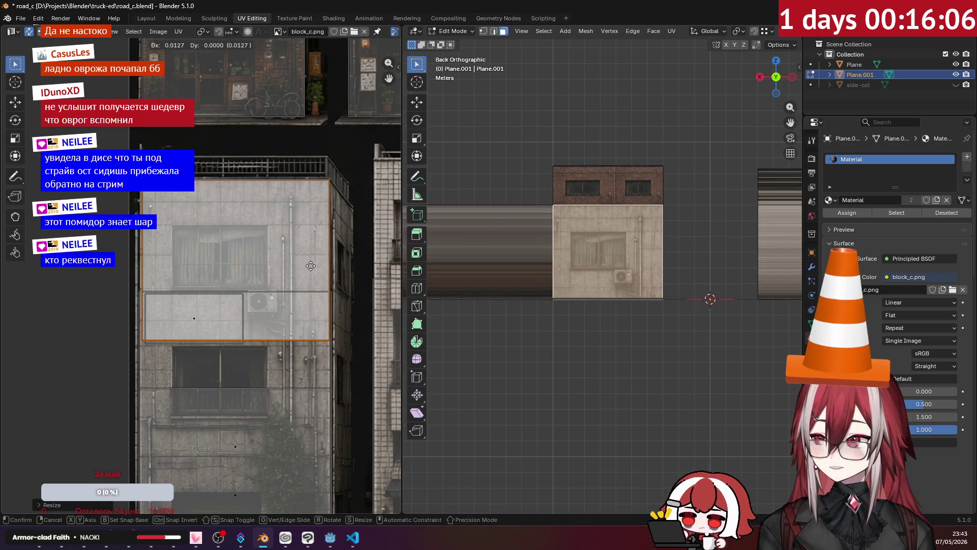
pyautogui.click(311, 266)
pyautogui.scroll(-3, 534, 229)
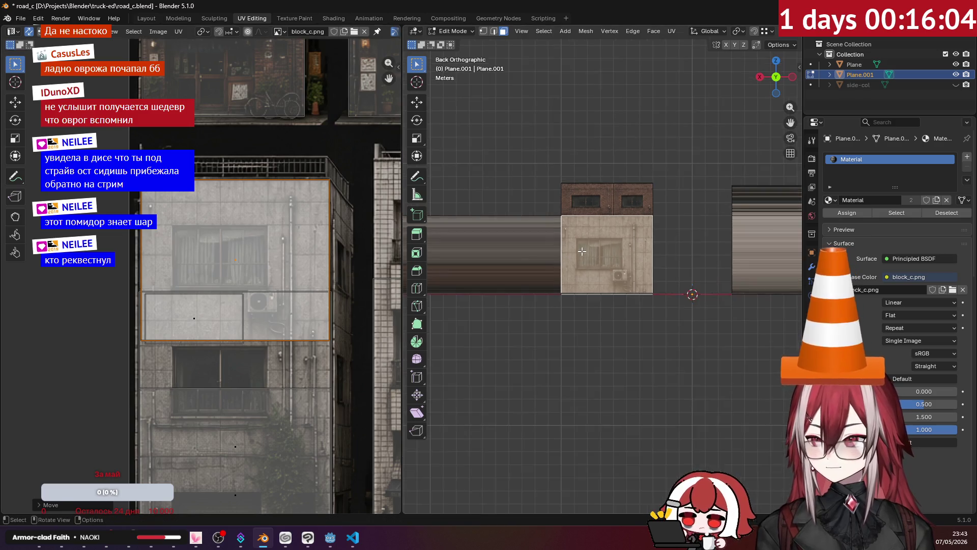
pyautogui.moveTo(534, 229)
pyautogui.mouseDown(button='middle')
pyautogui.moveTo(532, 183)
pyautogui.moveTo(540, 187)
pyautogui.mouseUp(button='middle')
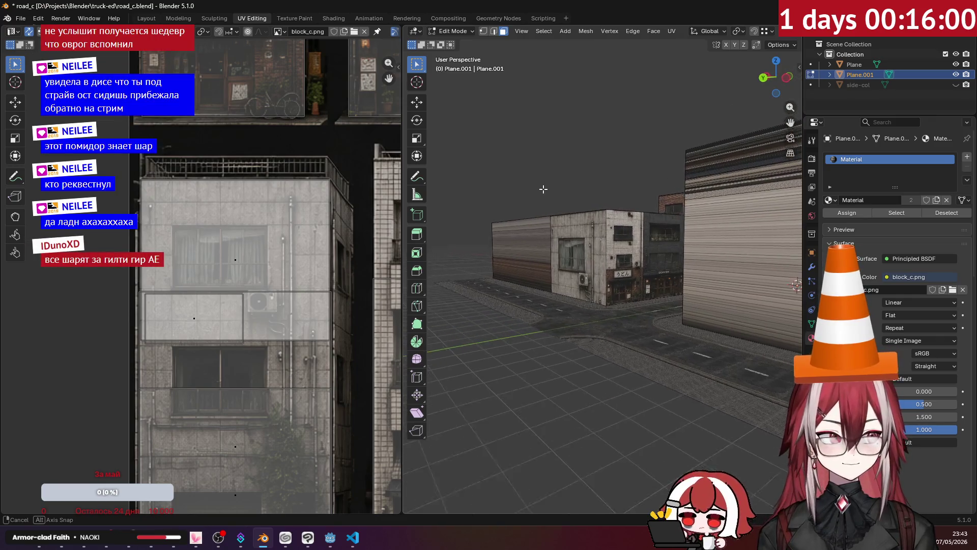
# Step: Lower the concrete wall's bottom UV edge vertically so the texture covers more floors
pyautogui.moveTo(540, 187); pyautogui.dragTo(430, 213, button='middle')
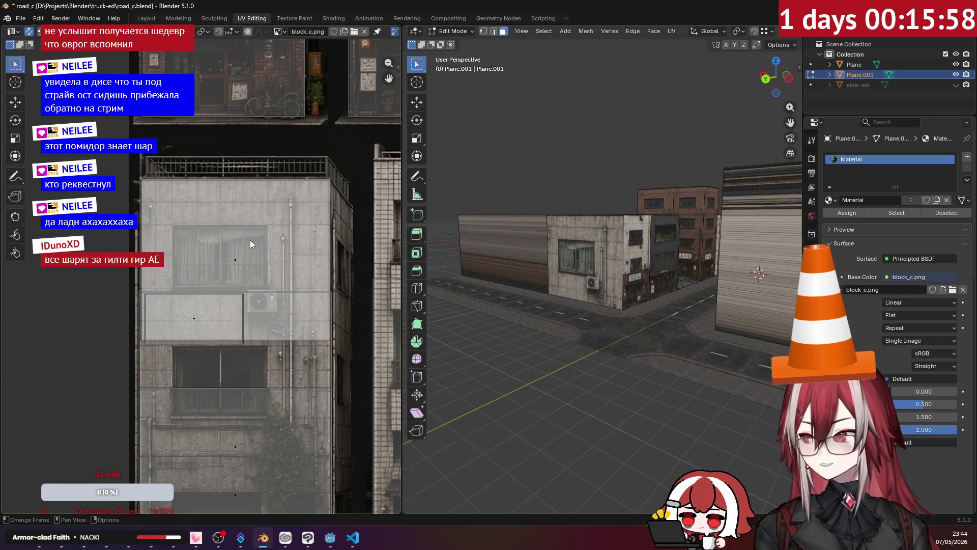
pyautogui.click(234, 258)
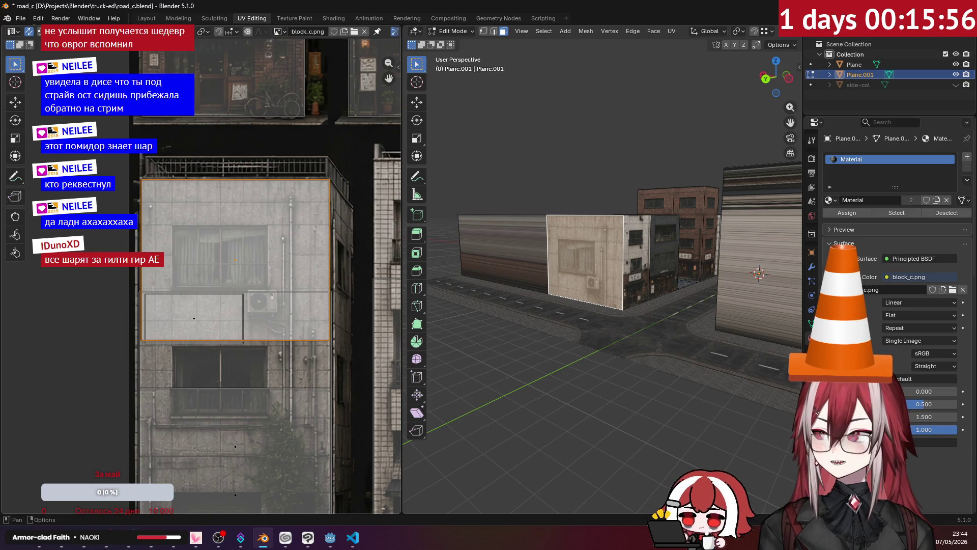
pyautogui.click(213, 329)
pyautogui.click(252, 338)
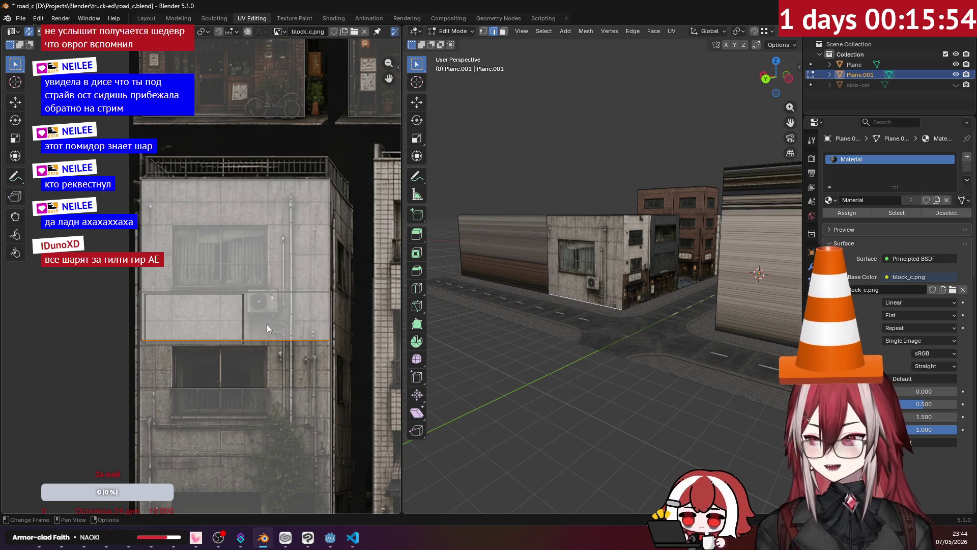
pyautogui.keyDown('shift'); pyautogui.scroll(-2, 275, 292); pyautogui.keyUp('shift')
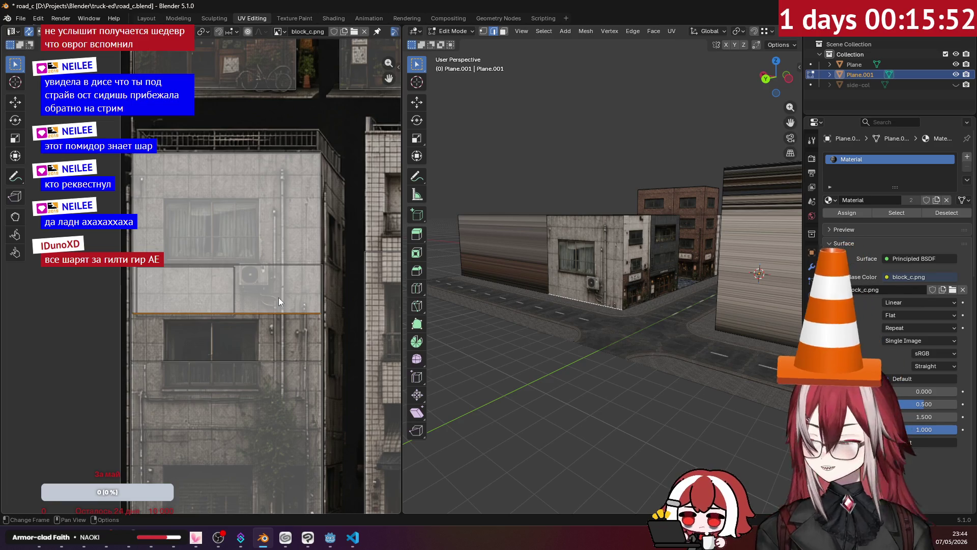
pyautogui.press('g')
pyautogui.press('y')
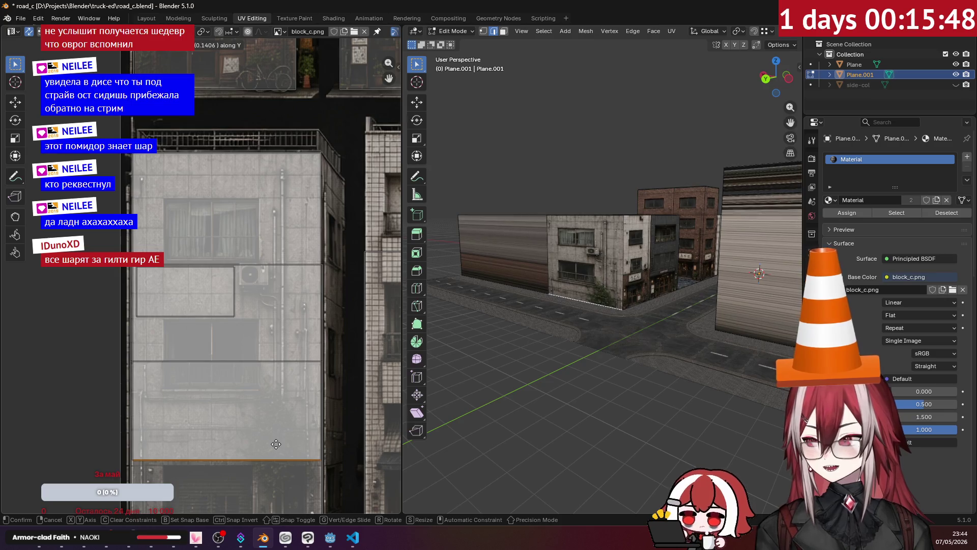
pyautogui.click(288, 449)
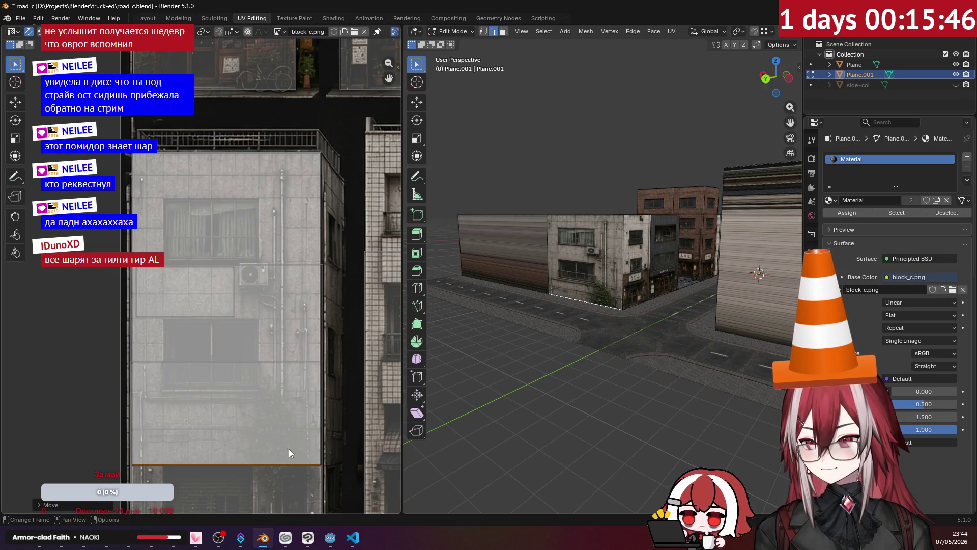
pyautogui.press('Tab')
# Step: Select Plane.001's long streaky wall face and view it straight on from behind
pyautogui.moveTo(609, 156)
pyautogui.mouseDown(button='middle')
pyautogui.moveTo(639, 168)
pyautogui.moveTo(590, 176)
pyautogui.mouseUp(button='middle')
pyautogui.scroll(3, 581, 181)
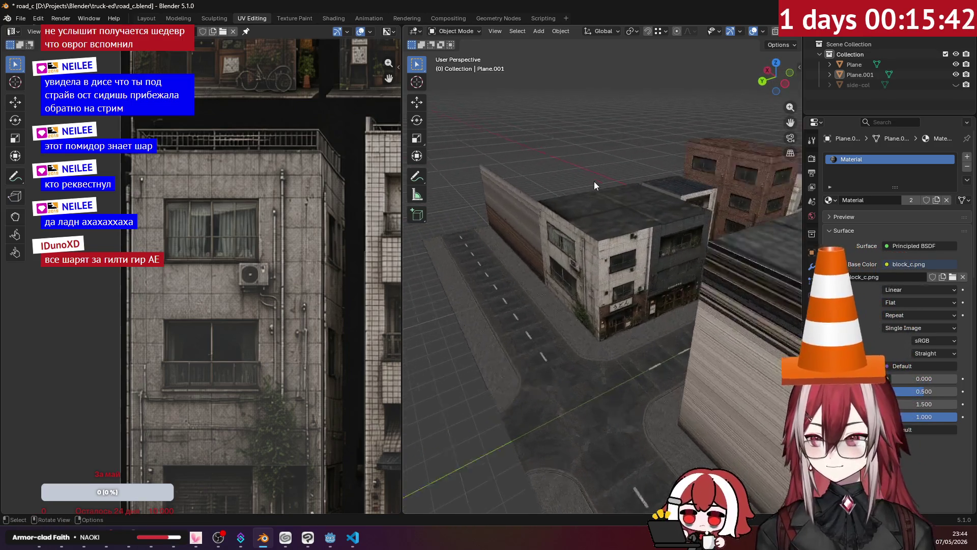
pyautogui.moveTo(595, 181); pyautogui.dragTo(528, 33, button='middle')
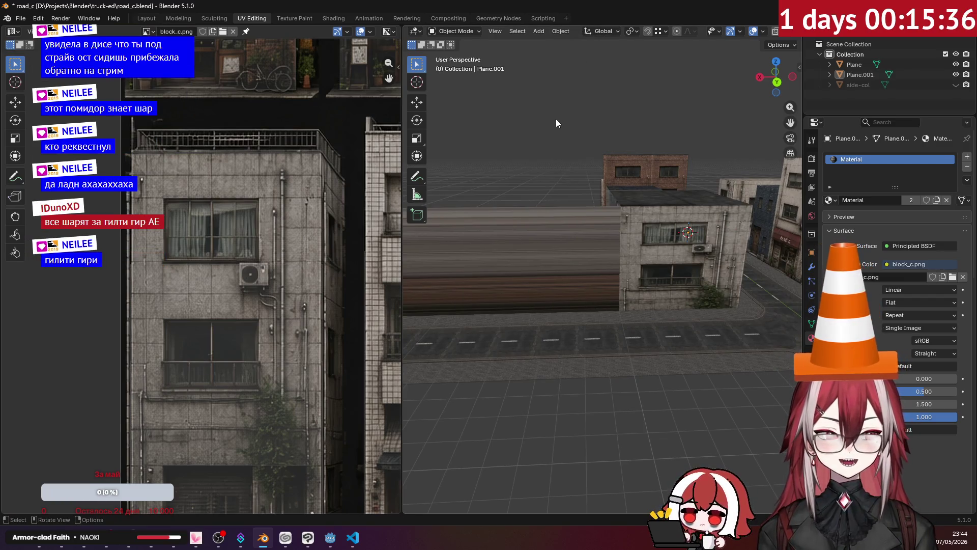
pyautogui.press('Tab')
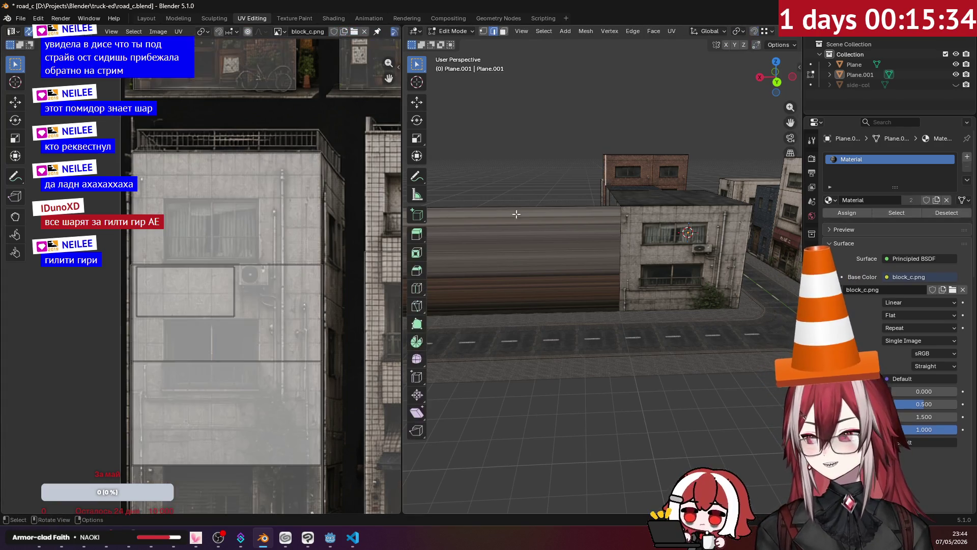
pyautogui.press('3')
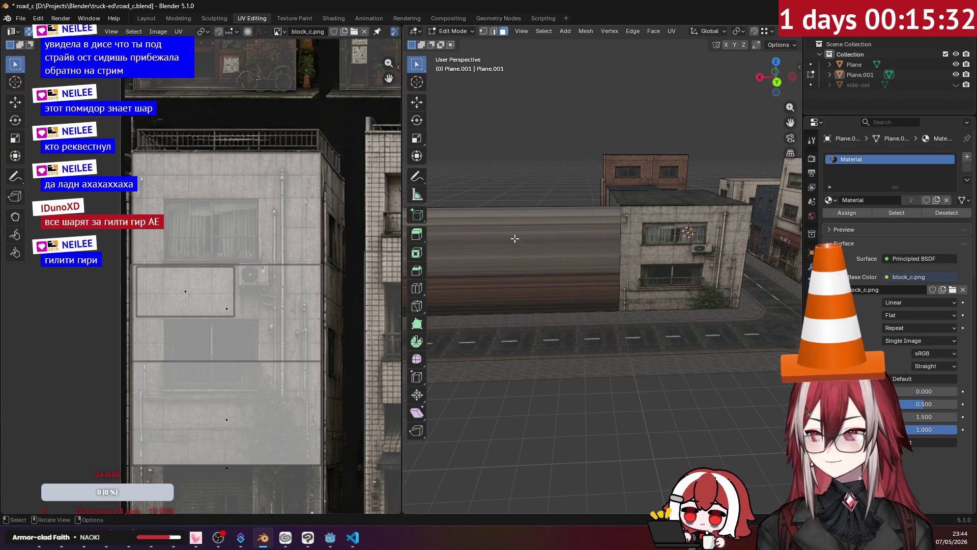
pyautogui.click(515, 239)
pyautogui.press('KP_1')
pyautogui.press('ctrl+KP_1')
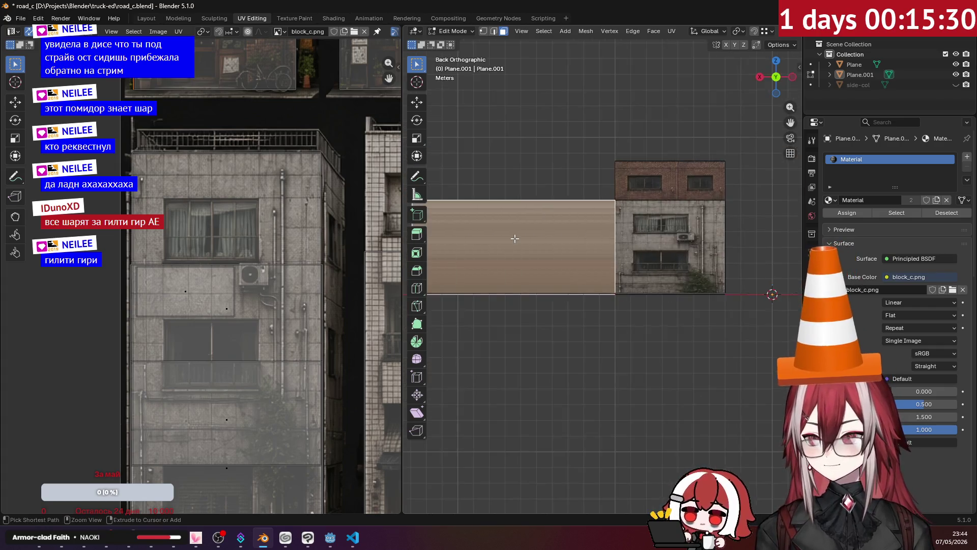
# Step: Project the wall's UVs from view and start moving the island across the atlas
pyautogui.keyDown('shift'); pyautogui.moveTo(515, 238); pyautogui.dragTo(647, 214, button='middle'); pyautogui.keyUp('shift')
pyautogui.click(672, 31)
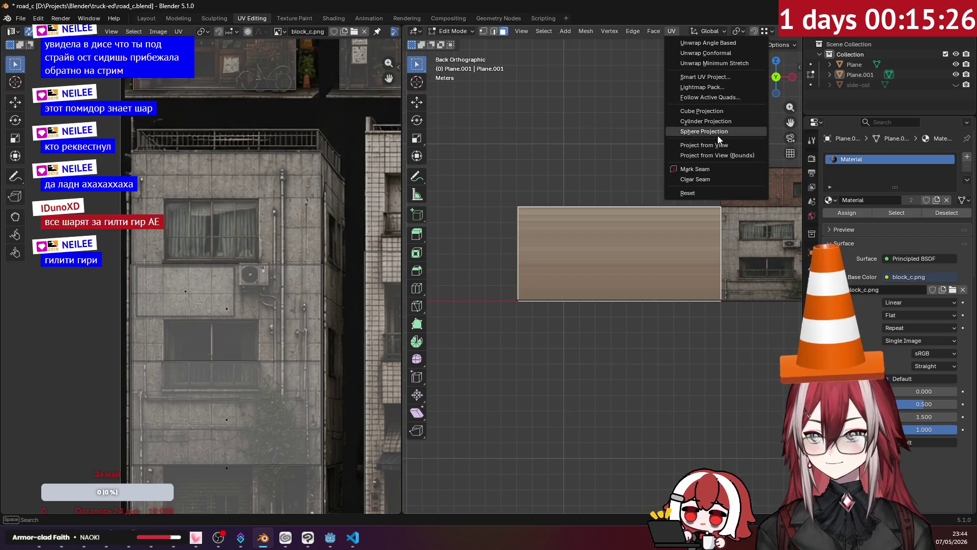
pyautogui.click(718, 147)
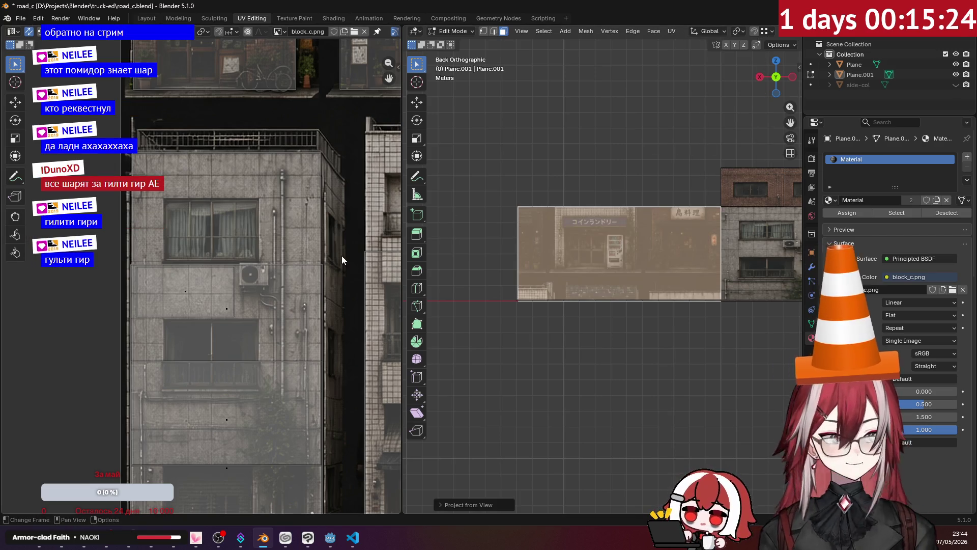
pyautogui.scroll(-5, 344, 261)
pyautogui.scroll(2, 305, 261)
pyautogui.moveTo(305, 261); pyautogui.dragTo(262, 290, button='middle')
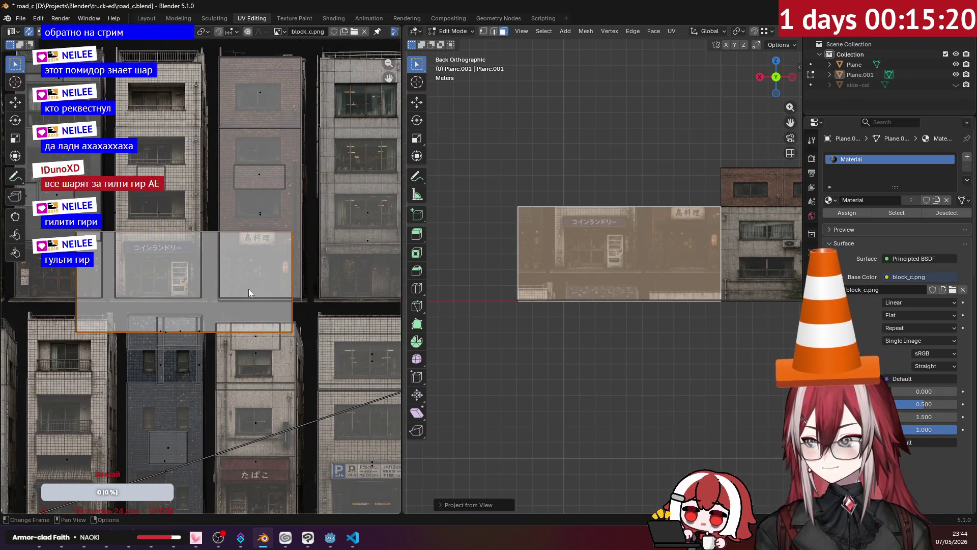
pyautogui.press('g')
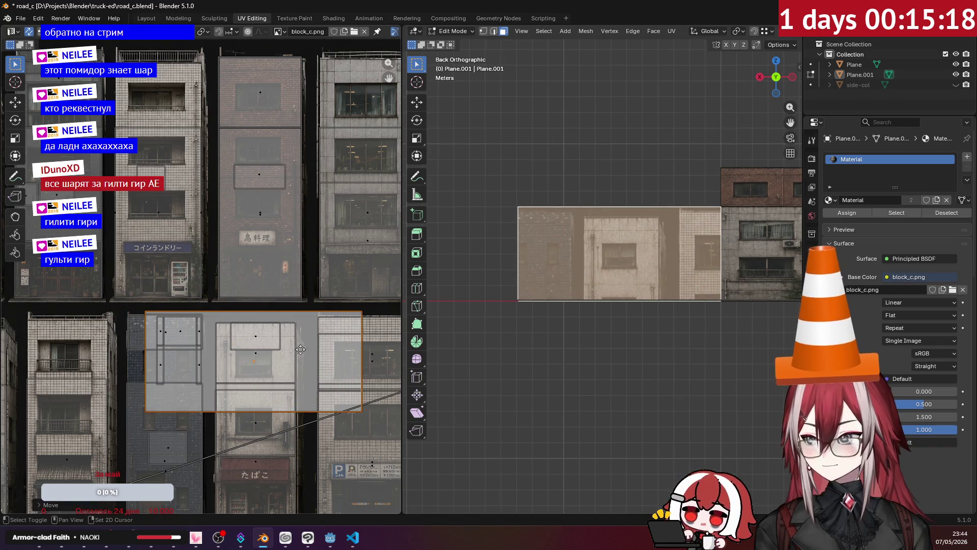
pyautogui.scroll(-3, 305, 349)
pyautogui.scroll(1, 308, 216)
pyautogui.moveTo(254, 191)
pyautogui.mouseDown(button='middle')
pyautogui.moveTo(306, 241)
pyautogui.moveTo(289, 237)
pyautogui.mouseUp(button='middle')
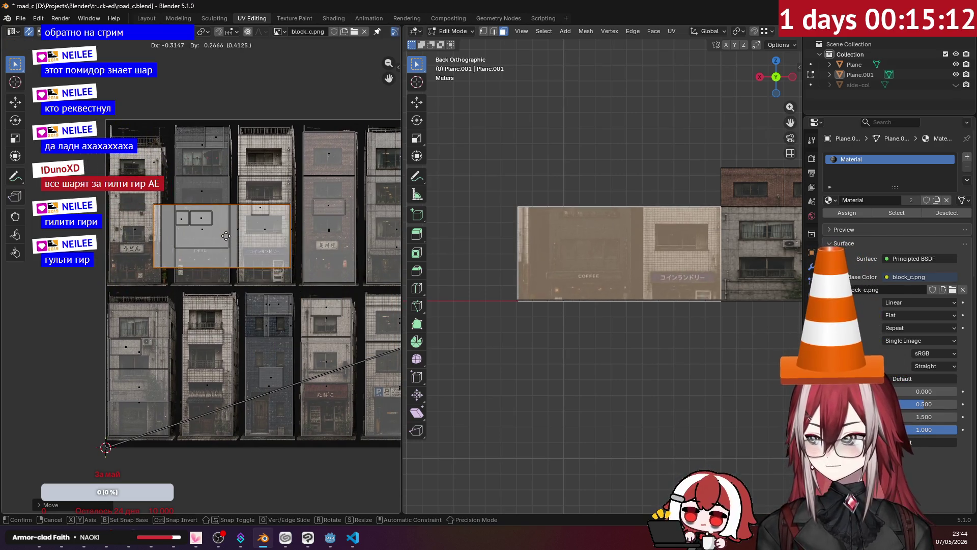
pyautogui.scroll(3, 222, 230)
pyautogui.scroll(1, 227, 224)
# Step: Shrink the UV island and place it on the blank wall panel above the COFFEE sign
pyautogui.press('s')
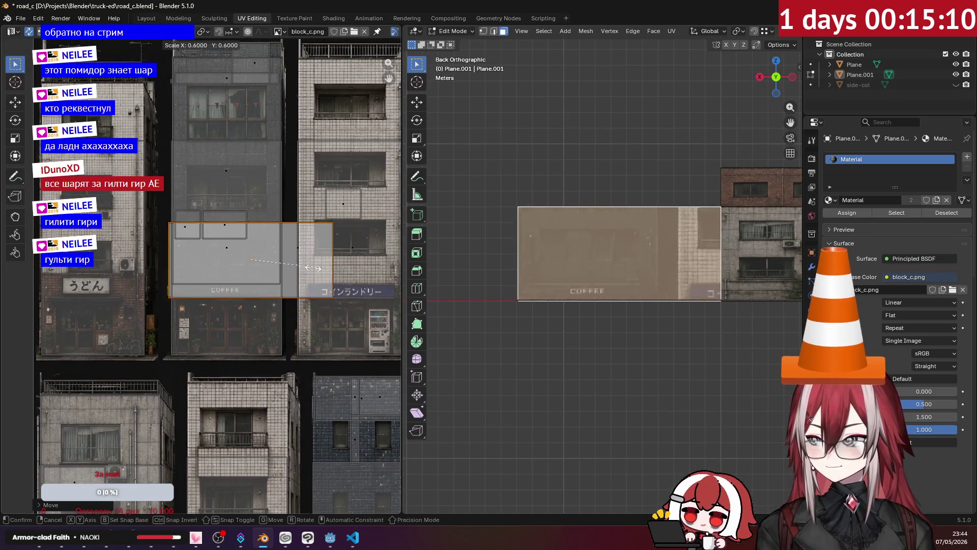
pyautogui.click(268, 259)
pyautogui.scroll(3, 267, 255)
pyautogui.scroll(2, 268, 244)
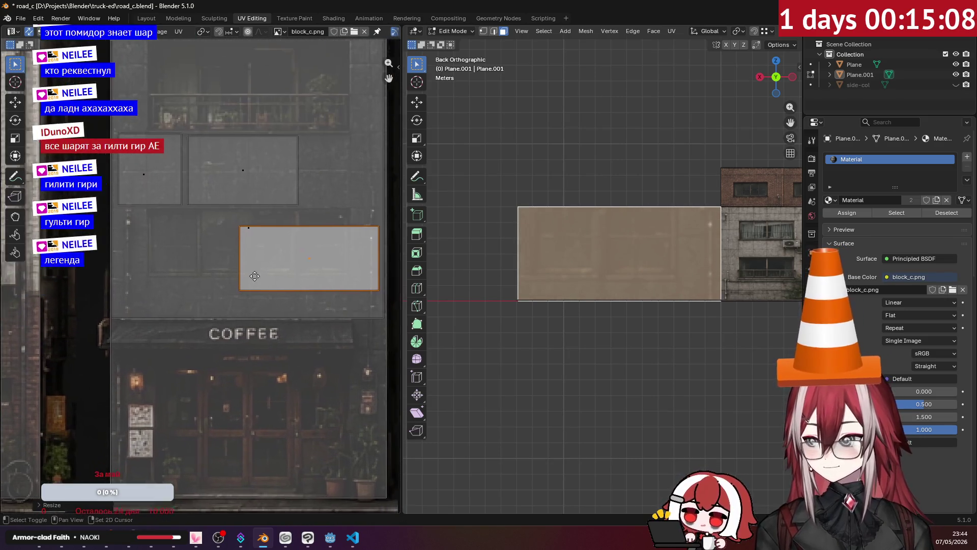
pyautogui.press('g')
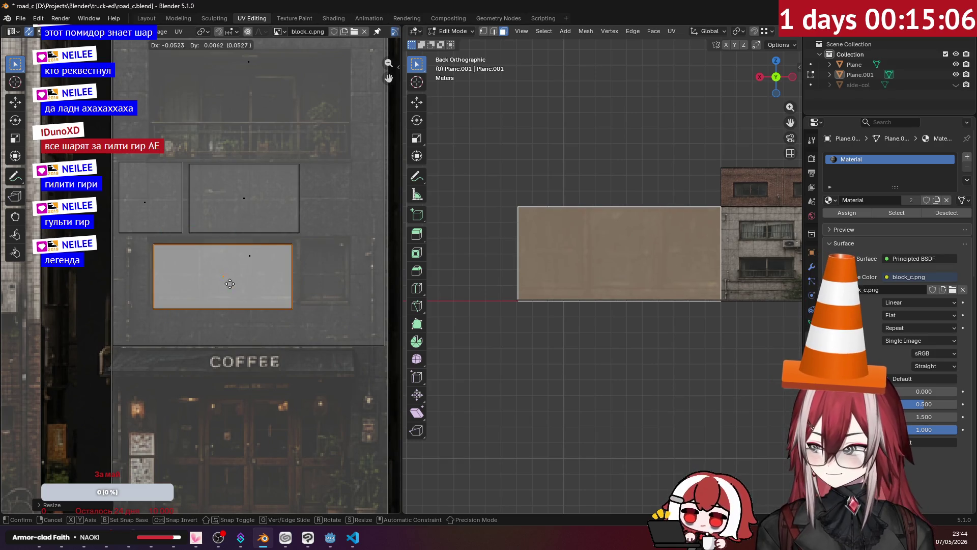
pyautogui.click(225, 277)
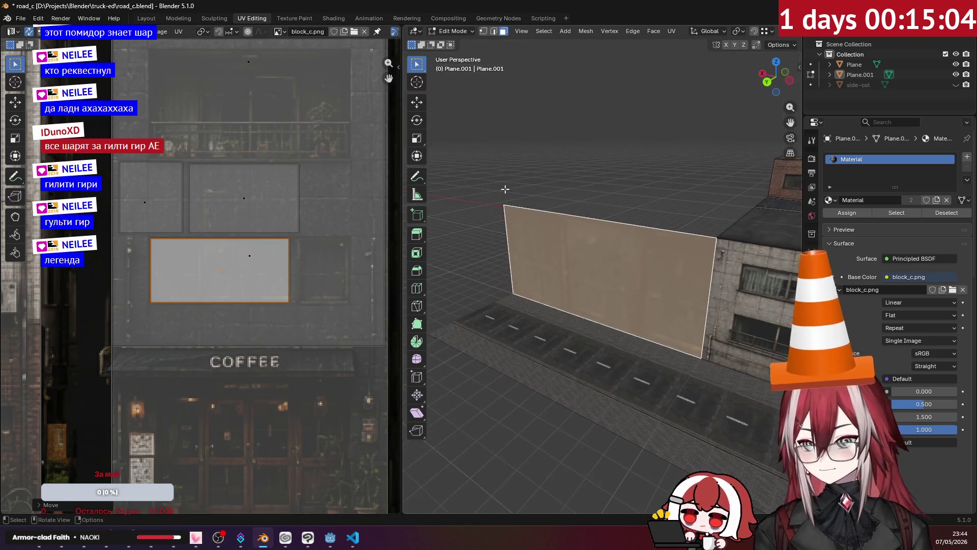
# Step: View the next streaked wall face straight from behind and bring up the UV unwrapping options
pyautogui.moveTo(545, 251)
pyautogui.mouseDown(button='middle')
pyautogui.moveTo(566, 179)
pyautogui.moveTo(598, 177)
pyautogui.moveTo(576, 163)
pyautogui.mouseUp(button='middle')
pyautogui.press('Tab')
pyautogui.moveTo(582, 227)
pyautogui.mouseDown(button='middle')
pyautogui.moveTo(607, 227)
pyautogui.moveTo(594, 223)
pyautogui.moveTo(606, 191)
pyautogui.moveTo(569, 205)
pyautogui.moveTo(557, 230)
pyautogui.moveTo(653, 211)
pyautogui.mouseUp(button='middle')
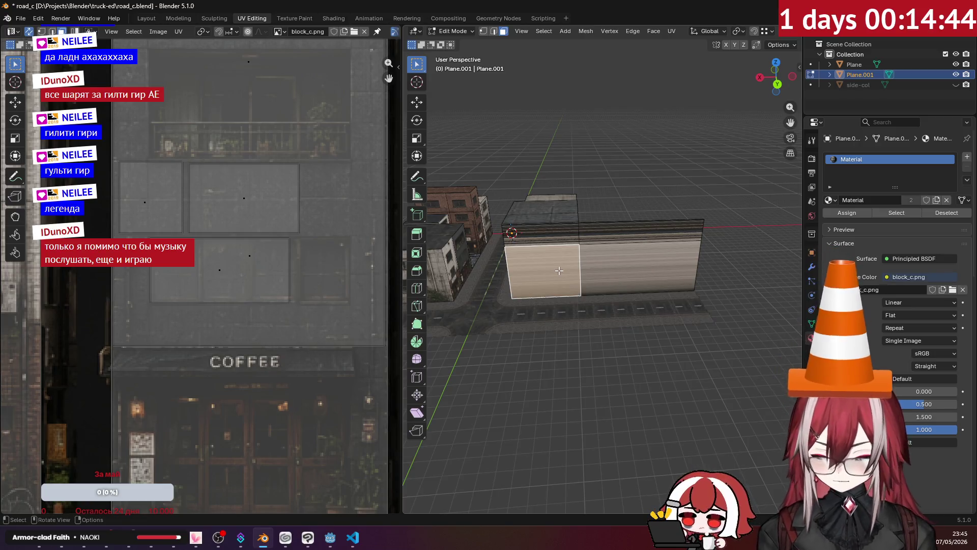
pyautogui.press('KP_1')
pyautogui.press('ctrl+KP_1')
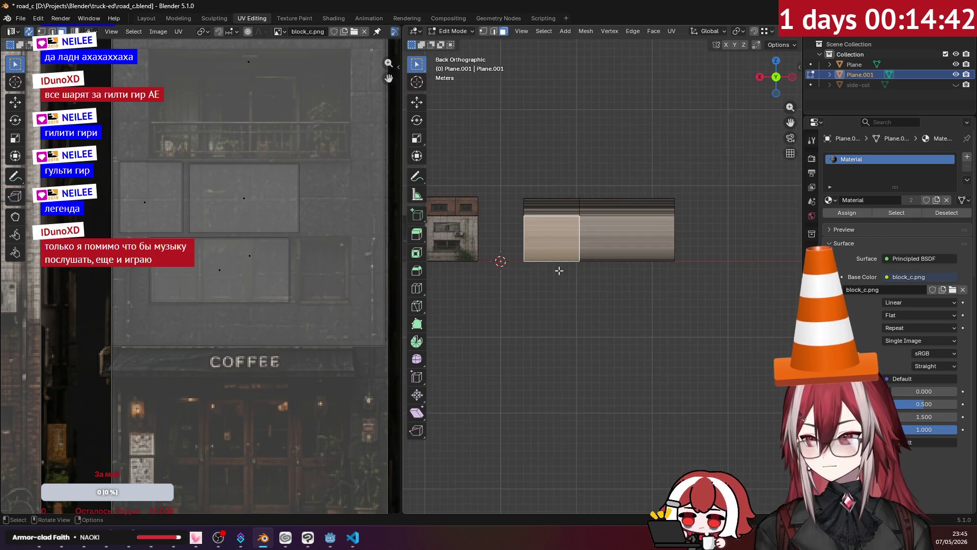
pyautogui.scroll(2, 576, 186)
pyautogui.scroll(1, 577, 186)
pyautogui.click(671, 30)
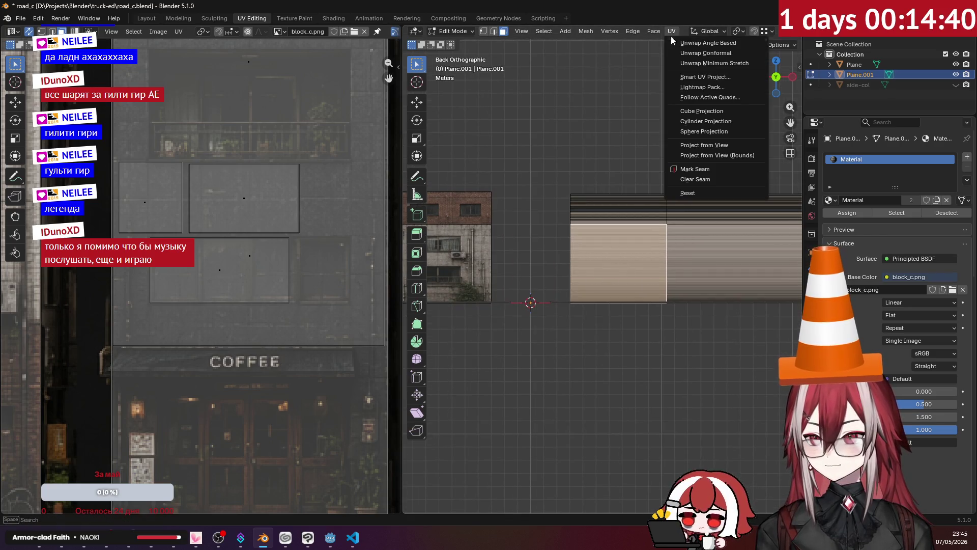
# Step: Project the wall face from view and move its UV island over the laundromat sign
pyautogui.click(697, 145)
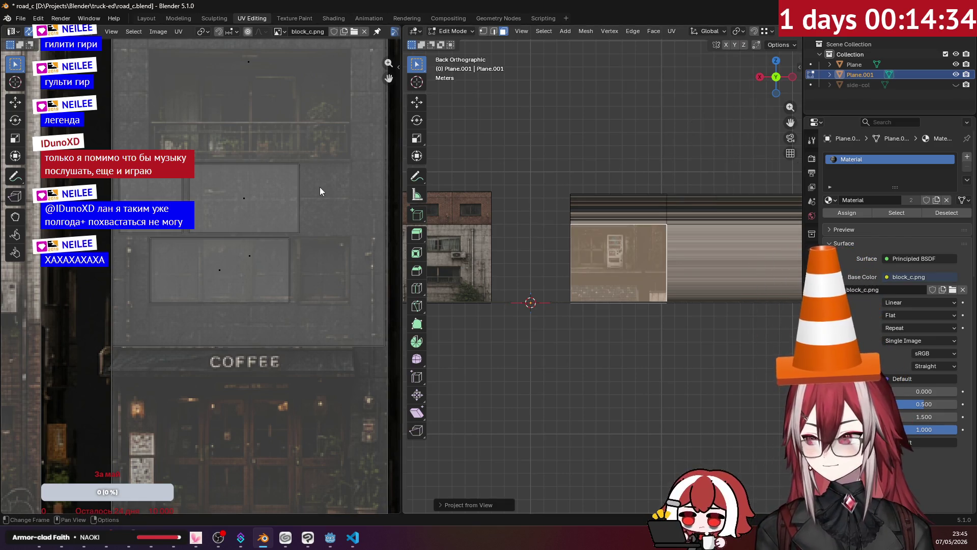
pyautogui.scroll(-5, 316, 188)
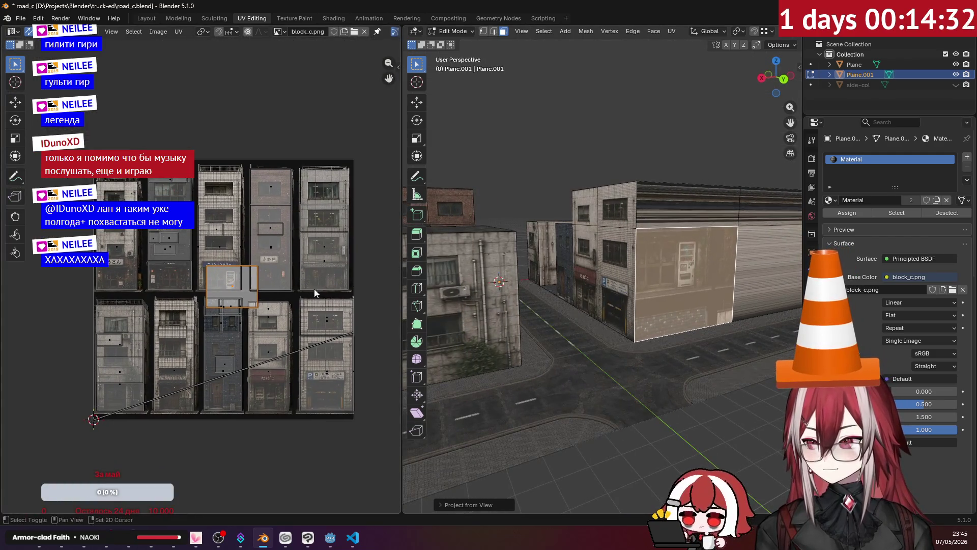
pyautogui.scroll(1, 323, 285)
pyautogui.scroll(3, 313, 281)
pyautogui.scroll(2, 305, 278)
pyautogui.scroll(1, 299, 275)
pyautogui.moveTo(298, 275); pyautogui.dragTo(318, 313, button='middle')
pyautogui.press('g')
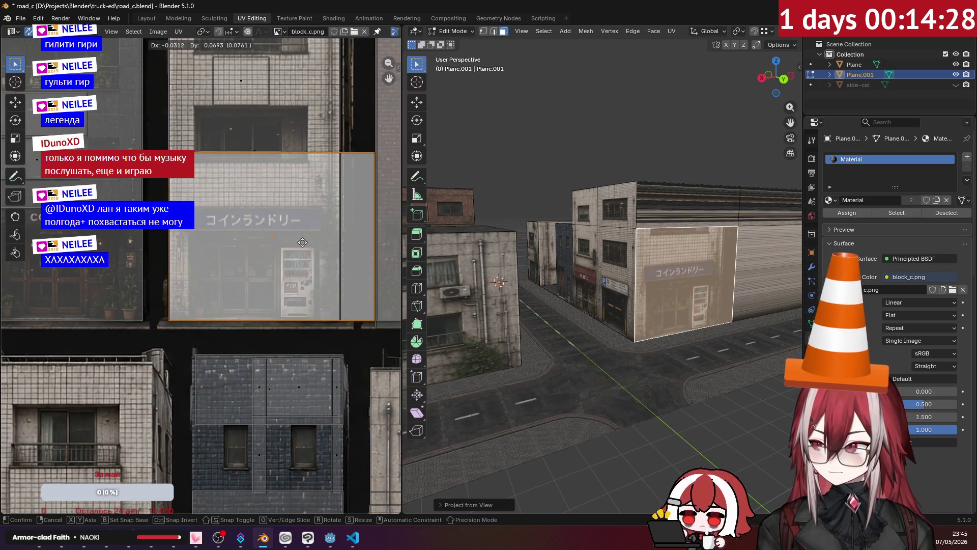
pyautogui.click(303, 242)
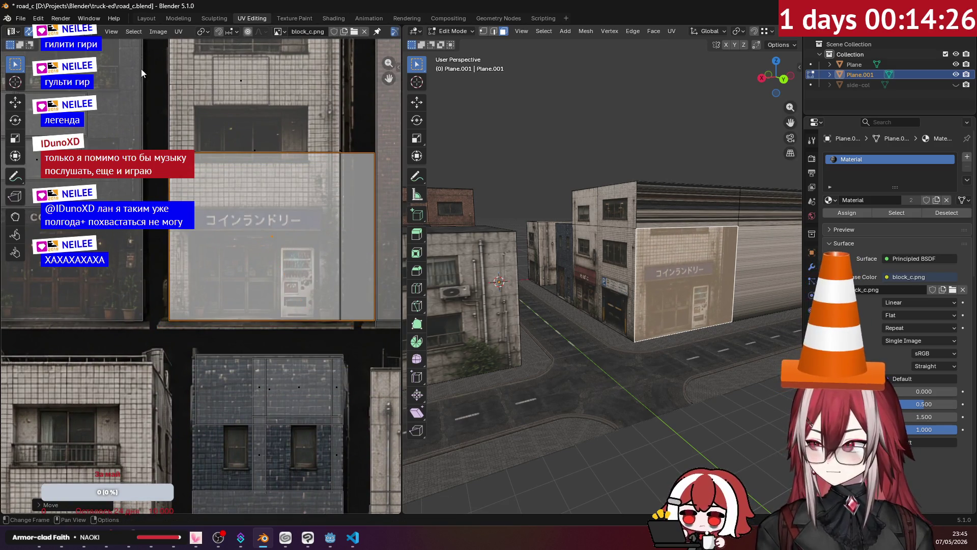
# Step: Trim the island by shifting its right edge horizontally, then adjust it vertically to fit the shopfront
pyautogui.click(381, 214)
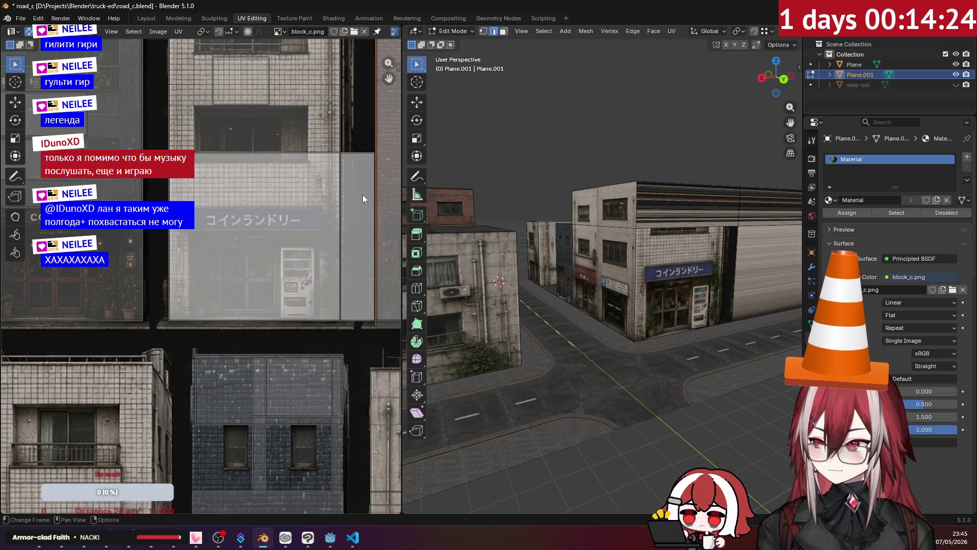
pyautogui.press('g')
pyautogui.press('x')
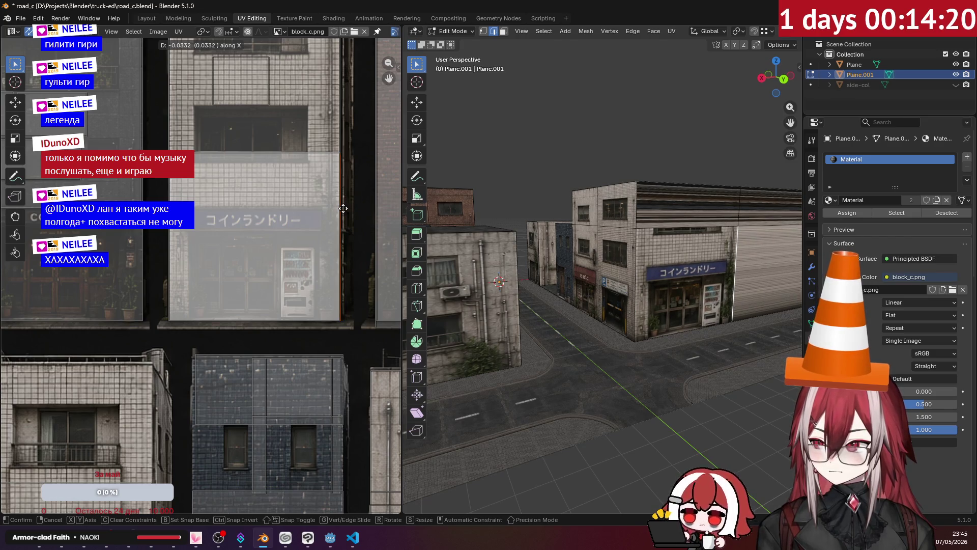
pyautogui.click(343, 209)
pyautogui.scroll(-1, 298, 157)
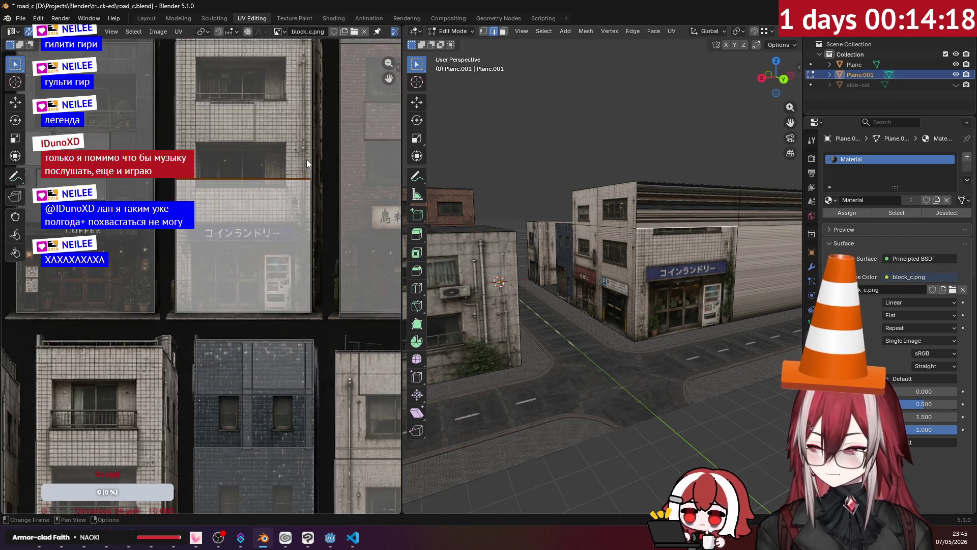
pyautogui.press('g')
pyautogui.press('y')
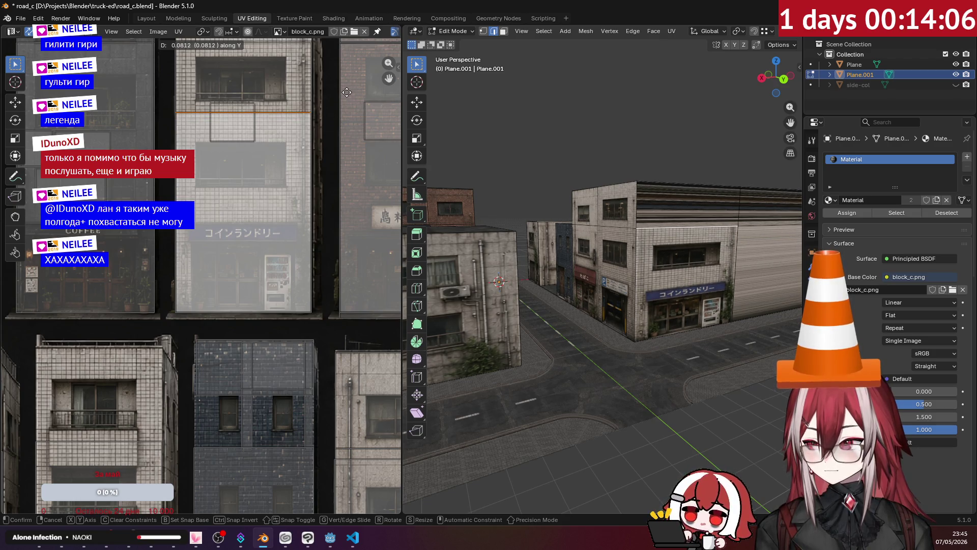
pyautogui.click(354, 93)
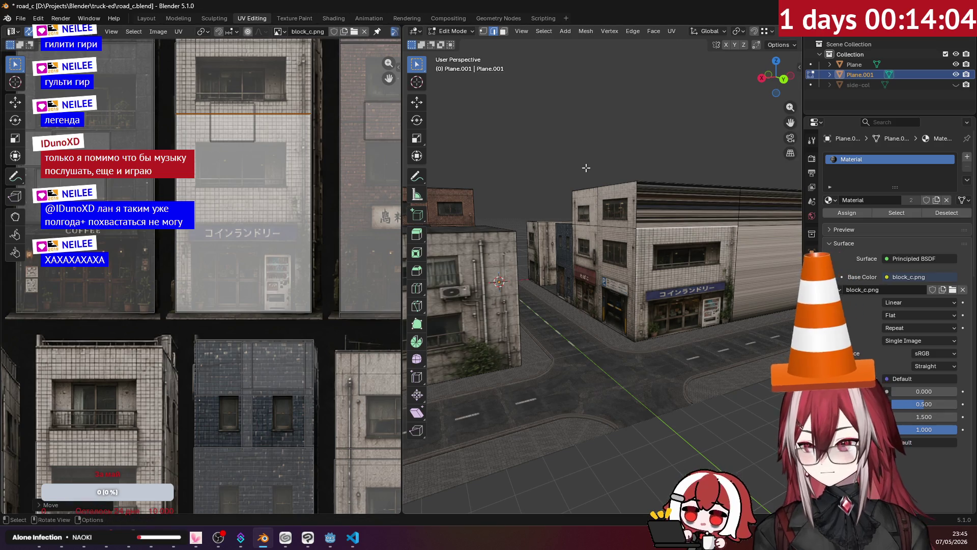
pyautogui.moveTo(524, 170)
pyautogui.mouseDown(button='middle')
pyautogui.moveTo(653, 197)
pyautogui.moveTo(578, 221)
pyautogui.mouseUp(button='middle')
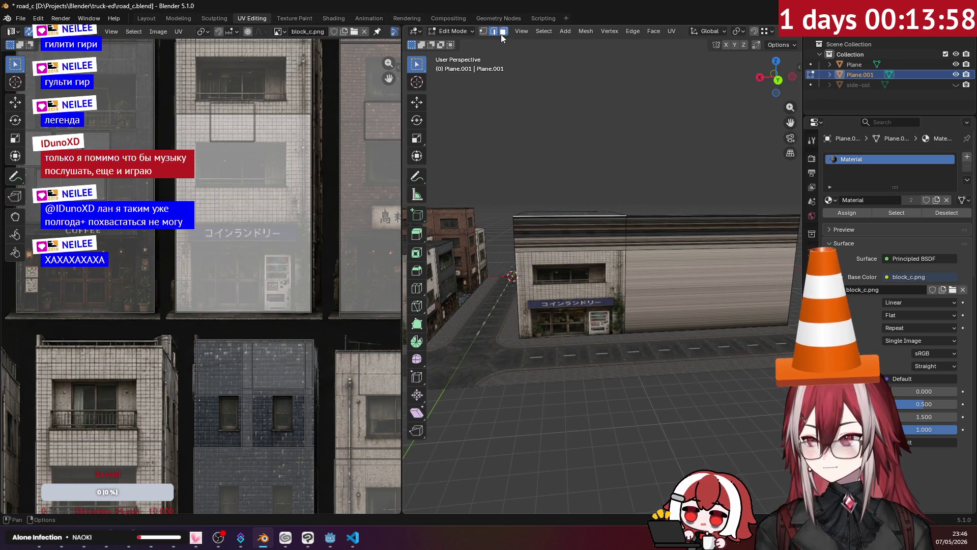
# Step: Project the upper wall strip from the back view and move its UVs up onto the tiled floors
pyautogui.press('KP_1')
pyautogui.scroll(2, 567, 237)
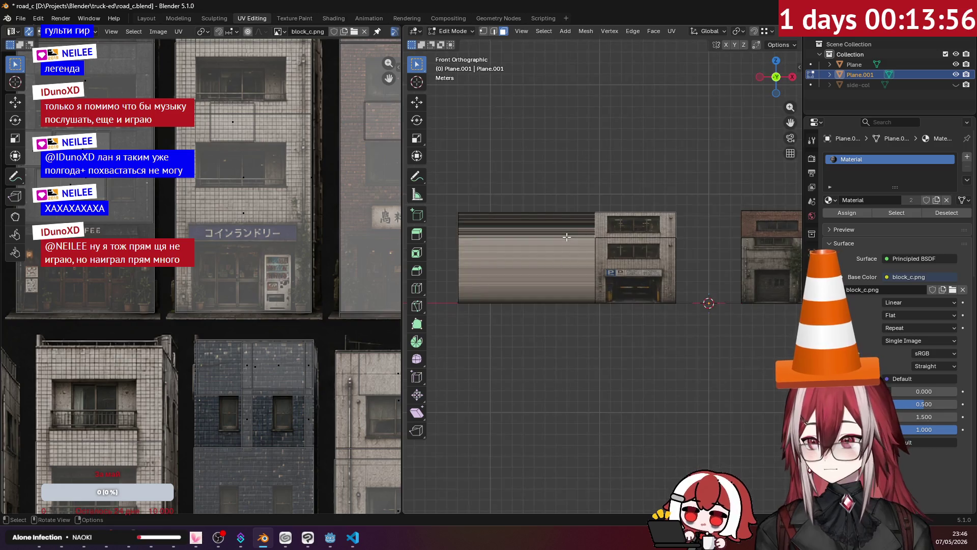
pyautogui.press('ctrl+KP_1')
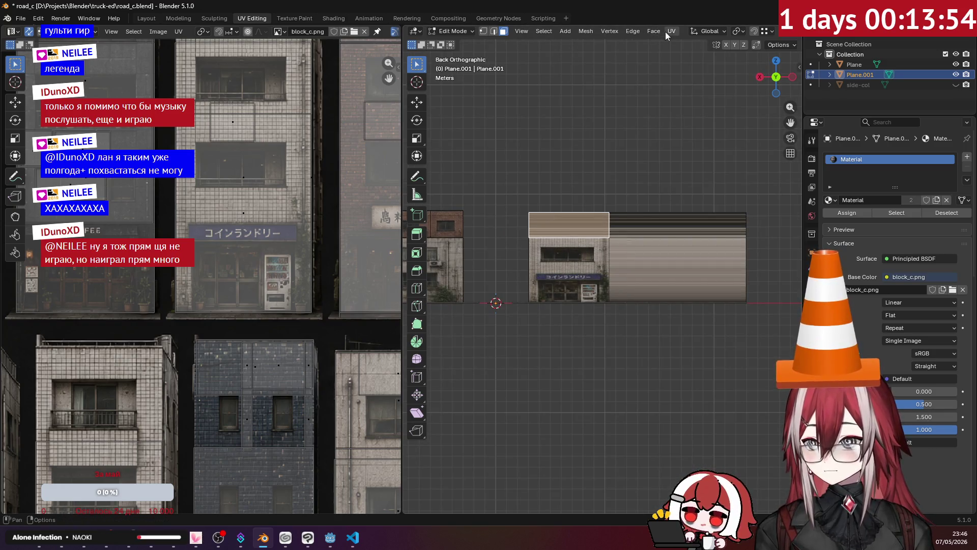
pyautogui.click(675, 30)
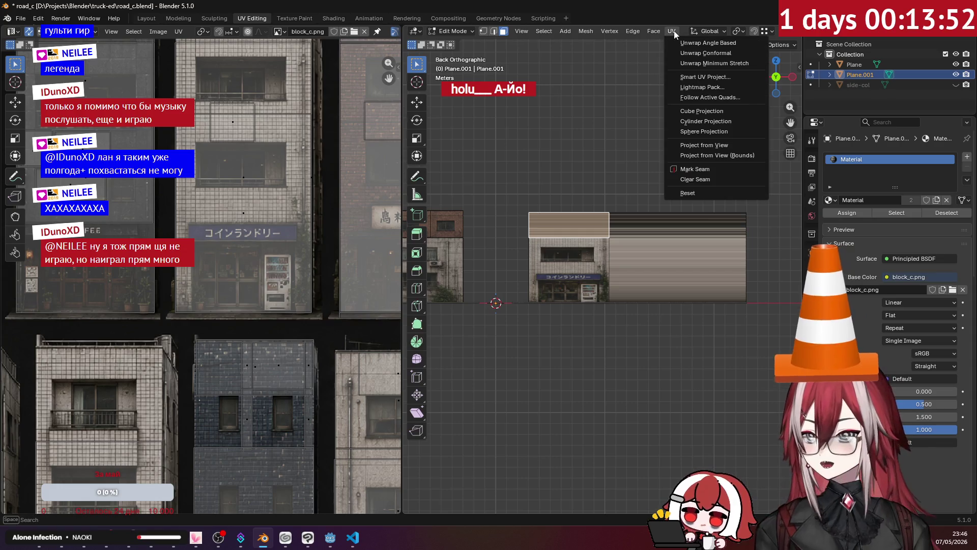
pyautogui.click(708, 145)
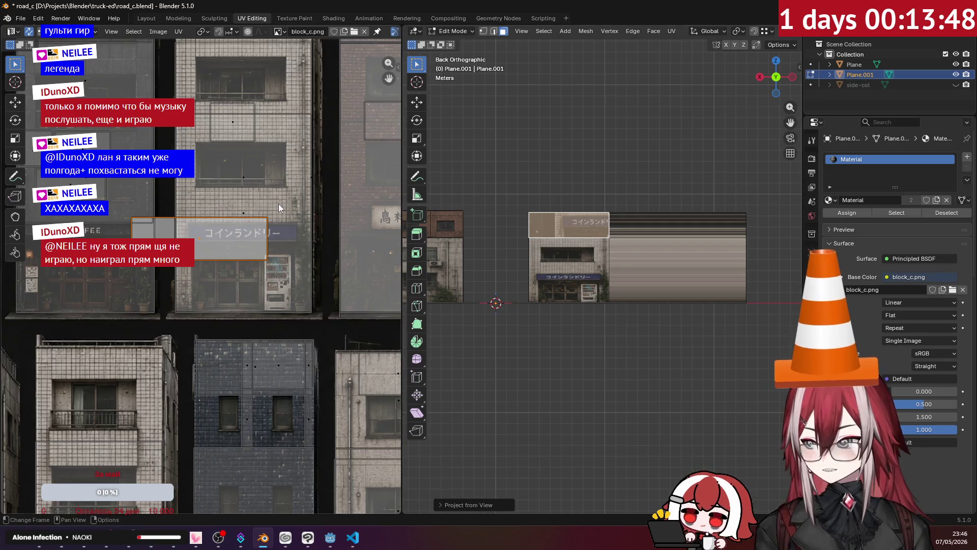
pyautogui.scroll(1, 278, 204)
pyautogui.scroll(1, 279, 204)
pyautogui.moveTo(270, 191); pyautogui.dragTo(248, 323, button='middle')
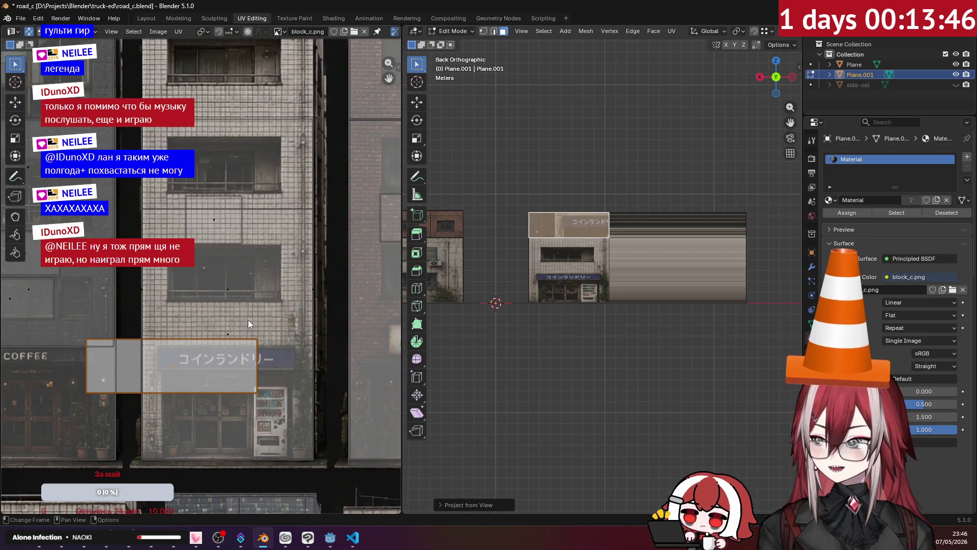
pyautogui.scroll(1, 246, 220)
pyautogui.press('g')
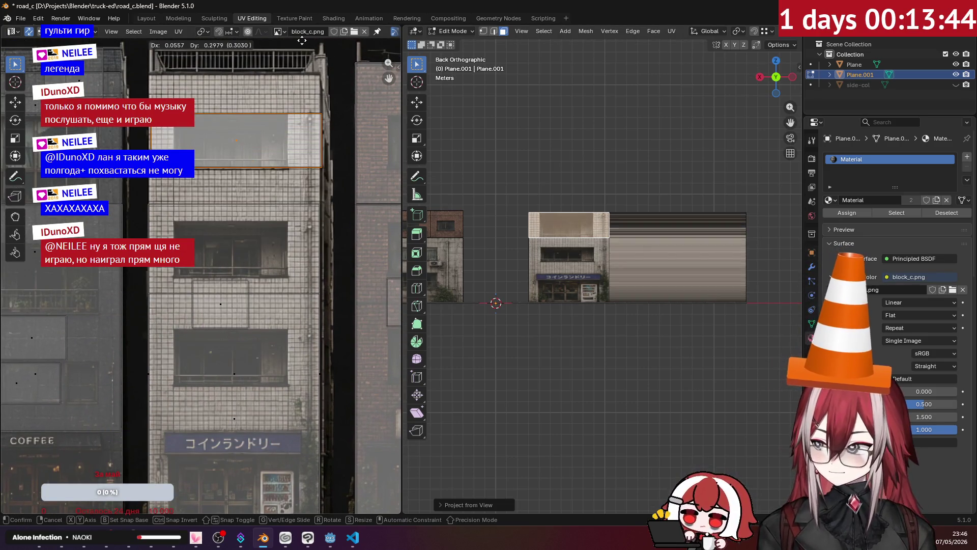
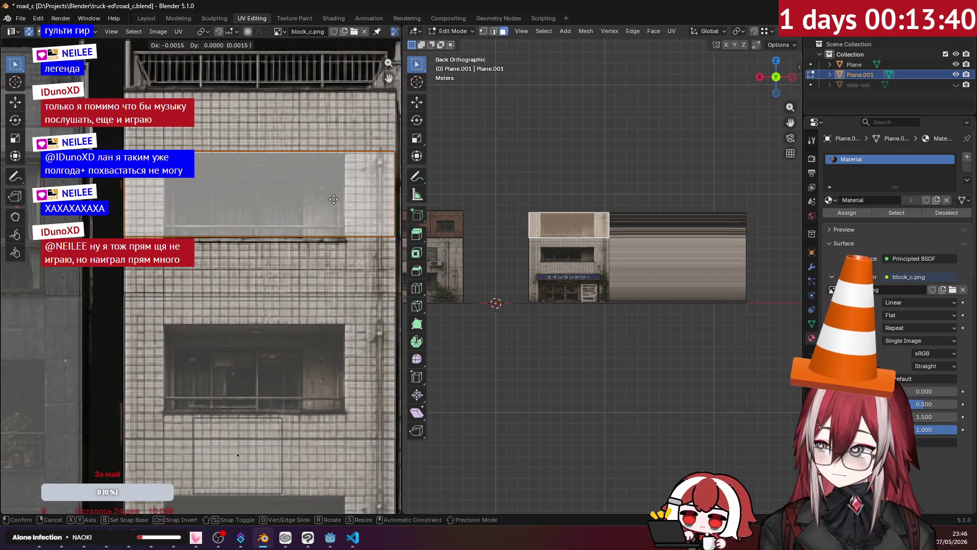
# Step: Move the horizontal UV edge vertically in edge select so the laundromat facade floors line up
pyautogui.click(333, 199)
pyautogui.click(216, 151)
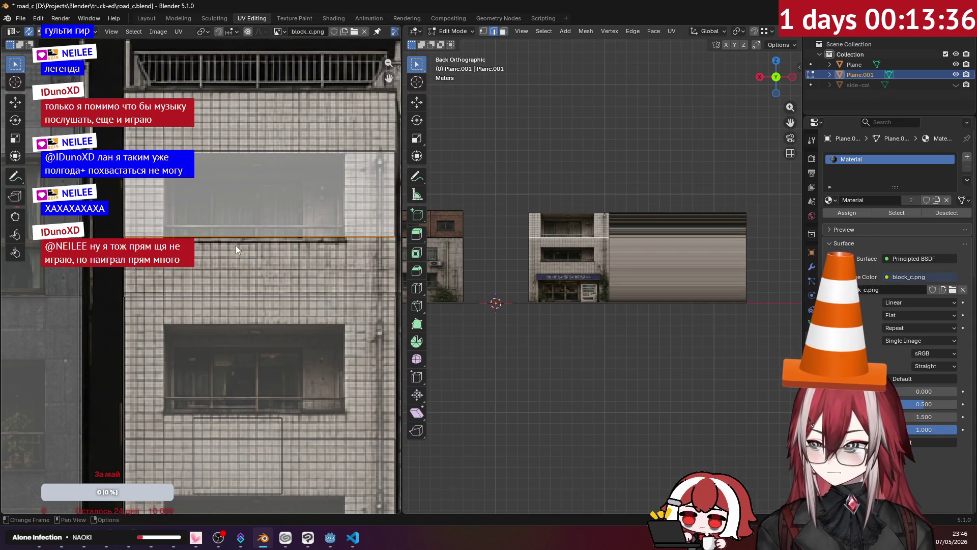
pyautogui.press('g')
pyautogui.press('y')
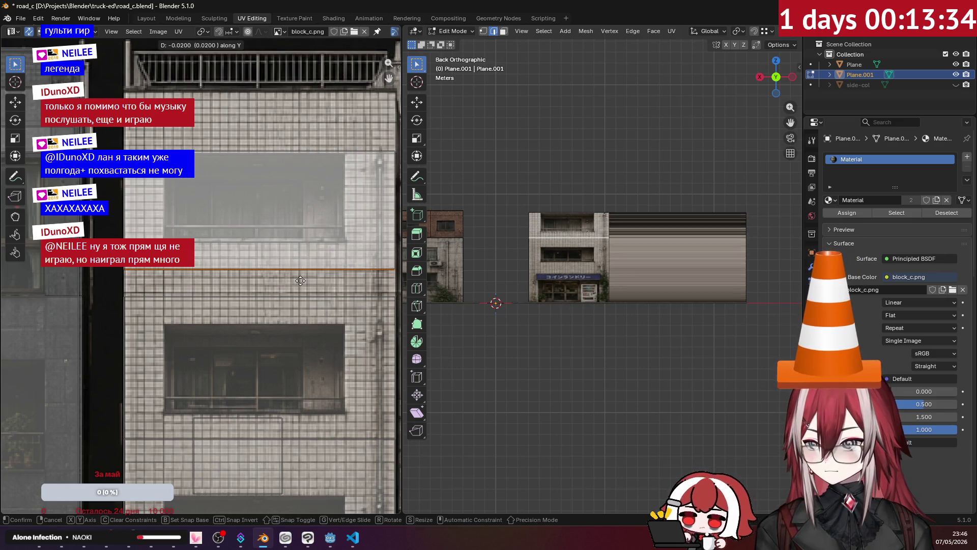
pyautogui.click(313, 282)
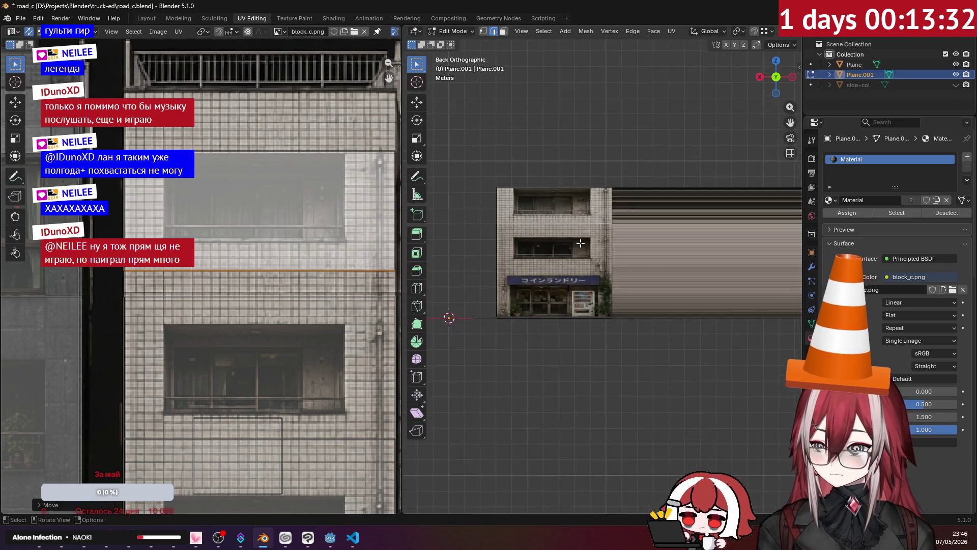
pyautogui.scroll(4, 557, 221)
pyautogui.press('g')
pyautogui.press('y')
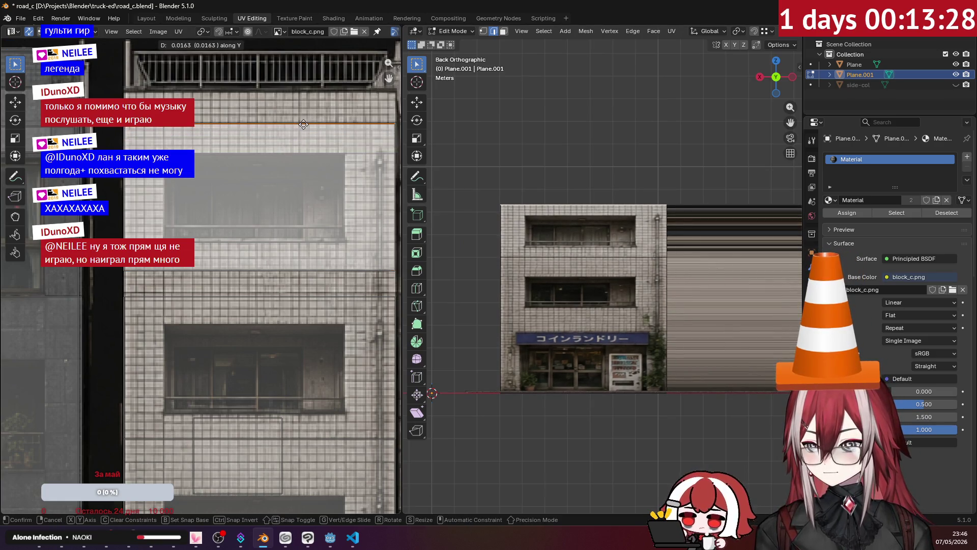
pyautogui.click(306, 123)
# Step: Select both shutter wall faces of Plane.001 and view the wall straight on
pyautogui.moveTo(583, 158)
pyautogui.mouseDown(button='middle')
pyautogui.moveTo(632, 171)
pyautogui.moveTo(683, 167)
pyautogui.mouseUp(button='middle')
pyautogui.press('Tab')
pyautogui.scroll(3, 599, 153)
pyautogui.moveTo(599, 152); pyautogui.dragTo(629, 180, button='middle')
pyautogui.click(586, 210)
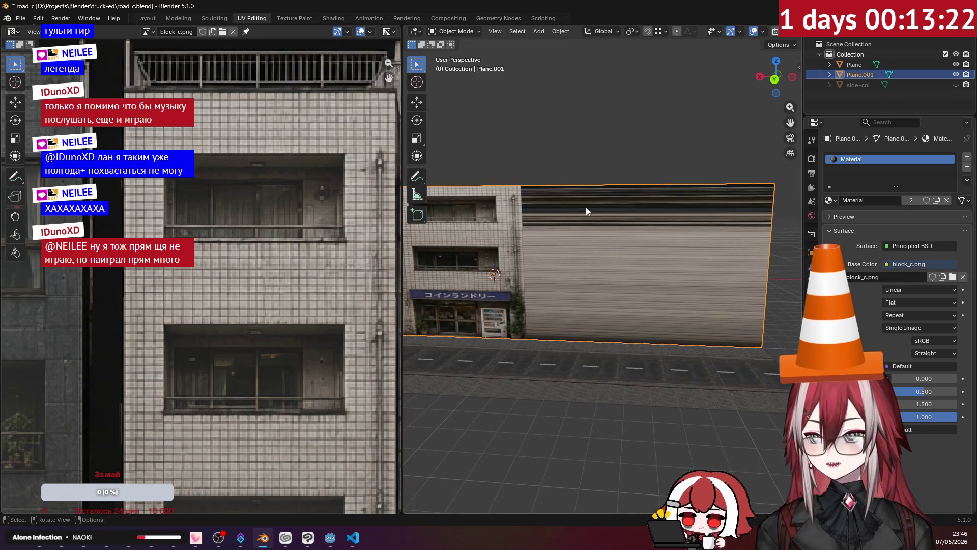
pyautogui.press('Tab')
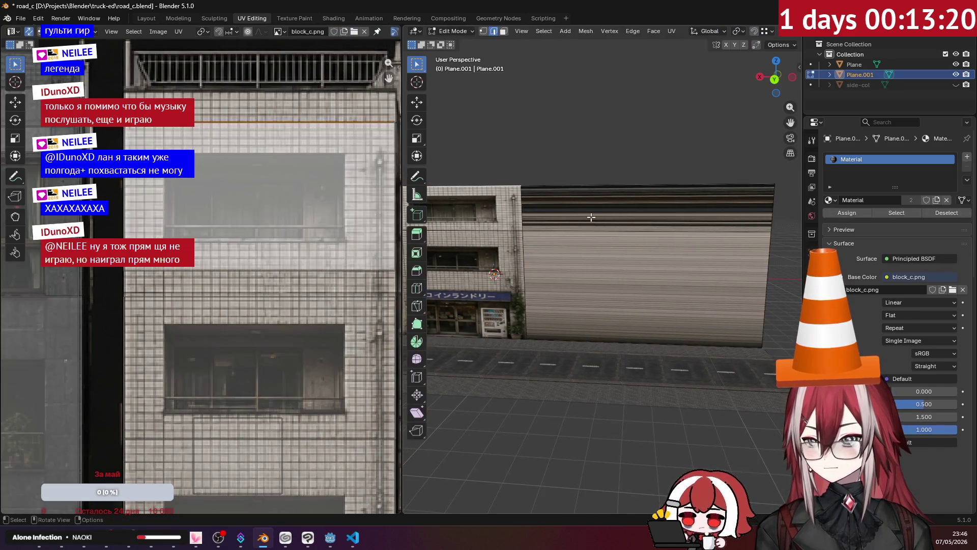
pyautogui.click(671, 31)
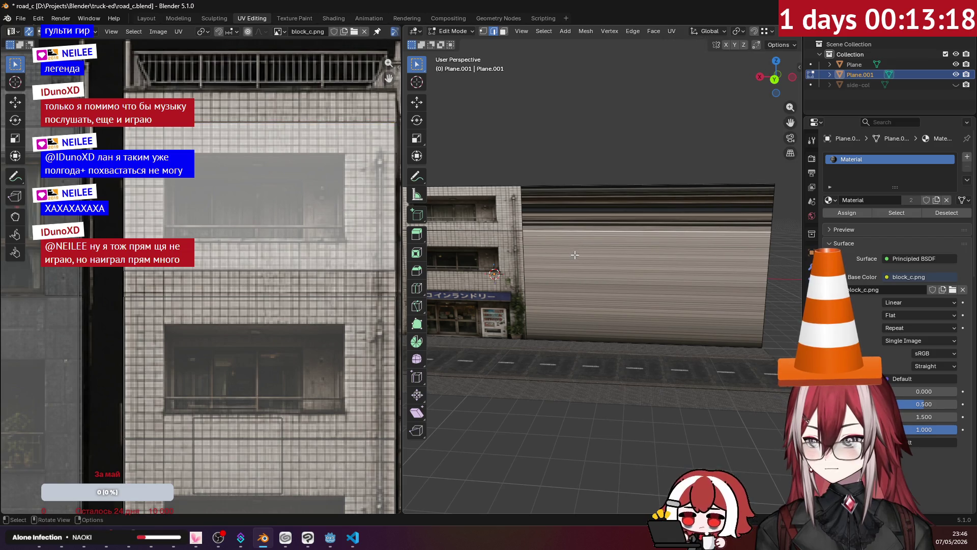
pyautogui.keyDown('shift'); pyautogui.click(582, 238); pyautogui.keyUp('shift')
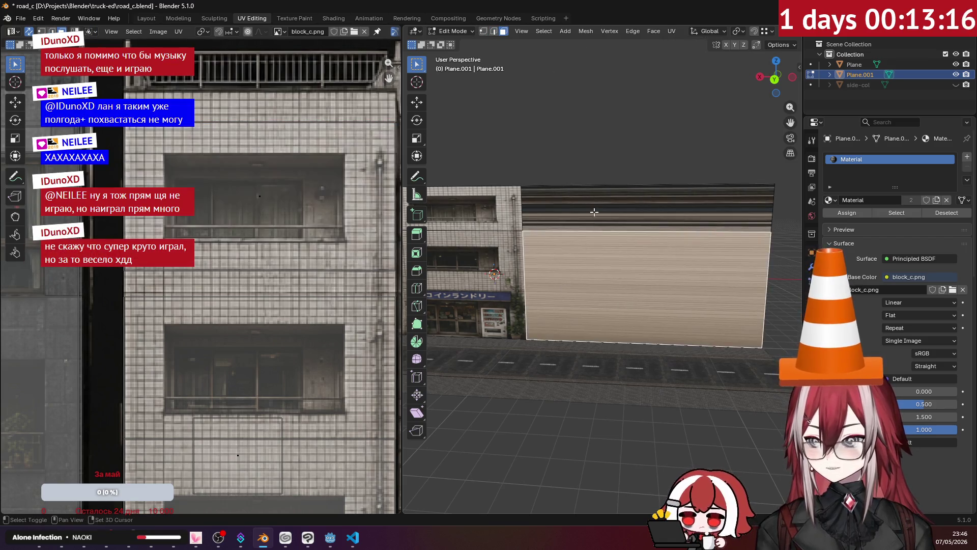
pyautogui.keyDown('shift'); pyautogui.click(594, 212); pyautogui.keyUp('shift')
pyautogui.press('ctrl+KP_1')
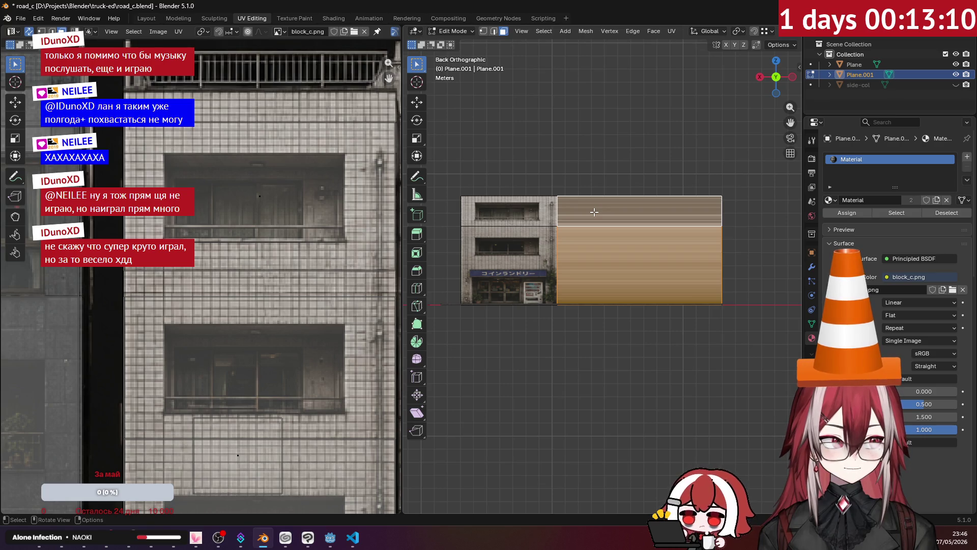
# Step: Project the shutter wall faces from view and move the UV island over a building in the atlas
pyautogui.click(671, 31)
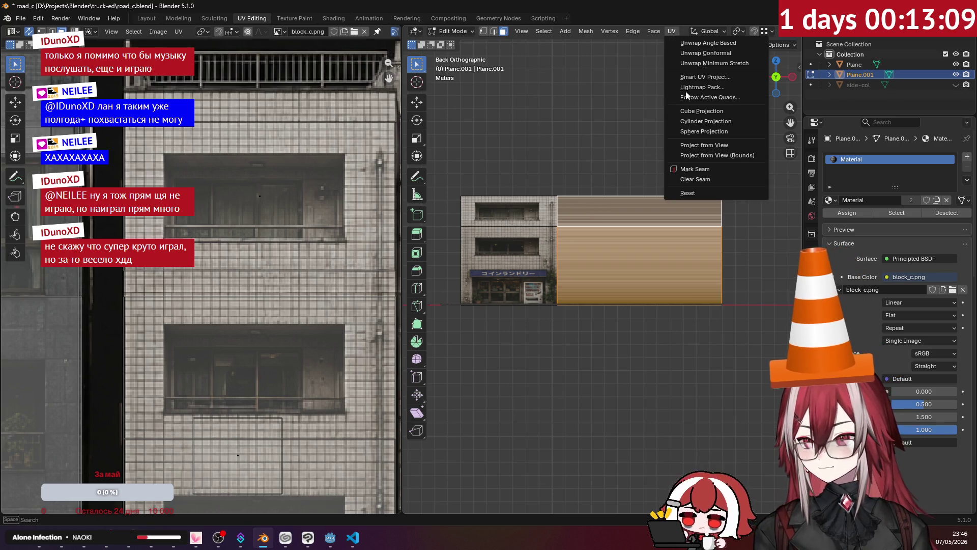
pyautogui.click(708, 146)
pyautogui.scroll(-4, 244, 198)
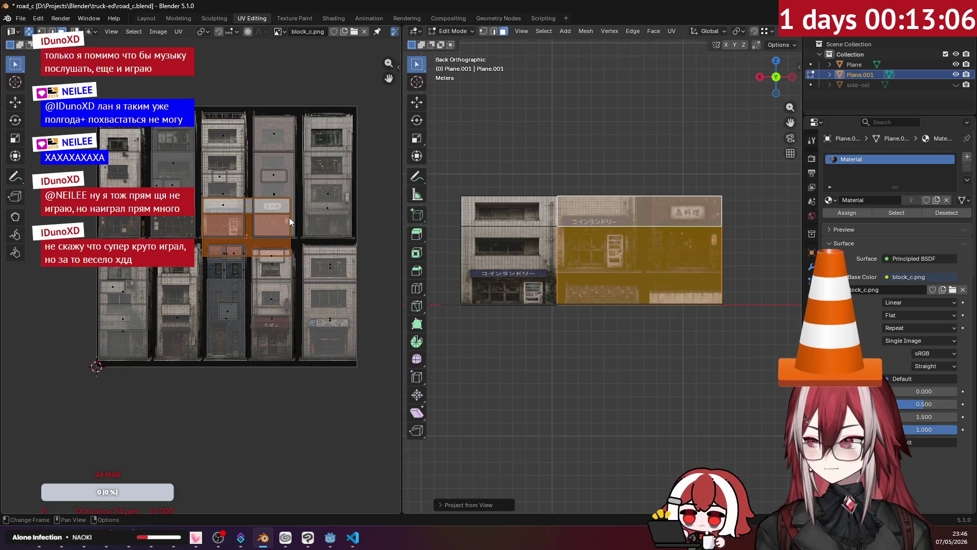
pyautogui.scroll(2, 289, 218)
pyautogui.moveTo(317, 210); pyautogui.dragTo(259, 269, button='middle')
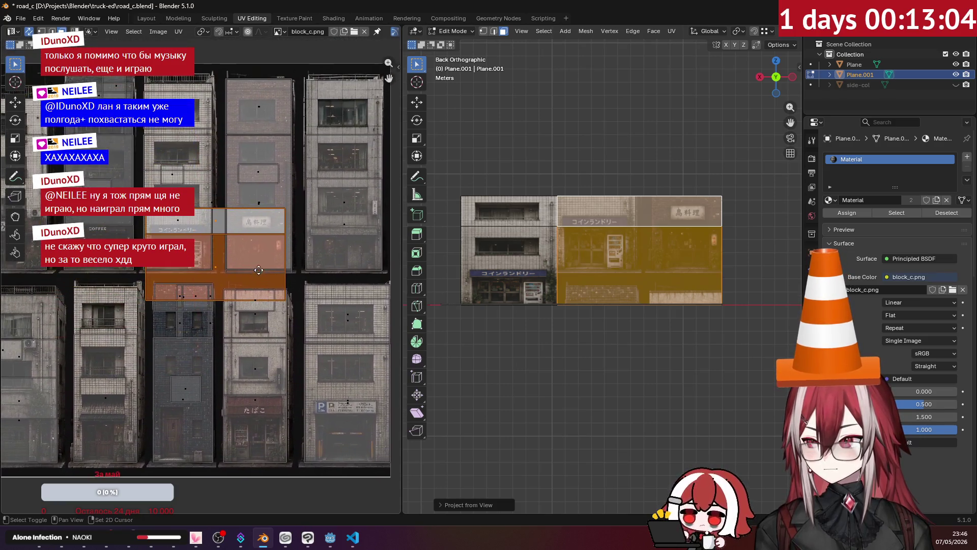
pyautogui.scroll(-1, 259, 269)
pyautogui.scroll(-1, 259, 270)
pyautogui.press('g')
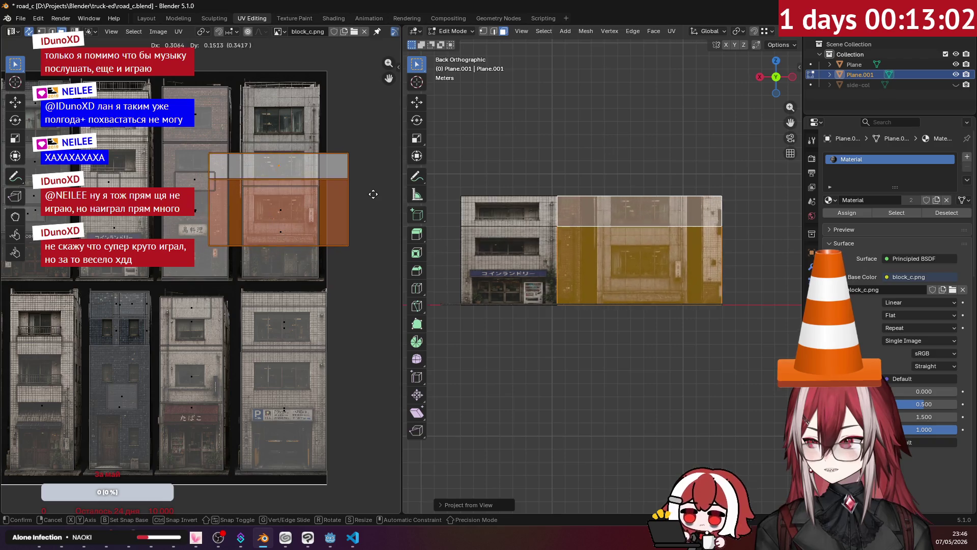
pyautogui.click(373, 194)
pyautogui.scroll(1, 311, 237)
pyautogui.scroll(2, 312, 234)
pyautogui.scroll(2, 320, 229)
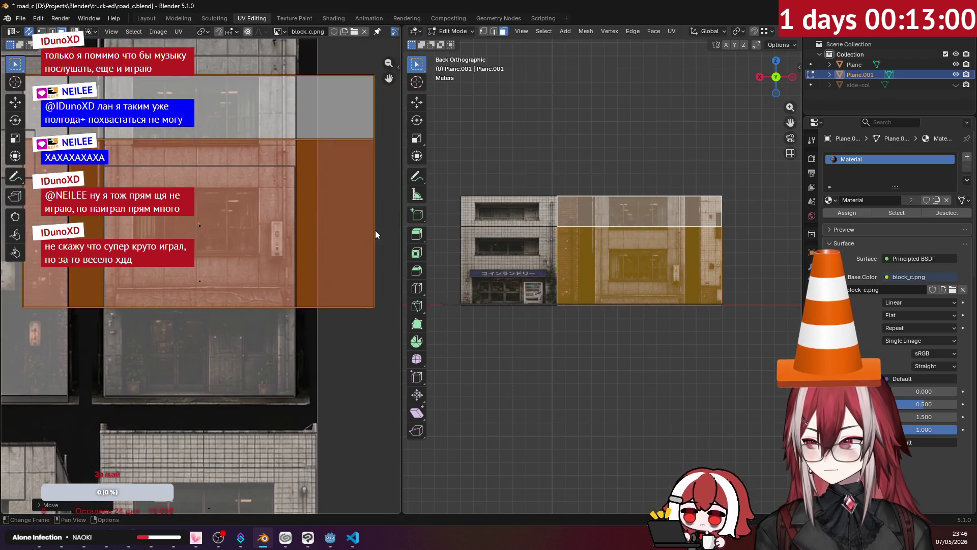
# Step: Shrink and reposition the island onto a smaller tiled building section, then check the wall
pyautogui.press('s')
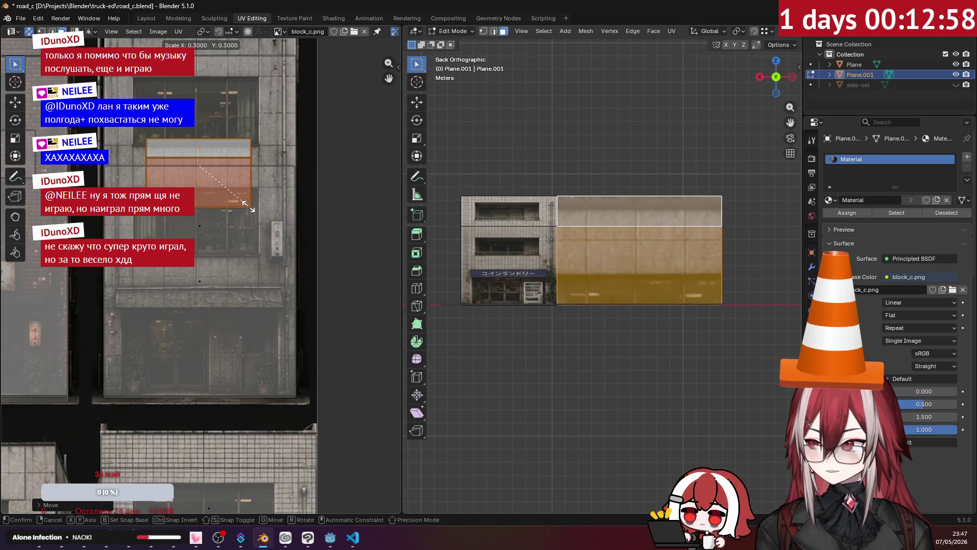
pyautogui.scroll(2, 240, 204)
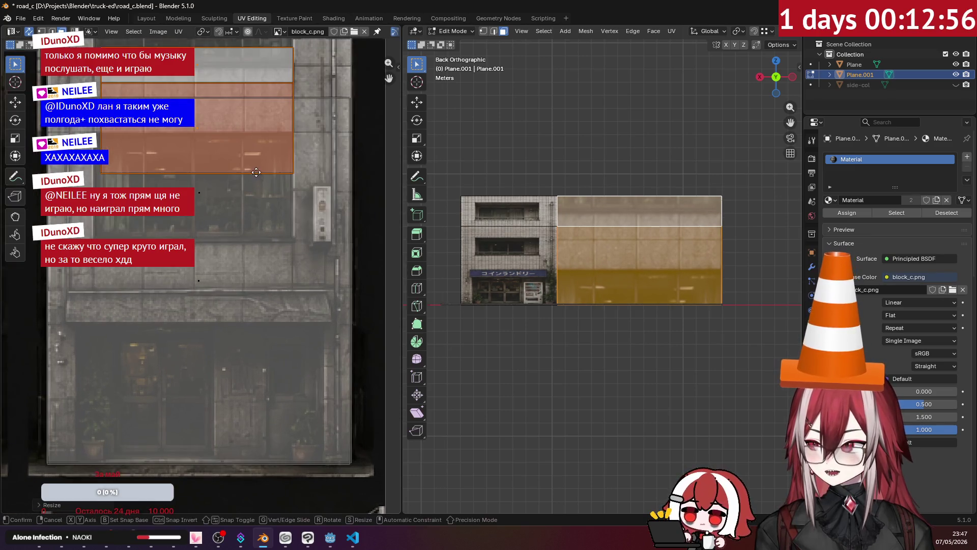
pyautogui.press('g')
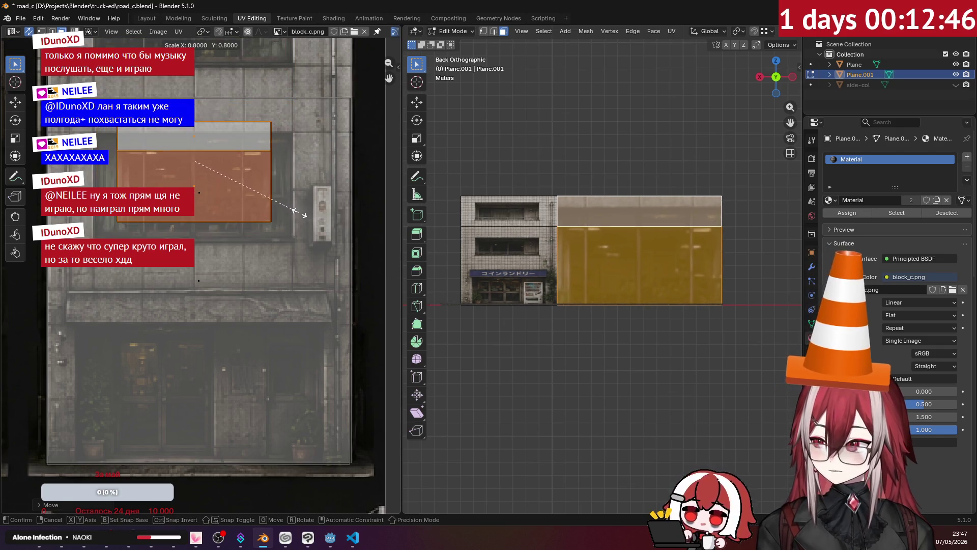
pyautogui.press('g')
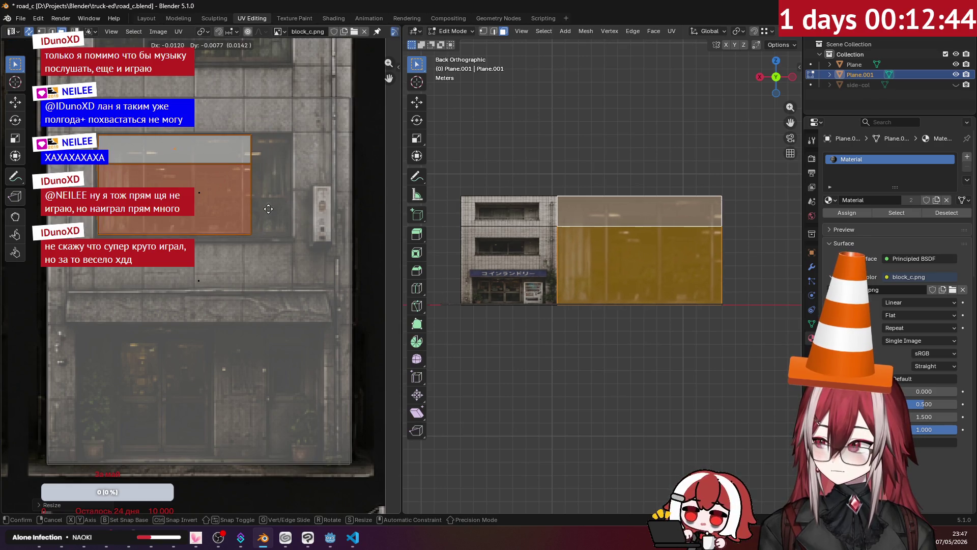
pyautogui.click(268, 209)
pyautogui.moveTo(581, 252)
pyautogui.mouseDown(button='middle')
pyautogui.moveTo(627, 164)
pyautogui.moveTo(611, 176)
pyautogui.moveTo(407, 164)
pyautogui.mouseUp(button='middle')
pyautogui.click(215, 162)
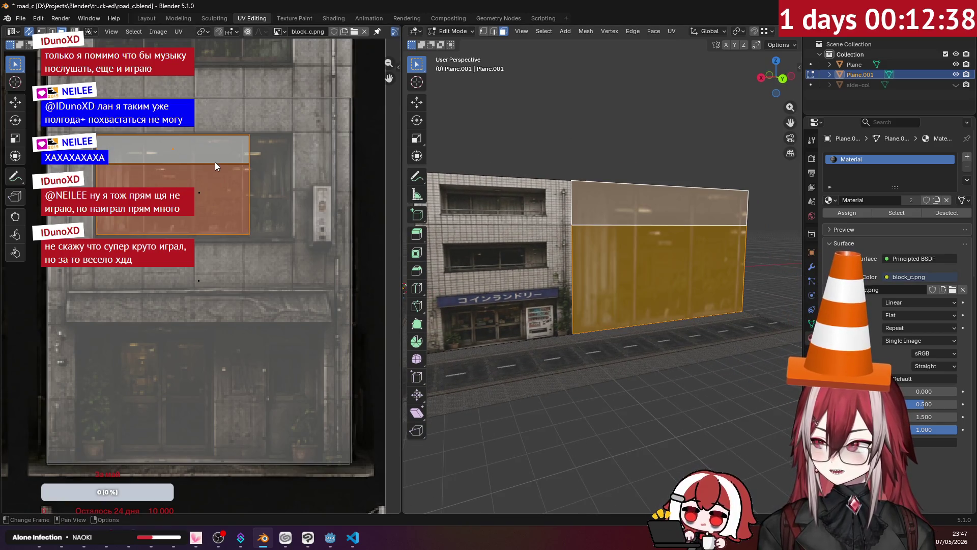
pyautogui.scroll(-2, 214, 162)
pyautogui.scroll(-1, 305, 136)
# Step: Move the lower face's island onto the grey coffee building facade, deselect, and view the street block
pyautogui.moveTo(304, 137); pyautogui.dragTo(322, 172, button='middle')
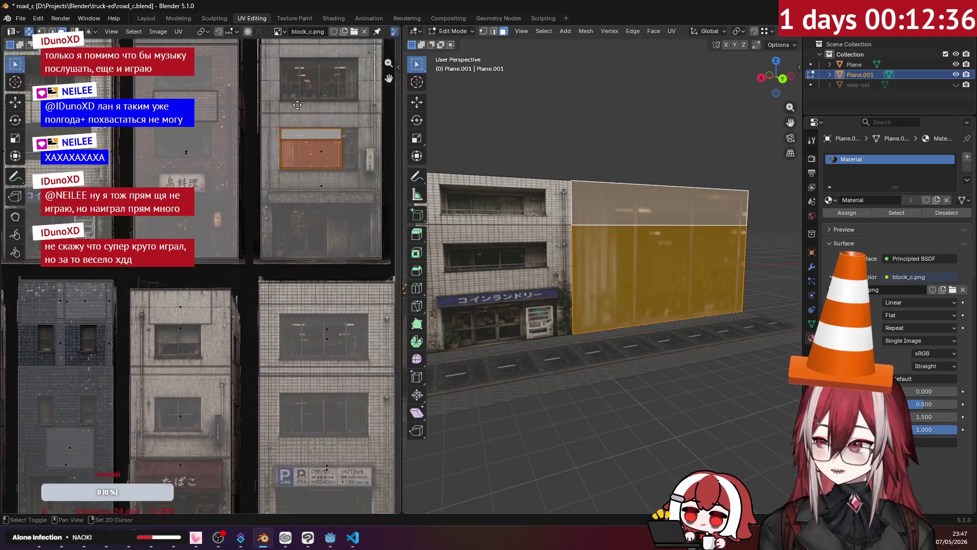
pyautogui.scroll(-2, 322, 172)
pyautogui.moveTo(239, 174); pyautogui.dragTo(359, 213, button='middle')
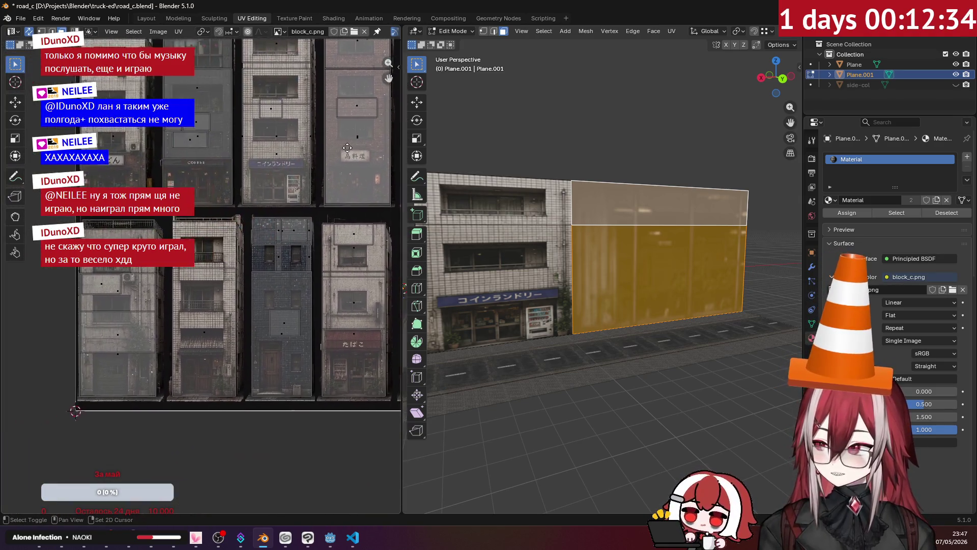
pyautogui.press('g')
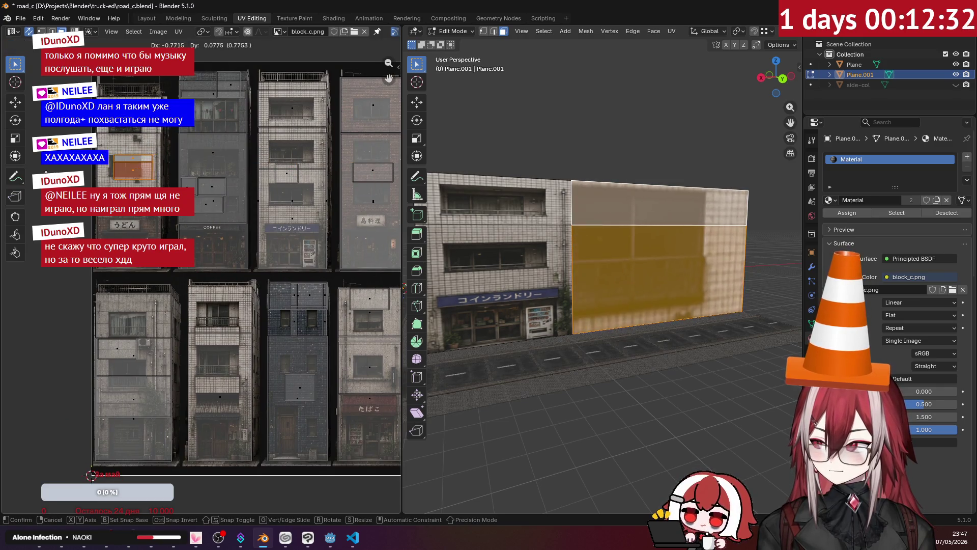
pyautogui.click(201, 189)
pyautogui.moveTo(201, 190); pyautogui.dragTo(305, 252, button='middle')
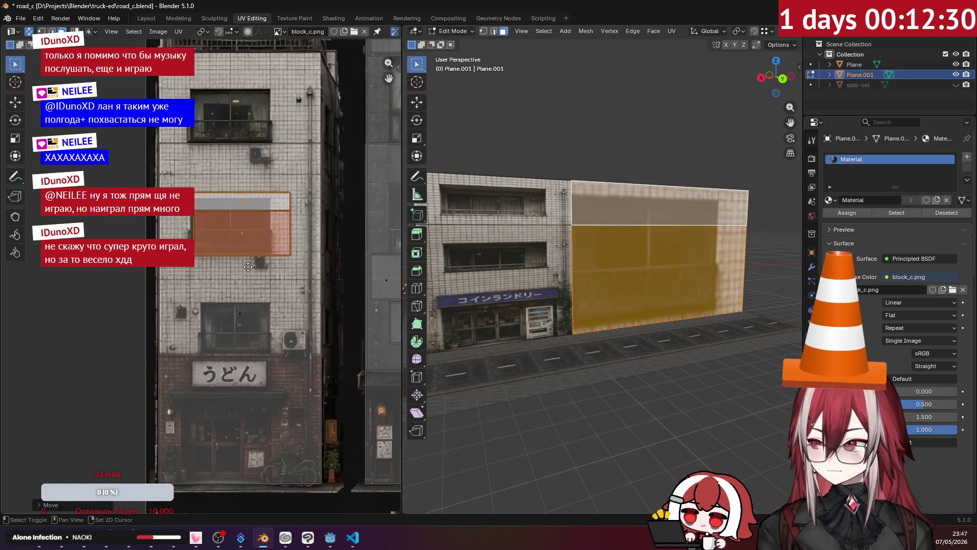
pyautogui.scroll(4, 311, 254)
pyautogui.press('g')
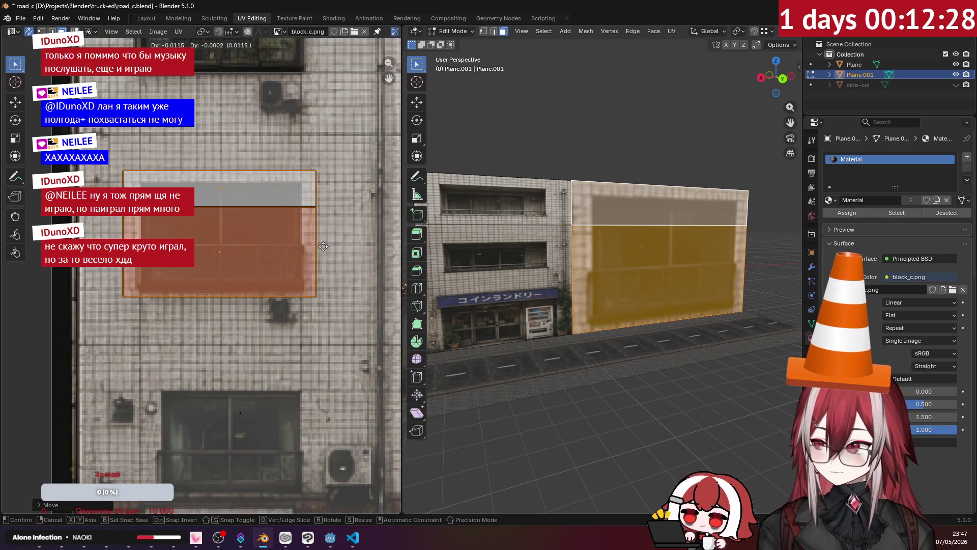
pyautogui.press('g')
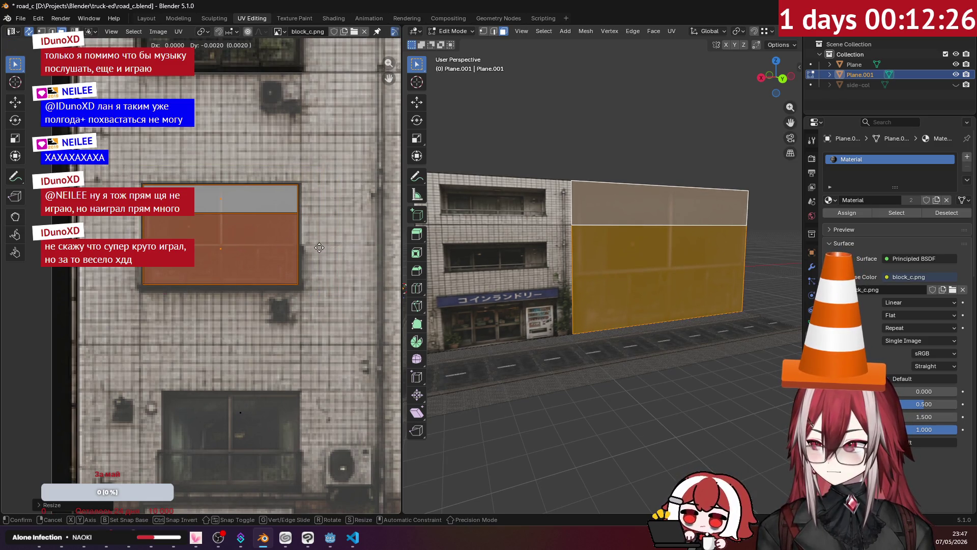
pyautogui.hotkey('alt', 'a')
pyautogui.moveTo(578, 237)
pyautogui.mouseDown(button='middle')
pyautogui.moveTo(621, 175)
pyautogui.moveTo(638, 192)
pyautogui.moveTo(622, 188)
pyautogui.mouseUp(button='middle')
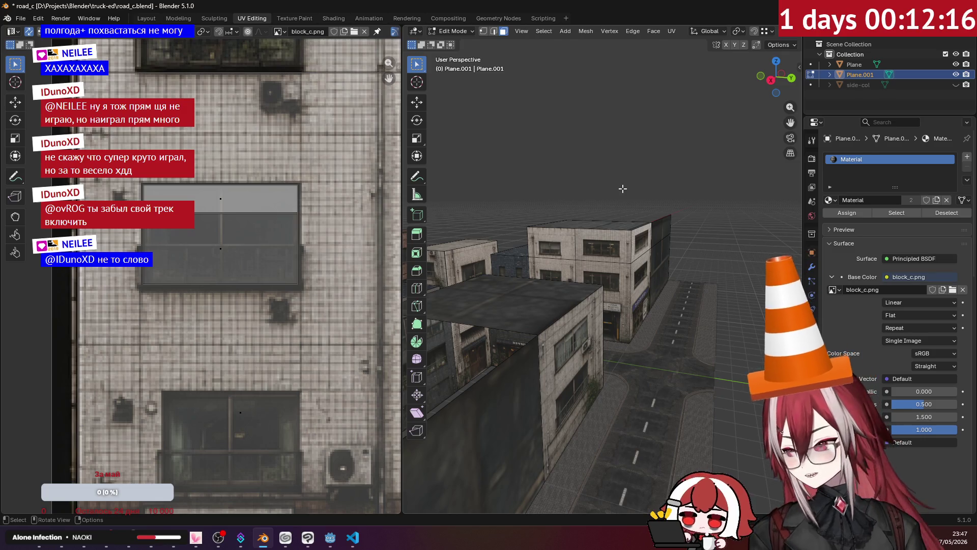
# Step: Search 'metal gear rising', play Rules of Nature from the Revengeance OST playlist, and hide Spotify
pyautogui.hotkey('alt', 'Tab')
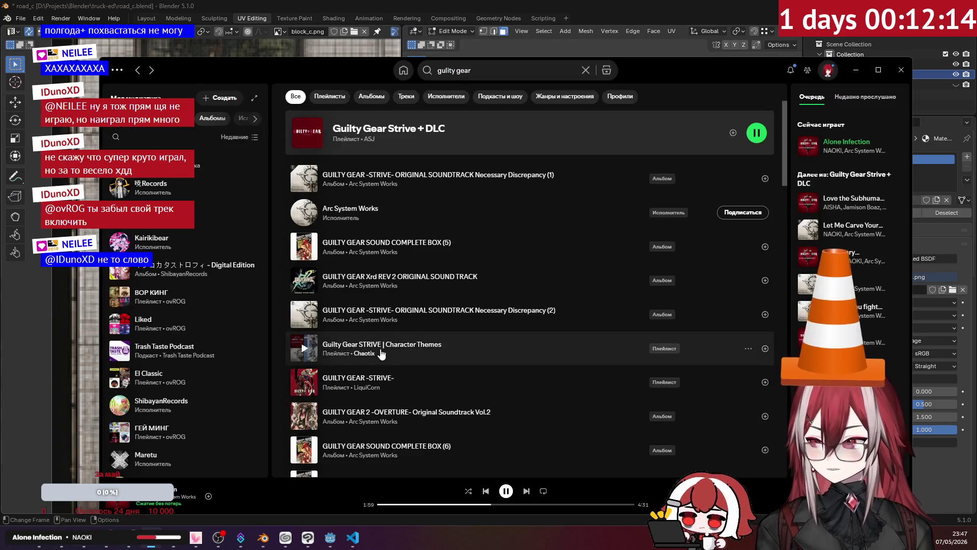
pyautogui.click(439, 71)
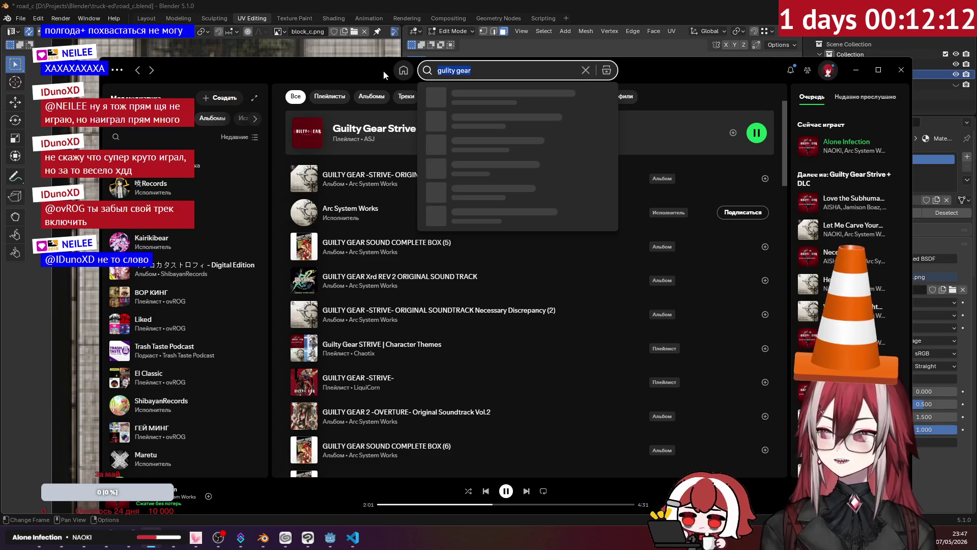
pyautogui.write('g')
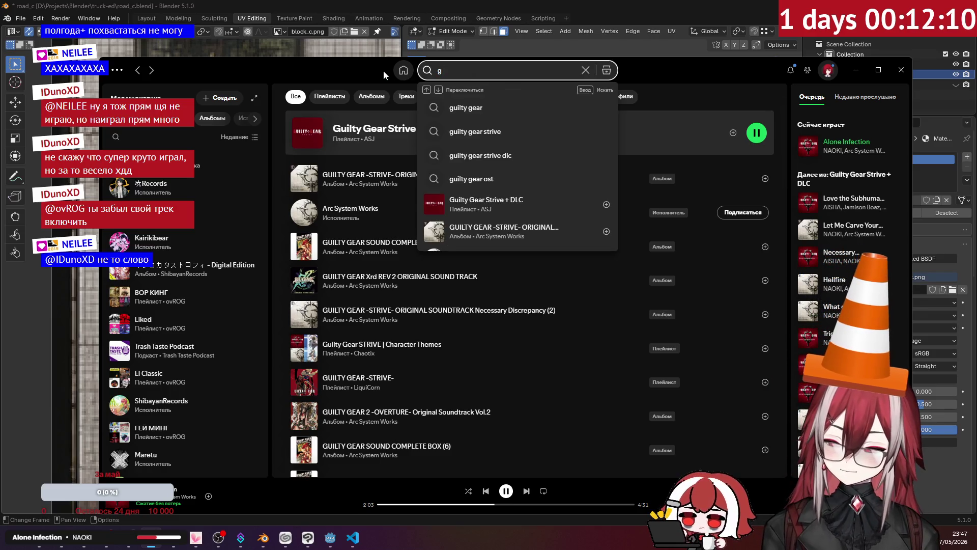
pyautogui.write('etal ge')
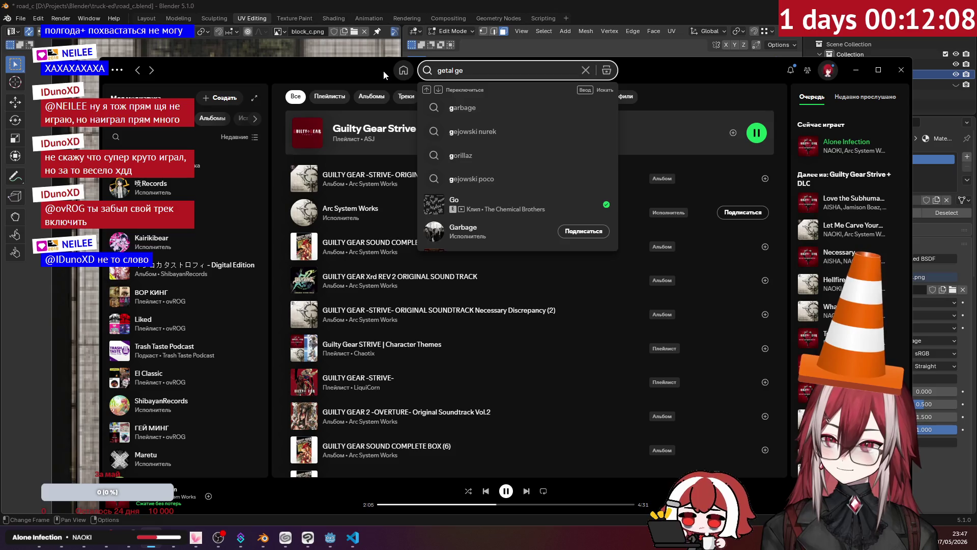
pyautogui.write('ar')
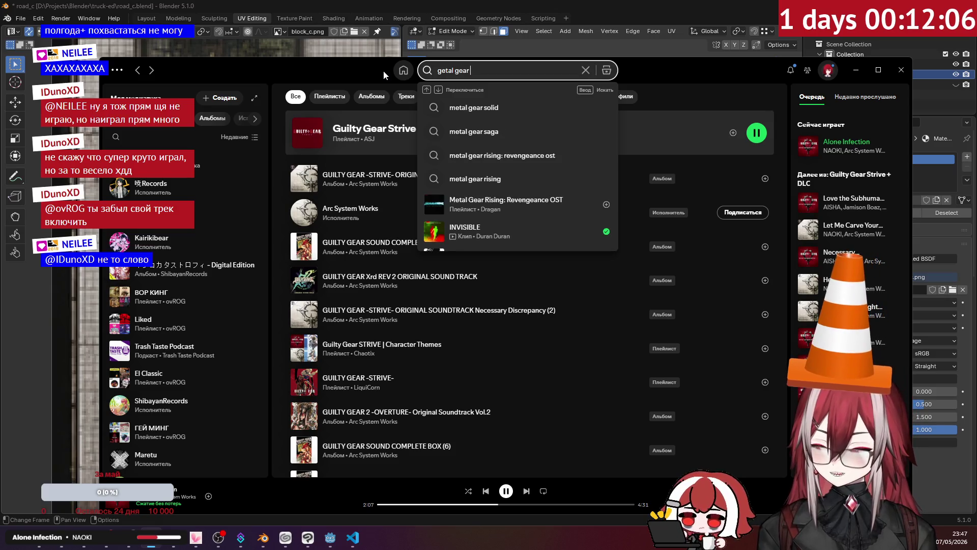
pyautogui.write(' ri')
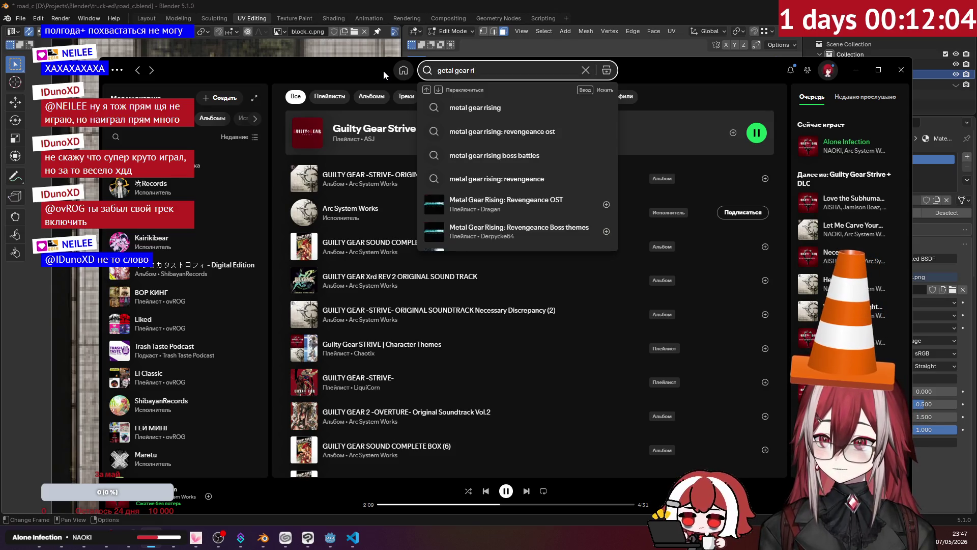
pyautogui.press('Down')
pyautogui.press('Return')
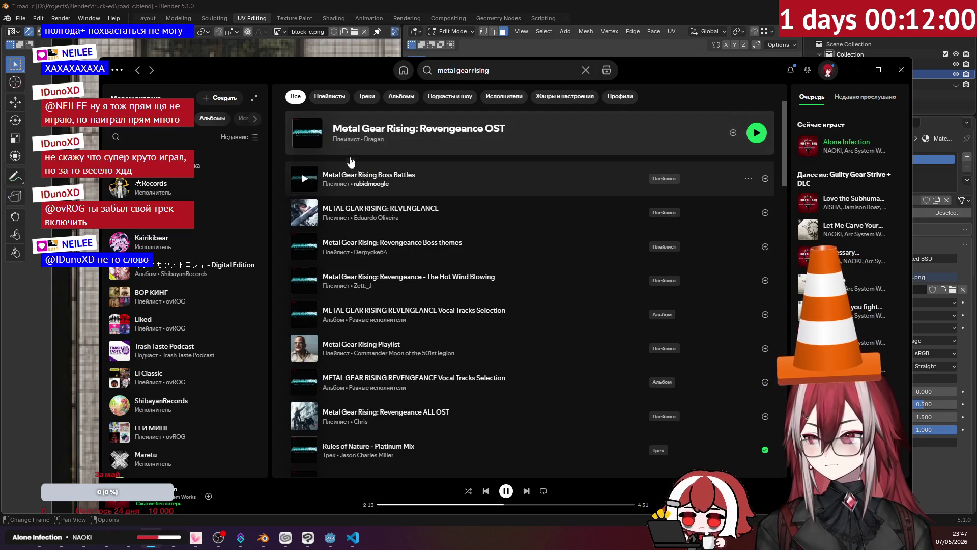
pyautogui.click(419, 130)
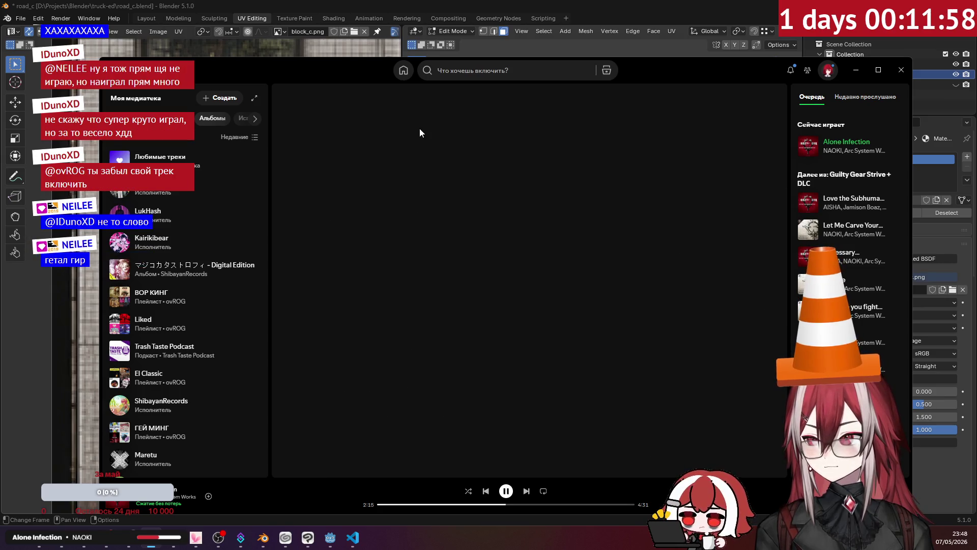
pyautogui.click(295, 299)
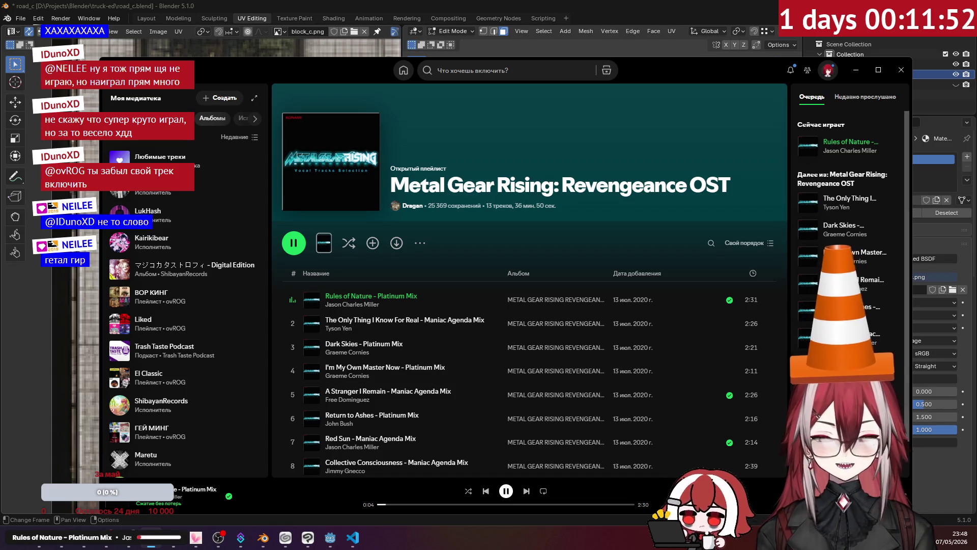
pyautogui.click(856, 69)
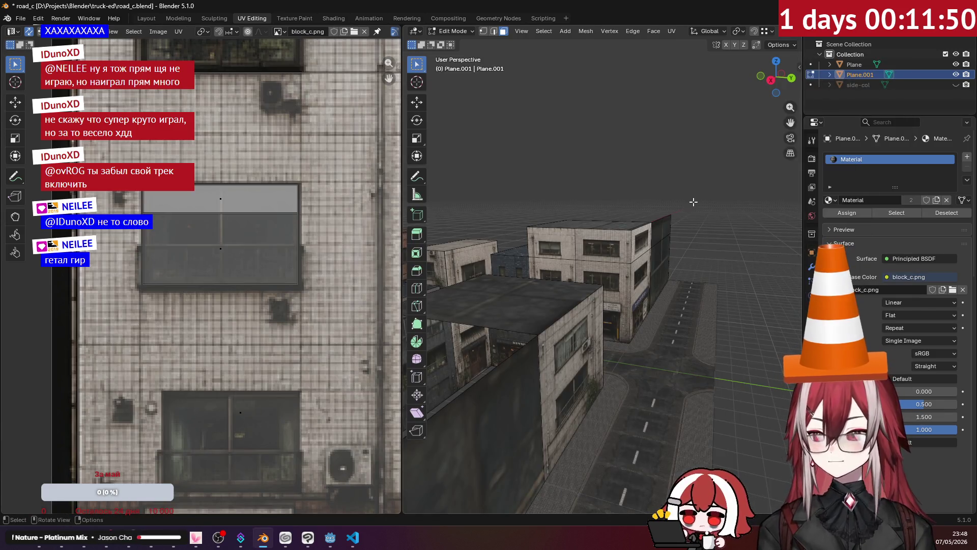
# Step: Orbit around the textured street block from several angles and return to Object Mode
pyautogui.moveTo(695, 202); pyautogui.dragTo(646, 205, button='middle')
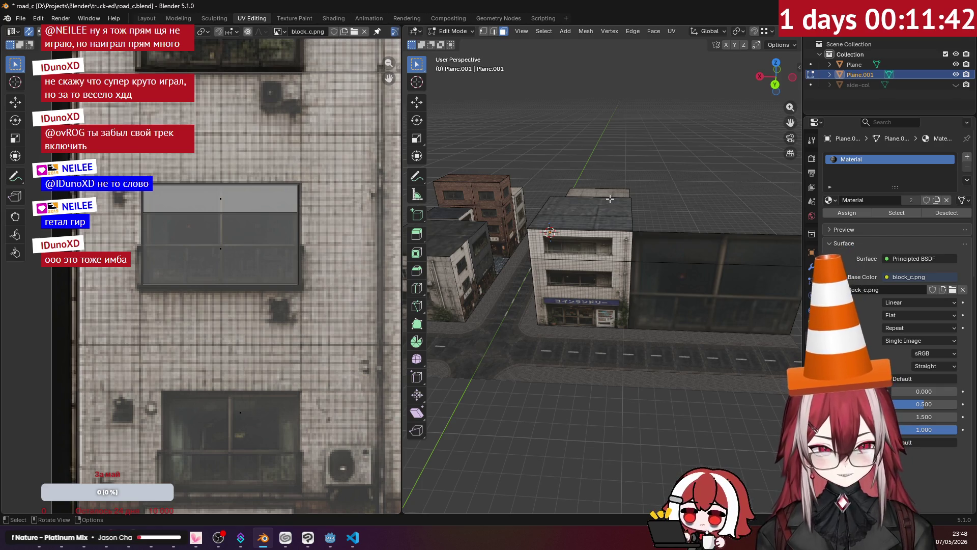
pyautogui.moveTo(610, 199)
pyautogui.mouseDown(button='middle')
pyautogui.moveTo(624, 170)
pyautogui.moveTo(498, 194)
pyautogui.moveTo(653, 274)
pyautogui.moveTo(682, 212)
pyautogui.mouseUp(button='middle')
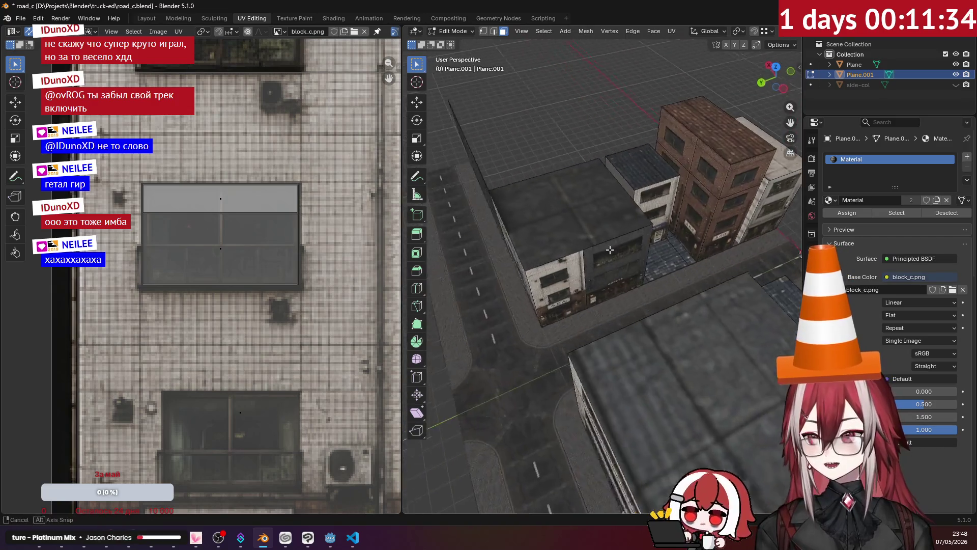
pyautogui.moveTo(683, 211)
pyautogui.mouseDown(button='middle')
pyautogui.moveTo(663, 215)
pyautogui.moveTo(643, 245)
pyautogui.mouseUp(button='middle')
pyautogui.press('Tab')
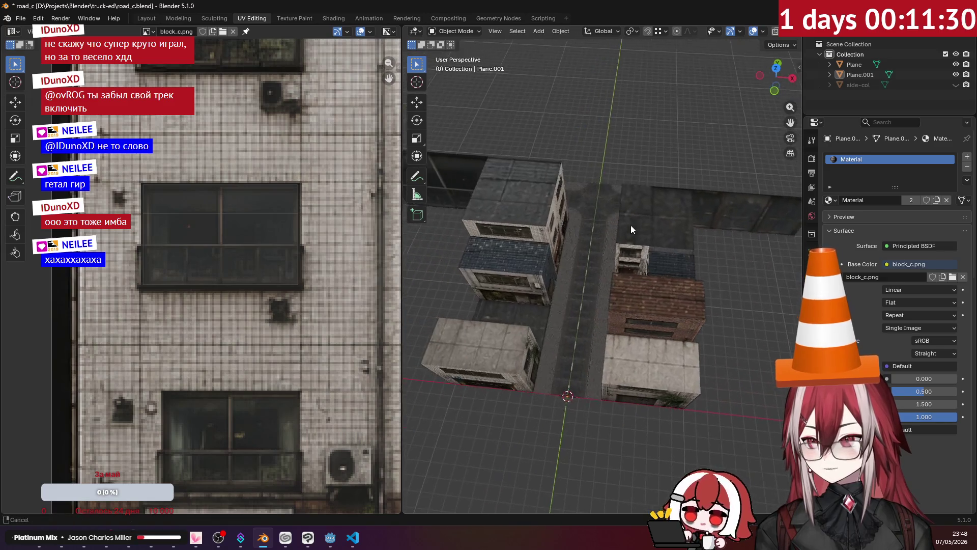
# Step: Duplicate a linked building row, rotate the copy and place it left of the road
pyautogui.press('KP_7')
pyautogui.press('Tab')
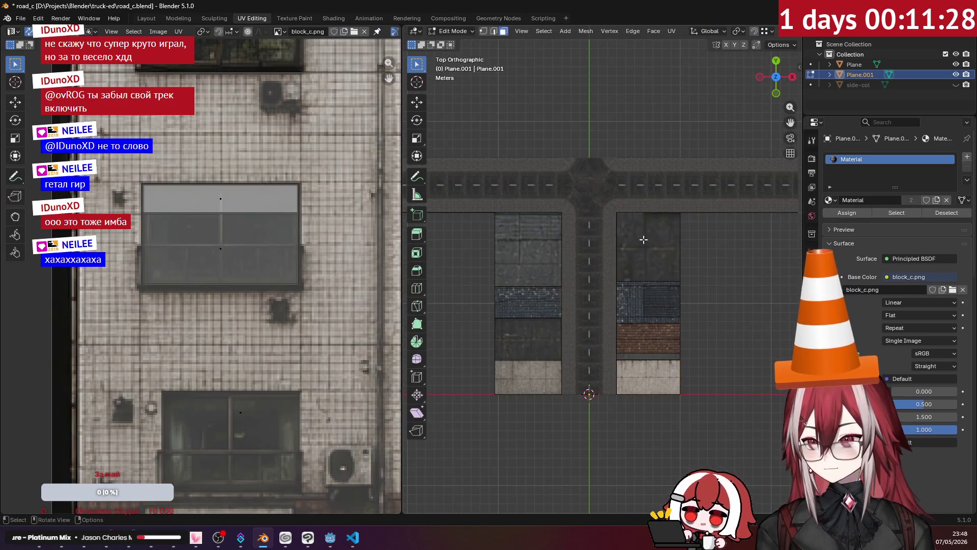
pyautogui.moveTo(644, 245); pyautogui.dragTo(616, 218, button='middle')
pyautogui.click(624, 220)
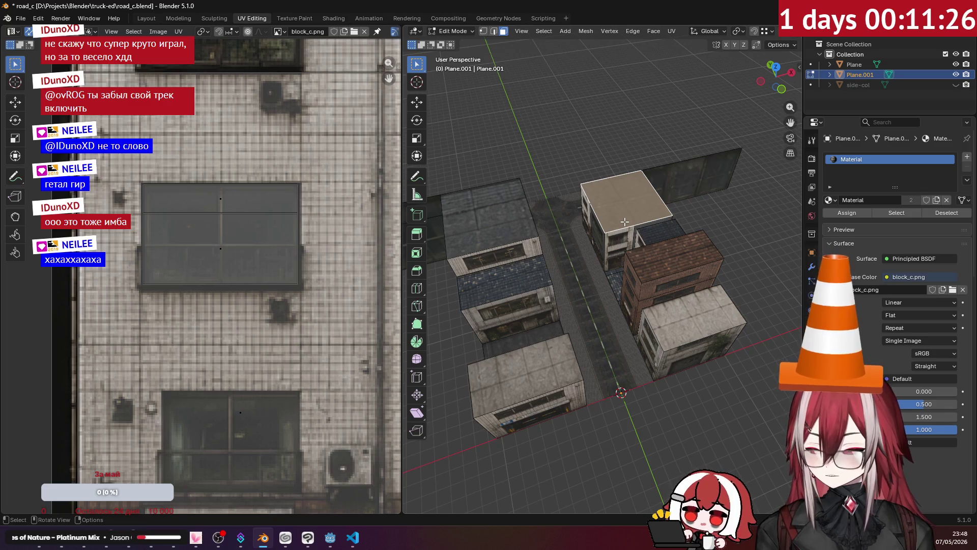
pyautogui.hotkey('ctrl', 'l')
pyautogui.press('KP_7')
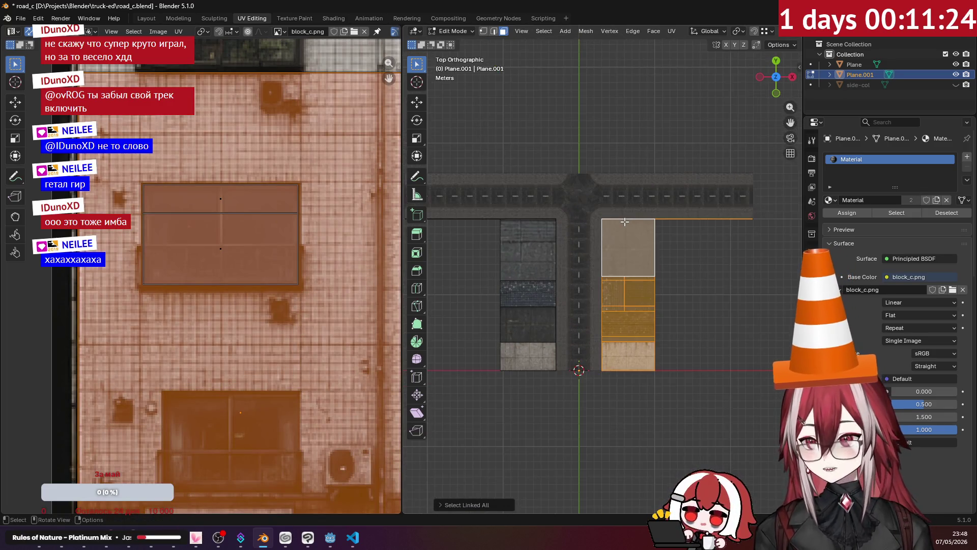
pyautogui.hotkey('shift', 'd')
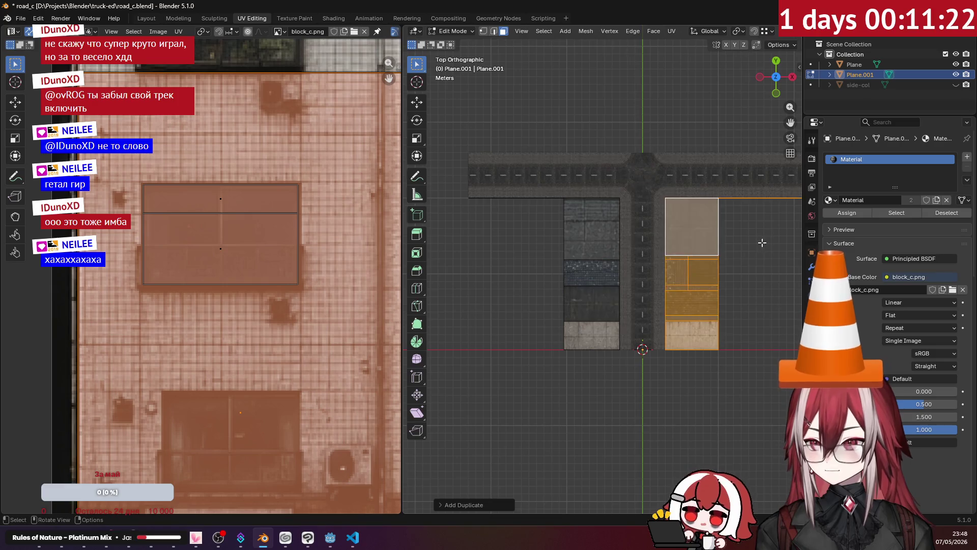
pyautogui.press('r')
pyautogui.click(628, 147)
pyautogui.press('g')
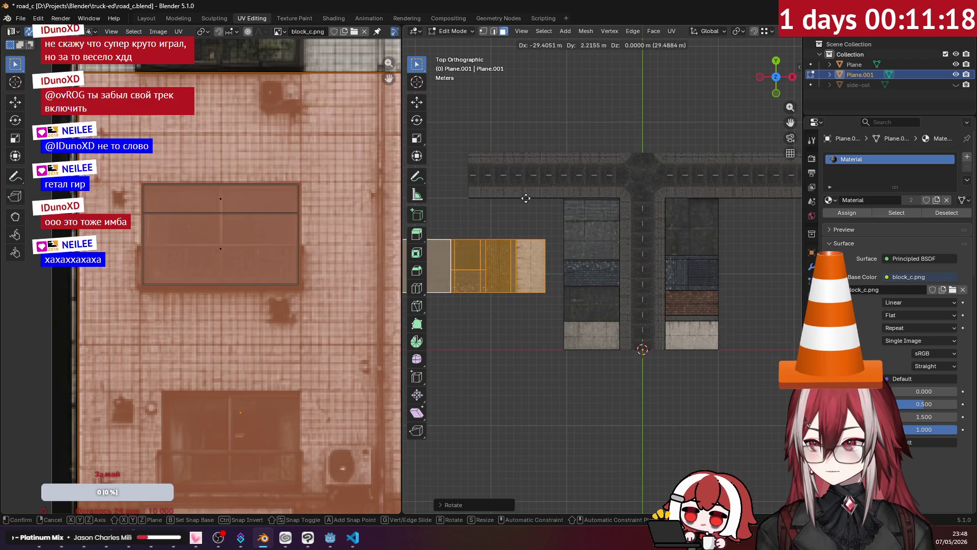
pyautogui.click(538, 208)
# Step: Adjust the copy along Y, delete its unwanted wall face and clear the selection
pyautogui.moveTo(539, 208); pyautogui.dragTo(525, 217, button='middle')
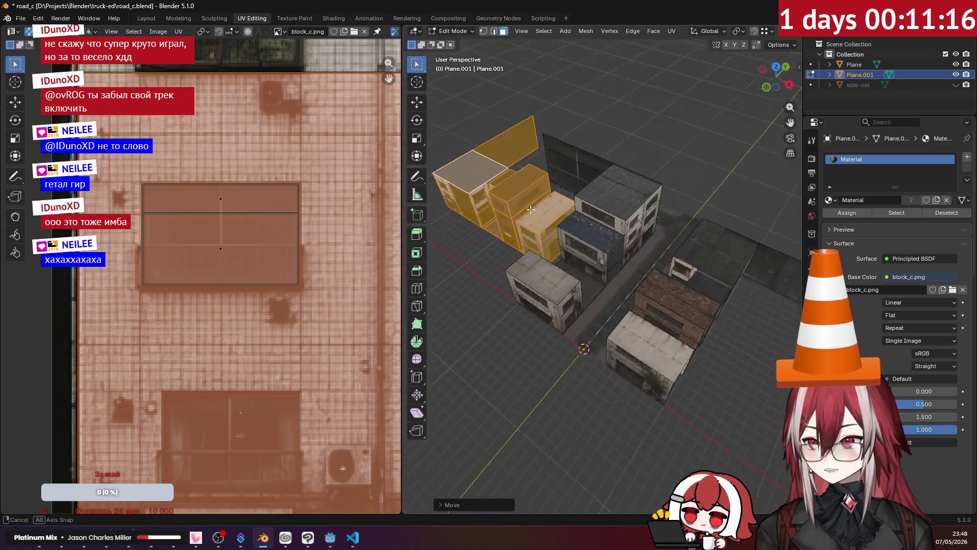
pyautogui.press('KP_7')
pyautogui.scroll(2, 601, 260)
pyautogui.scroll(2, 600, 261)
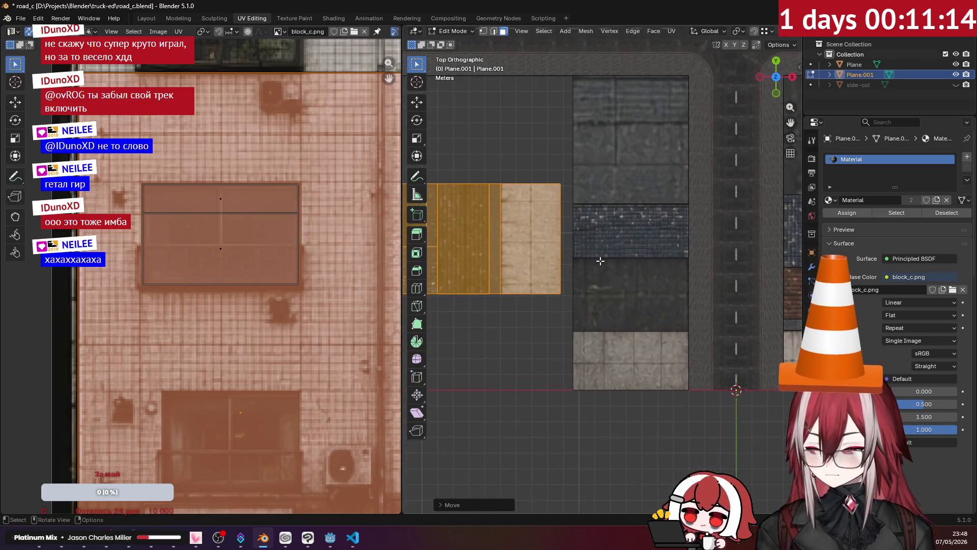
pyautogui.press('y')
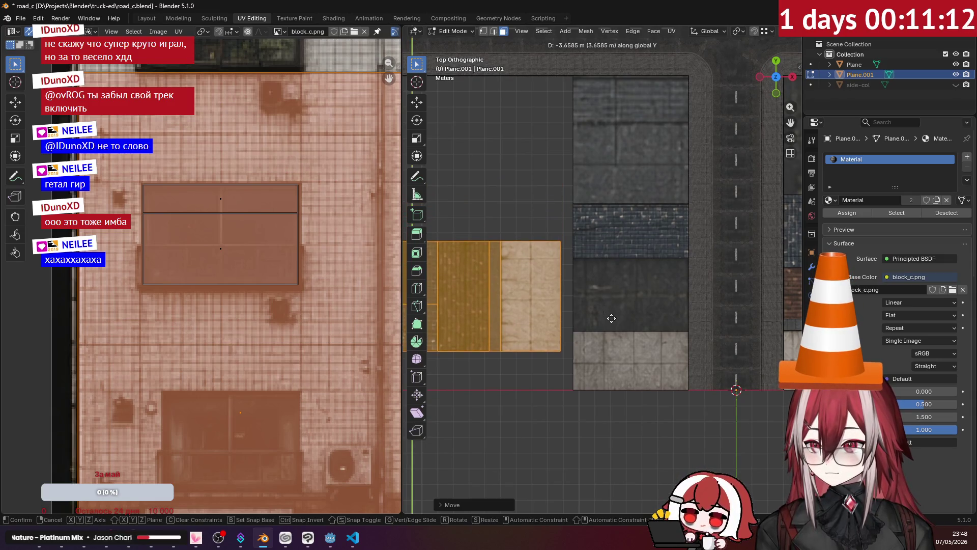
pyautogui.moveTo(610, 304)
pyautogui.mouseDown(button='middle')
pyautogui.moveTo(575, 255)
pyautogui.moveTo(596, 252)
pyautogui.moveTo(666, 172)
pyautogui.moveTo(651, 172)
pyautogui.moveTo(655, 235)
pyautogui.moveTo(548, 198)
pyautogui.mouseUp(button='middle')
pyautogui.click(575, 254)
pyautogui.click(596, 252)
pyautogui.press('x')
pyautogui.click(633, 247)
pyautogui.press('Tab')
pyautogui.click(666, 171)
# Step: Duplicate the right building row, move the copy right of the block and rotate it
pyautogui.press('KP_7')
pyautogui.press('Tab')
pyautogui.click(568, 257)
pyautogui.hotkey('ctrl', 'l')
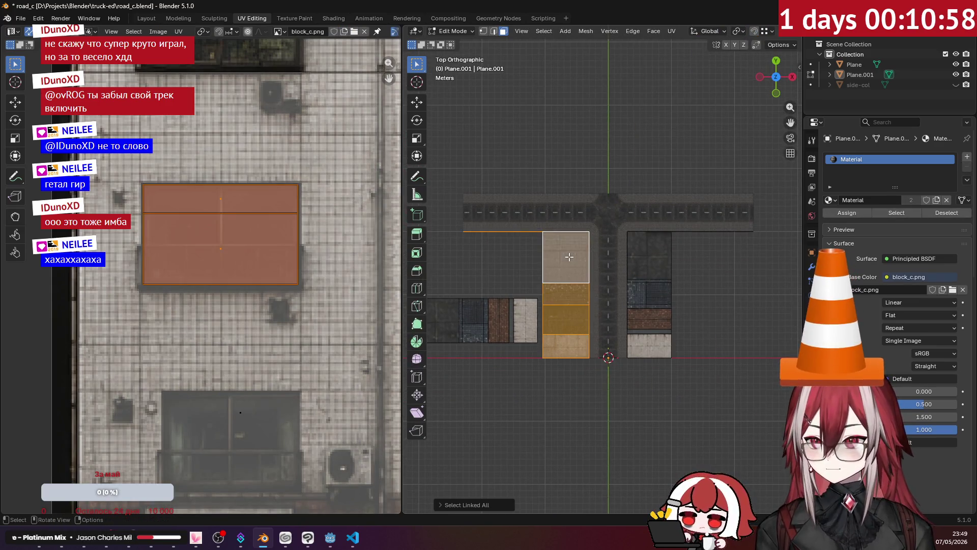
pyautogui.keyDown('shift'); pyautogui.moveTo(583, 261); pyautogui.dragTo(484, 216, button='middle'); pyautogui.keyUp('shift')
pyautogui.hotkey('shift', 'd')
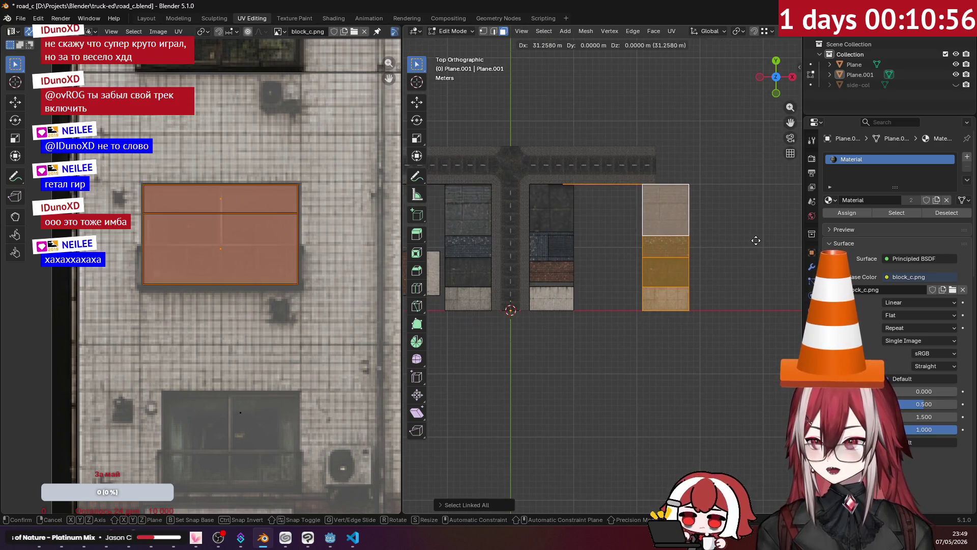
pyautogui.click(745, 232)
pyautogui.press('r')
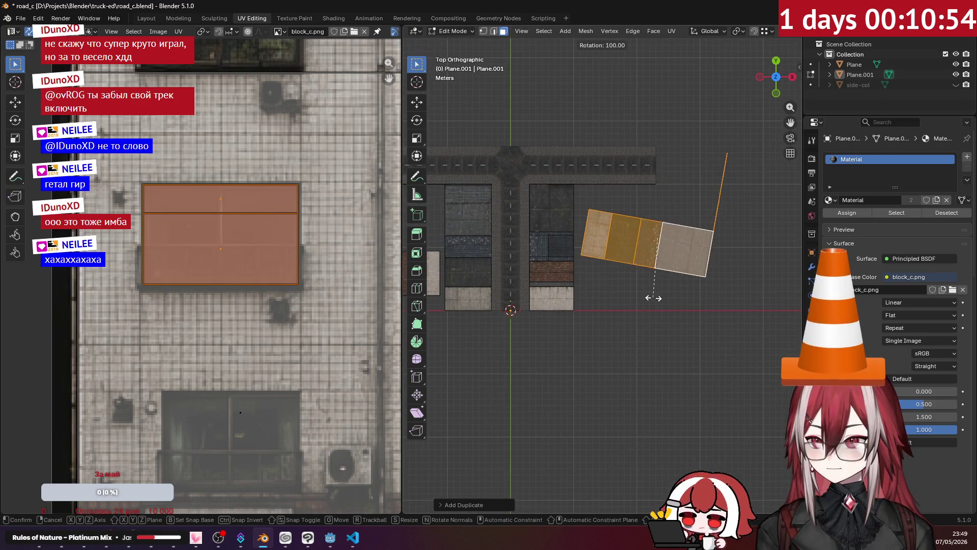
pyautogui.click(662, 298)
# Step: Shift the second copy along Y, delete its stray flat wall face and exit mesh editing
pyautogui.moveTo(662, 299); pyautogui.dragTo(642, 249, button='middle')
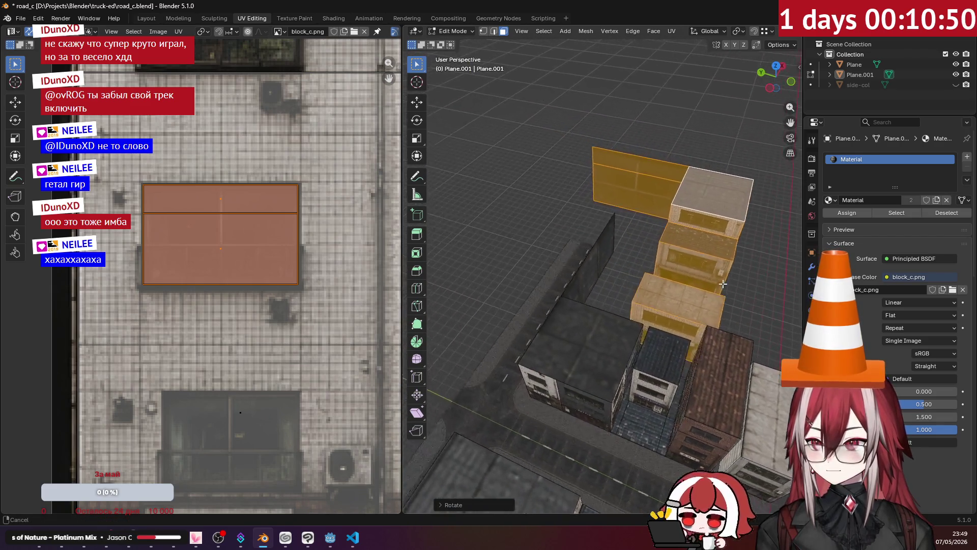
pyautogui.moveTo(641, 249); pyautogui.dragTo(693, 265, button='middle')
pyautogui.press('g')
pyautogui.press('y')
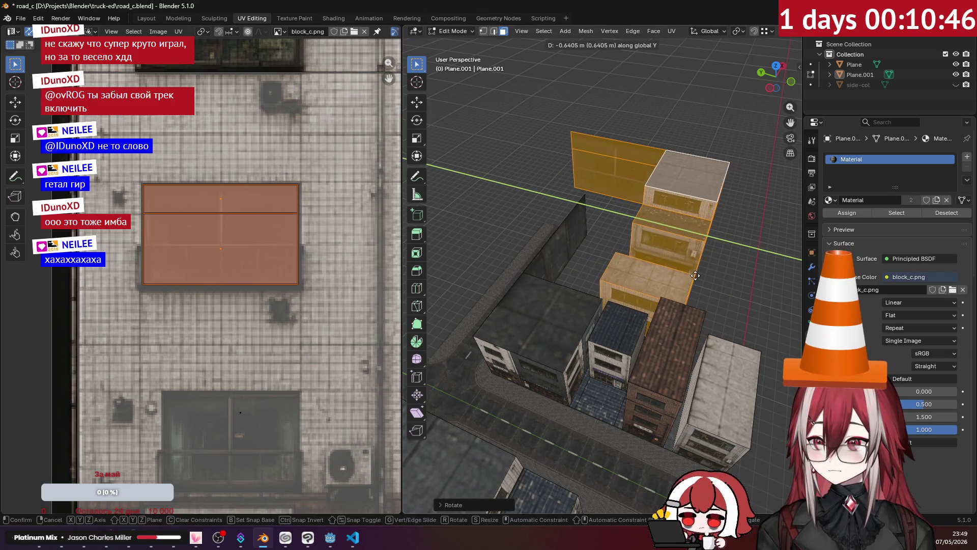
pyautogui.click(695, 276)
pyautogui.moveTo(695, 275)
pyautogui.mouseDown(button='middle')
pyautogui.moveTo(667, 231)
pyautogui.moveTo(651, 257)
pyautogui.mouseUp(button='middle')
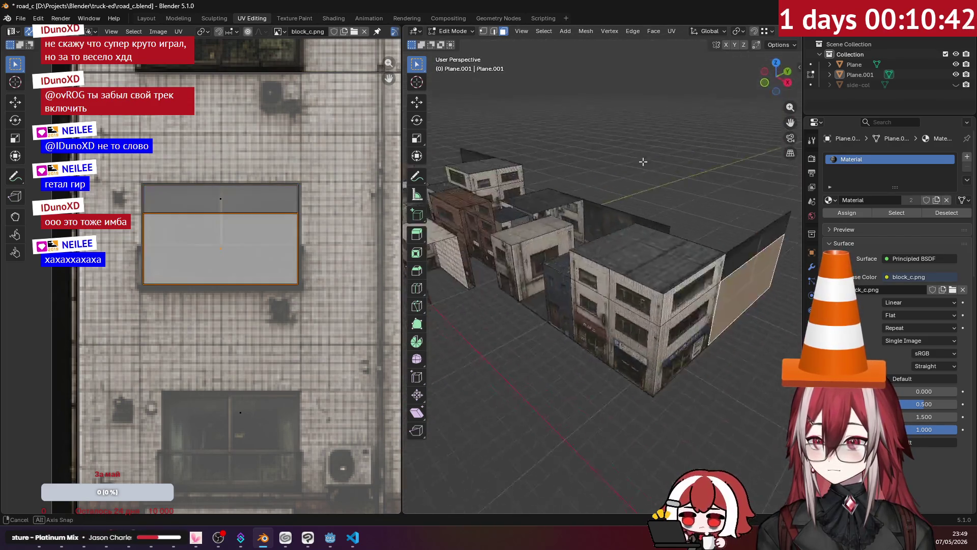
pyautogui.click(652, 257)
pyautogui.press('x')
pyautogui.click(651, 258)
pyautogui.press('Tab')
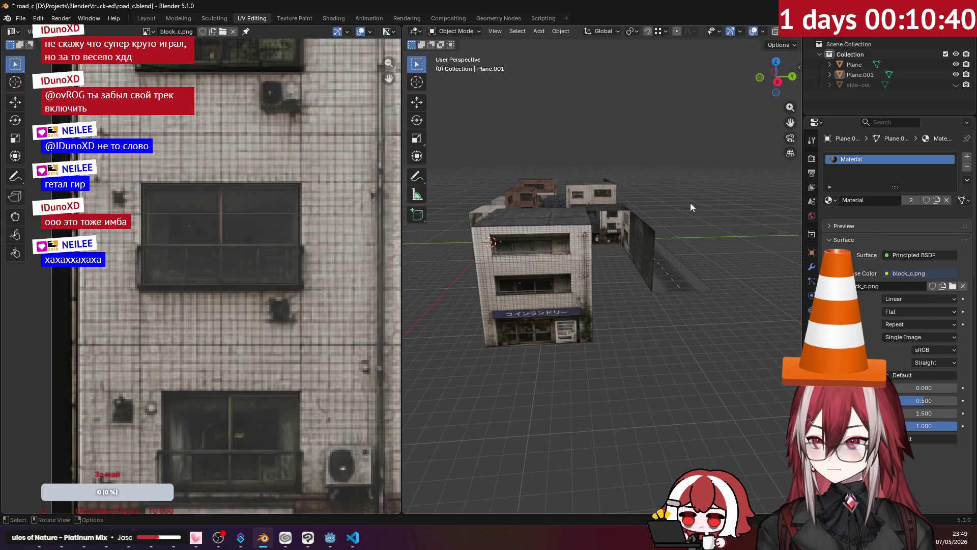
# Step: Survey the block, re-enter Edit Mode on Plane.001, pick a building side face and go to top view
pyautogui.moveTo(691, 203)
pyautogui.mouseDown(button='middle')
pyautogui.moveTo(608, 212)
pyautogui.moveTo(517, 209)
pyautogui.moveTo(614, 208)
pyautogui.moveTo(505, 197)
pyautogui.moveTo(633, 206)
pyautogui.moveTo(584, 188)
pyautogui.moveTo(598, 189)
pyautogui.moveTo(494, 197)
pyautogui.moveTo(619, 212)
pyautogui.moveTo(621, 227)
pyautogui.moveTo(514, 224)
pyautogui.moveTo(589, 265)
pyautogui.moveTo(581, 255)
pyautogui.moveTo(639, 241)
pyautogui.moveTo(593, 220)
pyautogui.moveTo(611, 214)
pyautogui.moveTo(578, 212)
pyautogui.moveTo(584, 244)
pyautogui.moveTo(624, 230)
pyautogui.moveTo(608, 251)
pyautogui.moveTo(645, 236)
pyautogui.moveTo(580, 237)
pyautogui.moveTo(624, 244)
pyautogui.moveTo(544, 256)
pyautogui.moveTo(551, 242)
pyautogui.moveTo(621, 252)
pyautogui.mouseUp(button='middle')
pyautogui.scroll(2, 646, 236)
pyautogui.moveTo(591, 281)
pyautogui.mouseDown(button='middle')
pyautogui.moveTo(558, 260)
pyautogui.moveTo(547, 240)
pyautogui.moveTo(555, 219)
pyautogui.moveTo(577, 257)
pyautogui.mouseUp(button='middle')
pyautogui.scroll(-3, 577, 261)
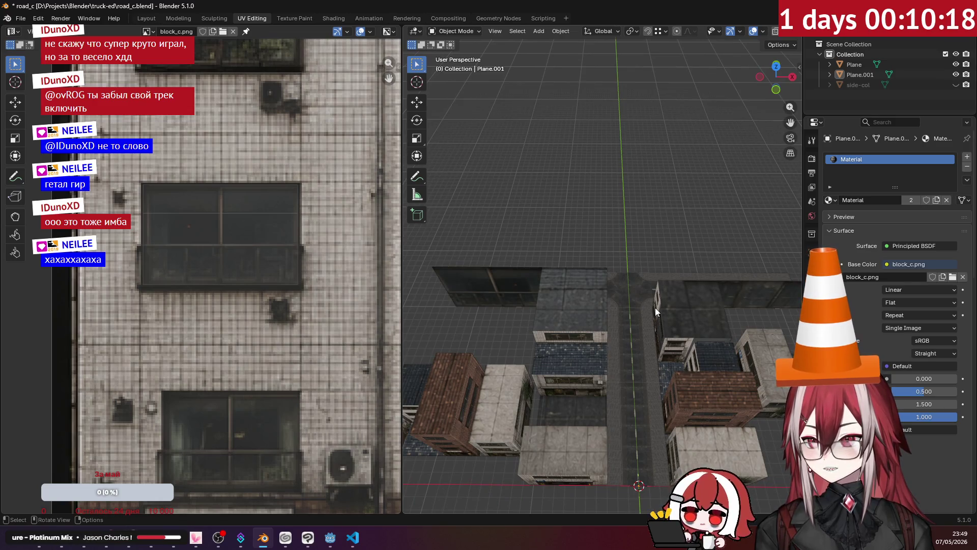
pyautogui.press('Tab')
pyautogui.moveTo(676, 314)
pyautogui.mouseDown(button='middle')
pyautogui.moveTo(614, 256)
pyautogui.moveTo(630, 259)
pyautogui.moveTo(573, 253)
pyautogui.mouseUp(button='middle')
pyautogui.click(573, 254)
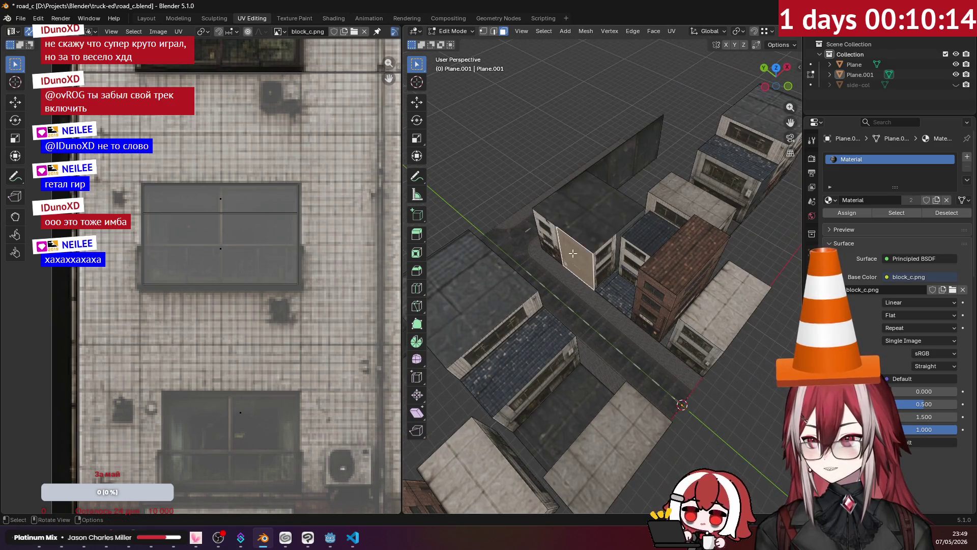
pyautogui.press('KP_7')
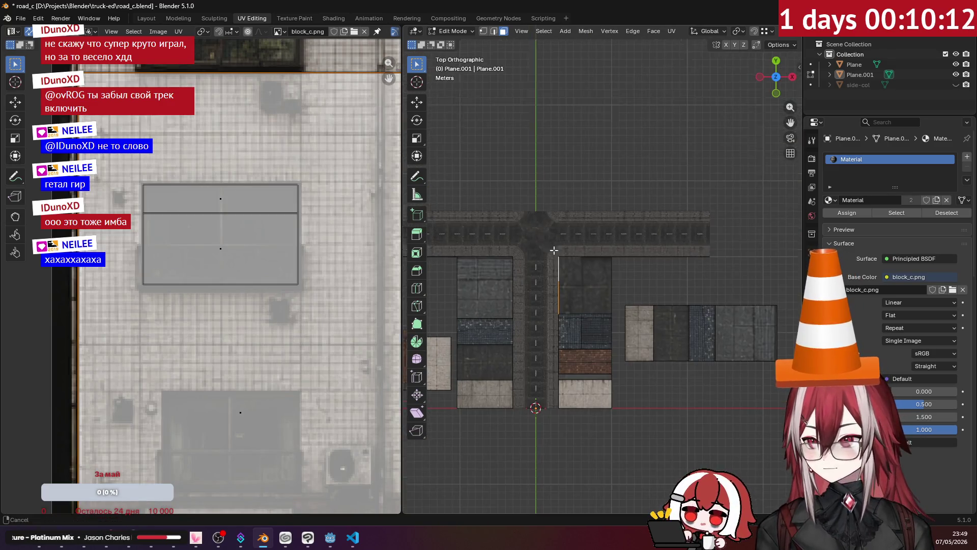
# Step: Cancel the accidental grab and choose the pivot point for rotating the edge
pyautogui.press('g')
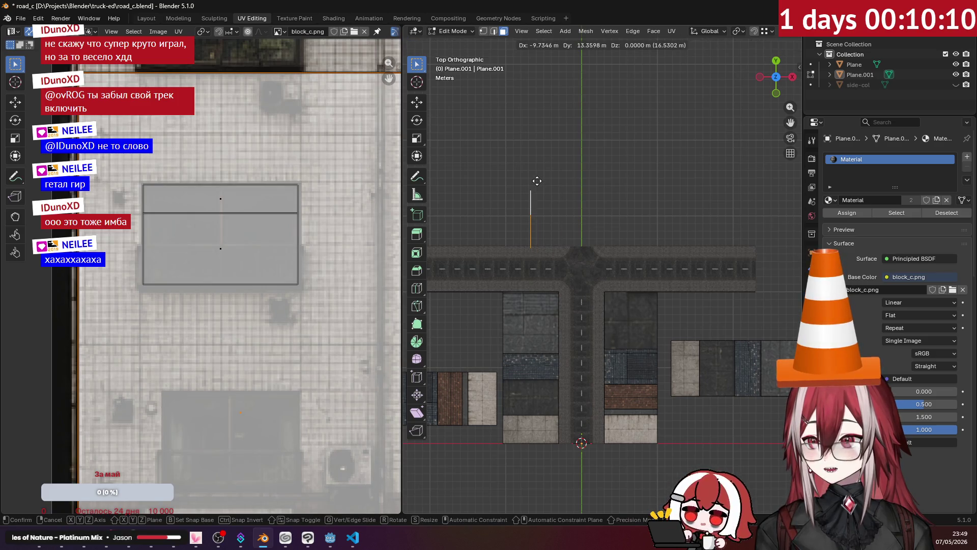
pyautogui.press('Escape')
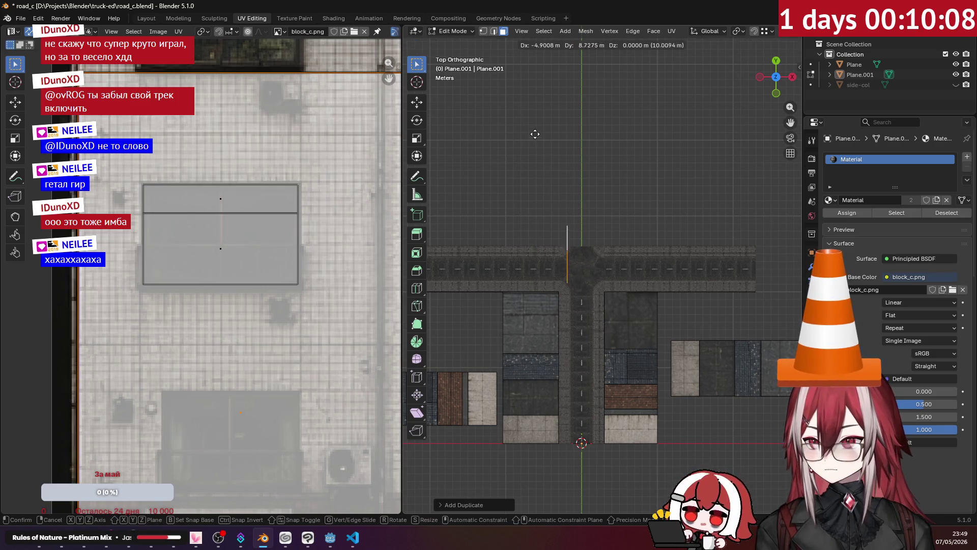
pyautogui.press('Escape')
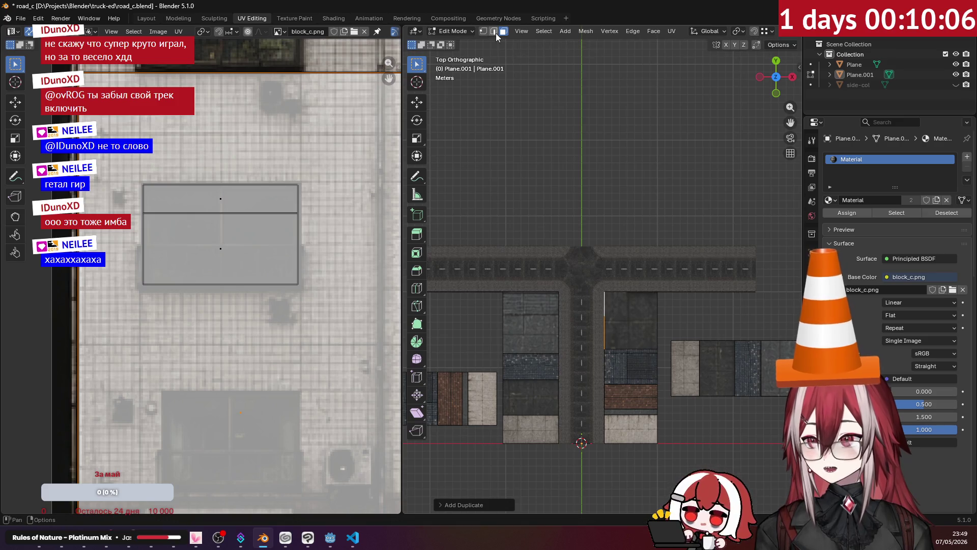
pyautogui.scroll(-2, 686, 30)
pyautogui.scroll(-2, 667, 32)
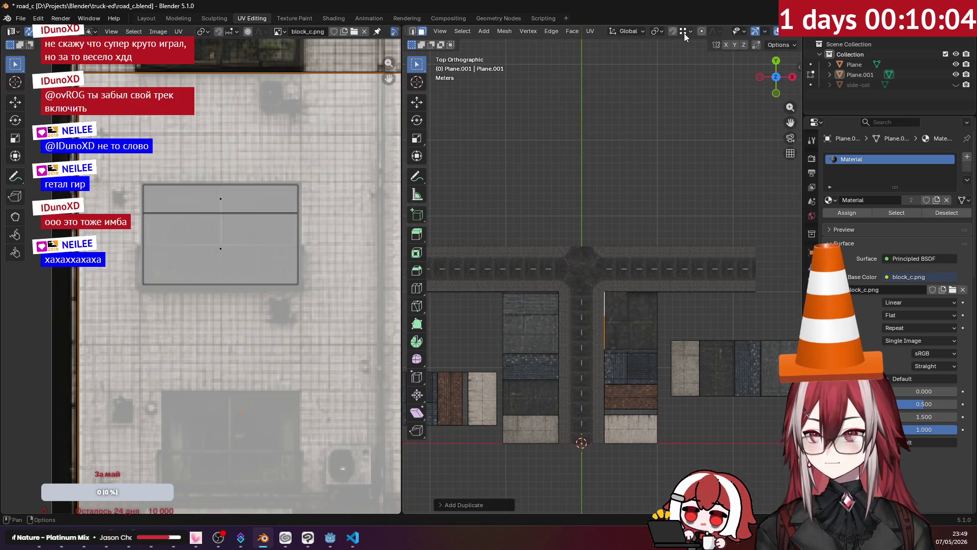
pyautogui.click(683, 32)
pyautogui.click(672, 81)
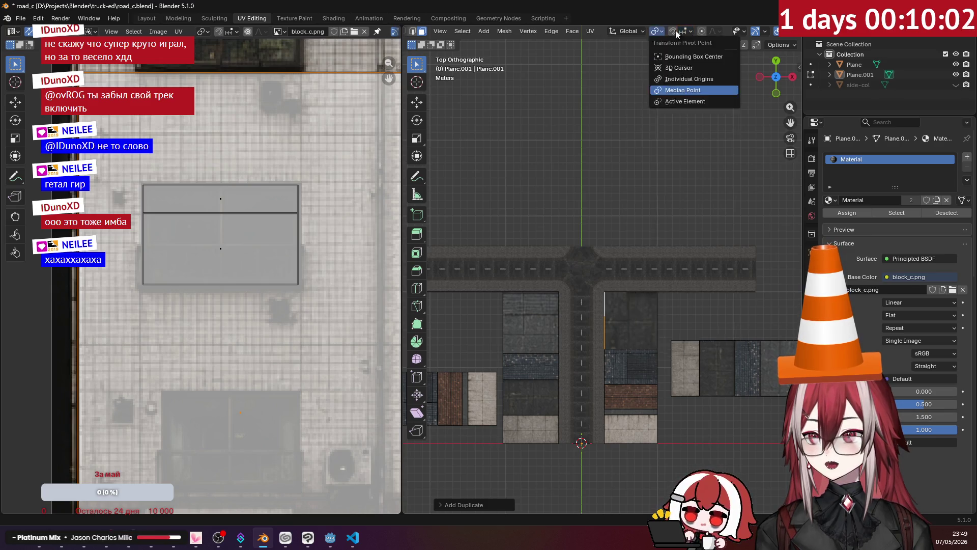
pyautogui.click(680, 58)
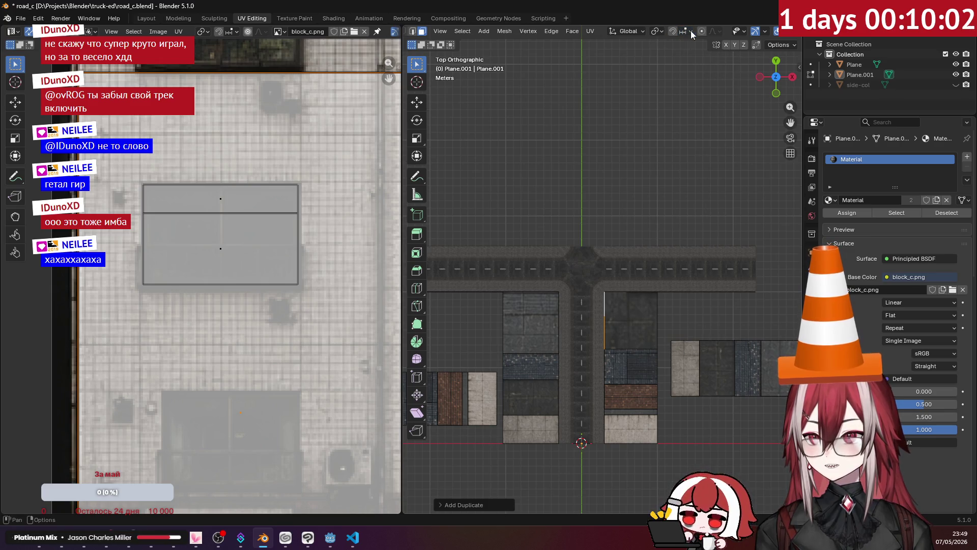
# Step: Place the copied wall edge, rotate it to run along the road and move it into position
pyautogui.click(609, 135)
pyautogui.scroll(5, 556, 185)
pyautogui.scroll(2, 658, 230)
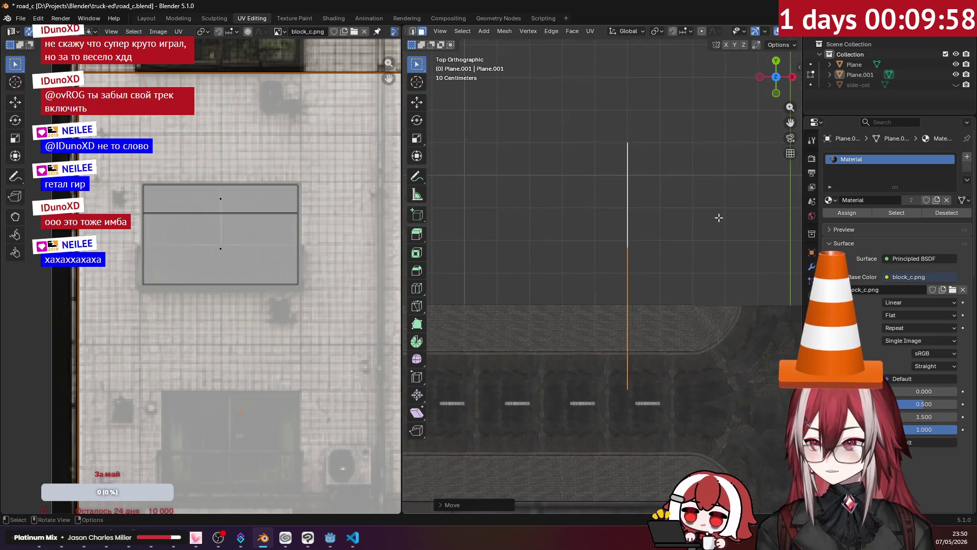
pyautogui.press('r')
pyautogui.click(577, 159)
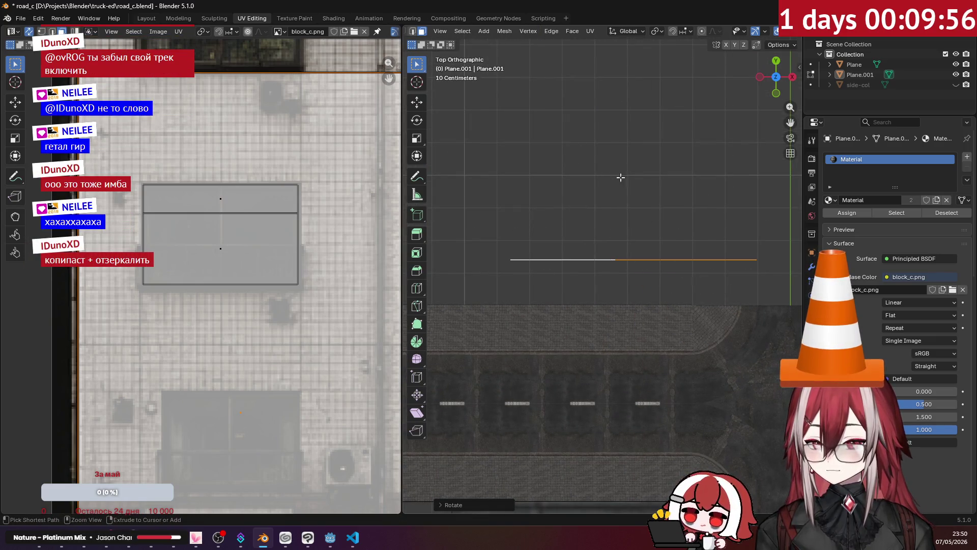
pyautogui.scroll(2, 552, 196)
pyautogui.scroll(1, 585, 221)
pyautogui.press('g')
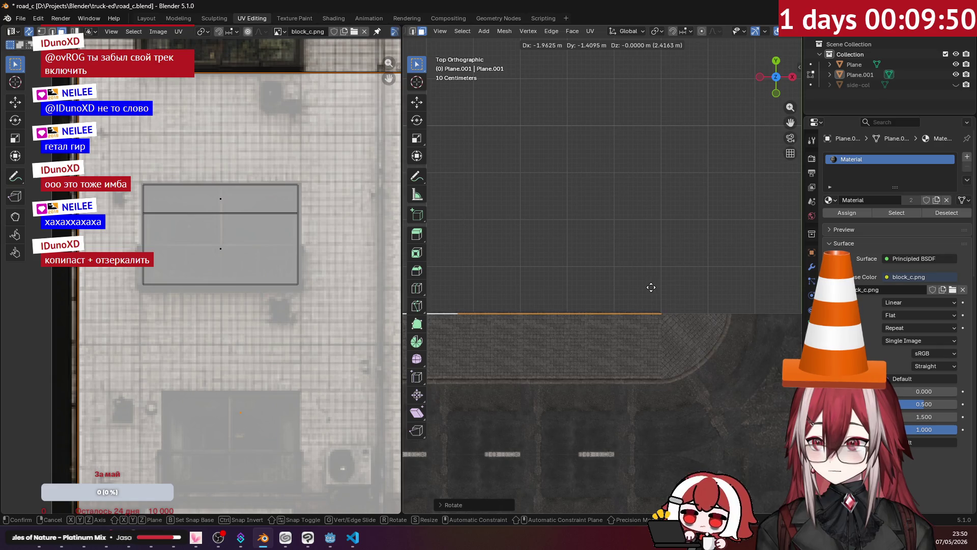
pyautogui.click(585, 229)
# Step: Slide the wall against the pavement edge from top view and shift it along Y
pyautogui.moveTo(585, 227)
pyautogui.mouseDown(button='middle')
pyautogui.moveTo(581, 207)
pyautogui.moveTo(640, 206)
pyautogui.mouseUp(button='middle')
pyautogui.scroll(5, 577, 252)
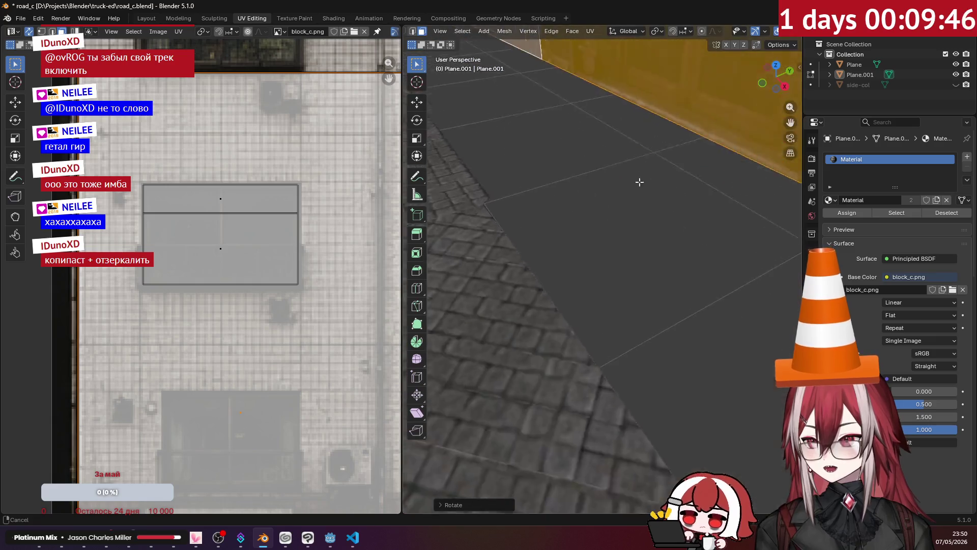
pyautogui.moveTo(577, 252); pyautogui.dragTo(634, 185, button='middle')
pyautogui.press('KP_7')
pyautogui.keyDown('shift'); pyautogui.moveTo(653, 394); pyautogui.dragTo(656, 231, button='middle'); pyautogui.keyUp('shift')
pyautogui.press('g')
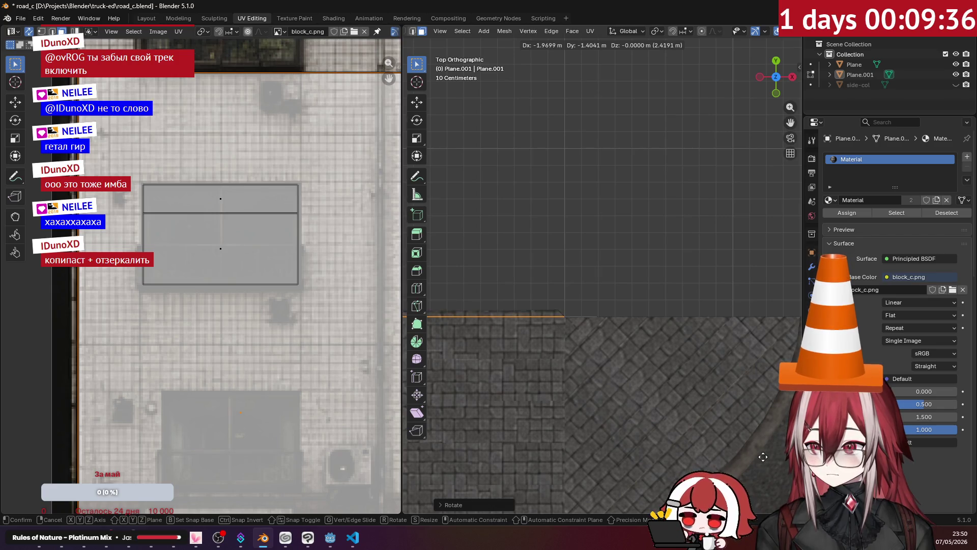
pyautogui.click(765, 457)
pyautogui.moveTo(764, 457)
pyautogui.mouseDown(button='middle')
pyautogui.moveTo(618, 301)
pyautogui.moveTo(513, 229)
pyautogui.moveTo(635, 347)
pyautogui.moveTo(606, 290)
pyautogui.moveTo(645, 333)
pyautogui.mouseUp(button='middle')
pyautogui.press('g')
pyautogui.press('y')
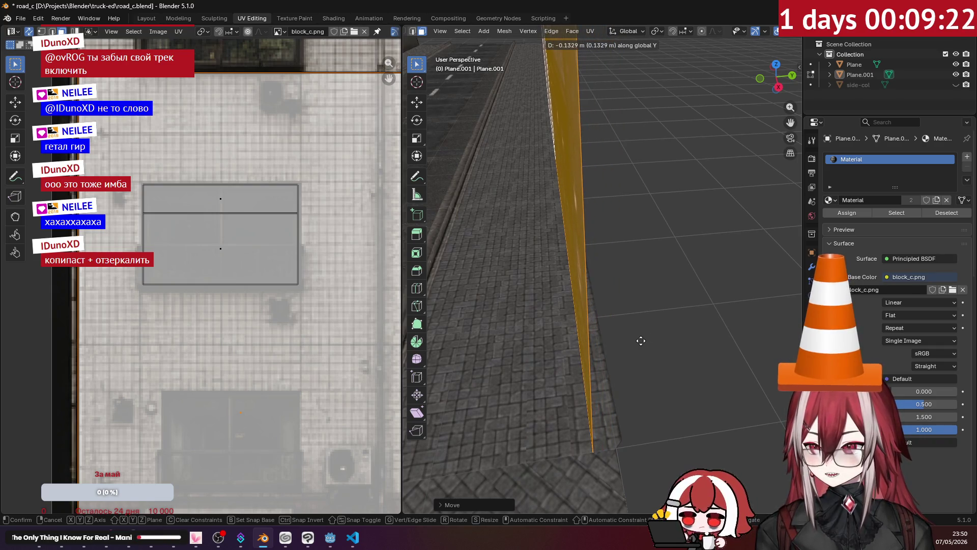
pyautogui.click(651, 341)
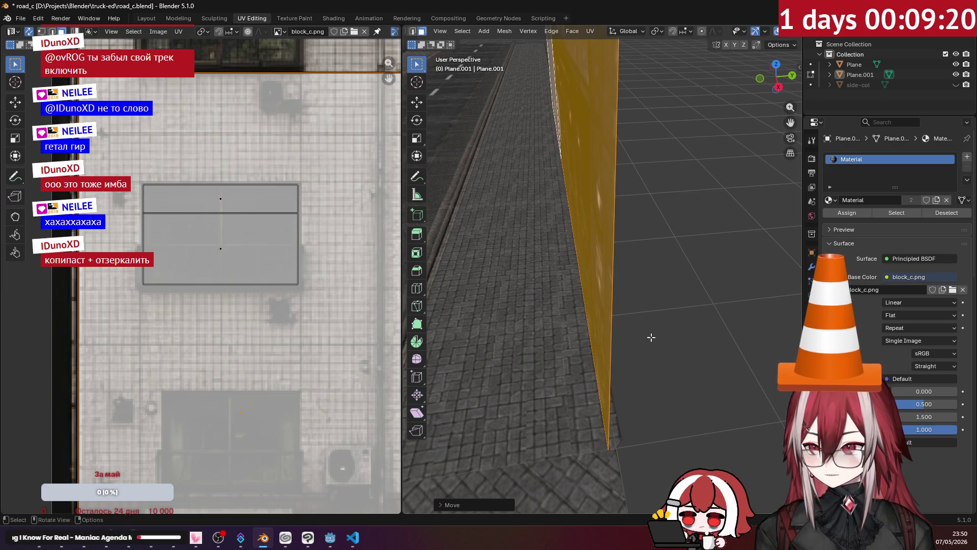
# Step: Check the buildings from overhead, reselect Plane.001 and return to mesh editing in top view
pyautogui.press('Tab')
pyautogui.moveTo(651, 340); pyautogui.dragTo(701, 302, button='middle')
pyautogui.moveTo(681, 251)
pyautogui.mouseDown(button='middle')
pyautogui.moveTo(697, 259)
pyautogui.moveTo(593, 250)
pyautogui.moveTo(623, 254)
pyautogui.moveTo(663, 292)
pyautogui.moveTo(526, 266)
pyautogui.moveTo(574, 292)
pyautogui.mouseUp(button='middle')
pyautogui.click(574, 293)
pyautogui.press('Tab')
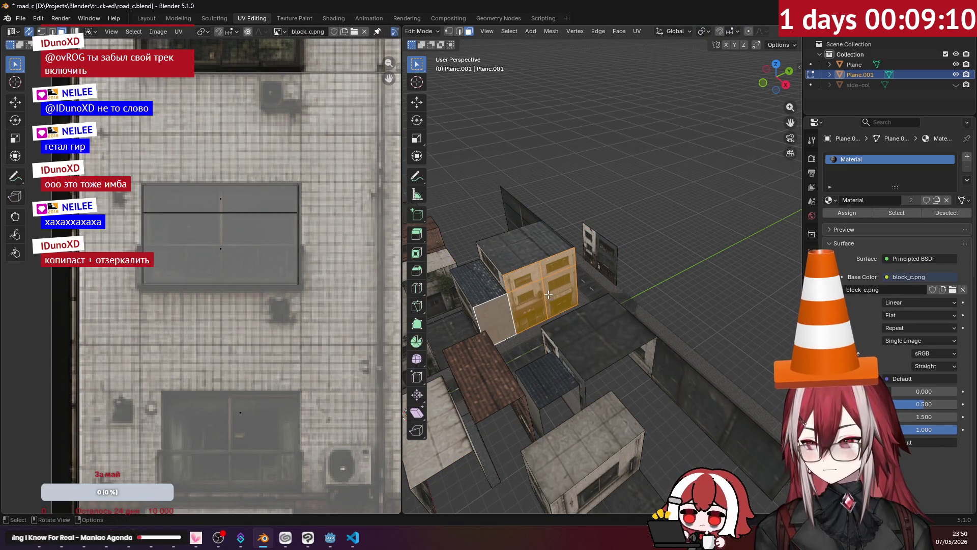
pyautogui.press('KP_7')
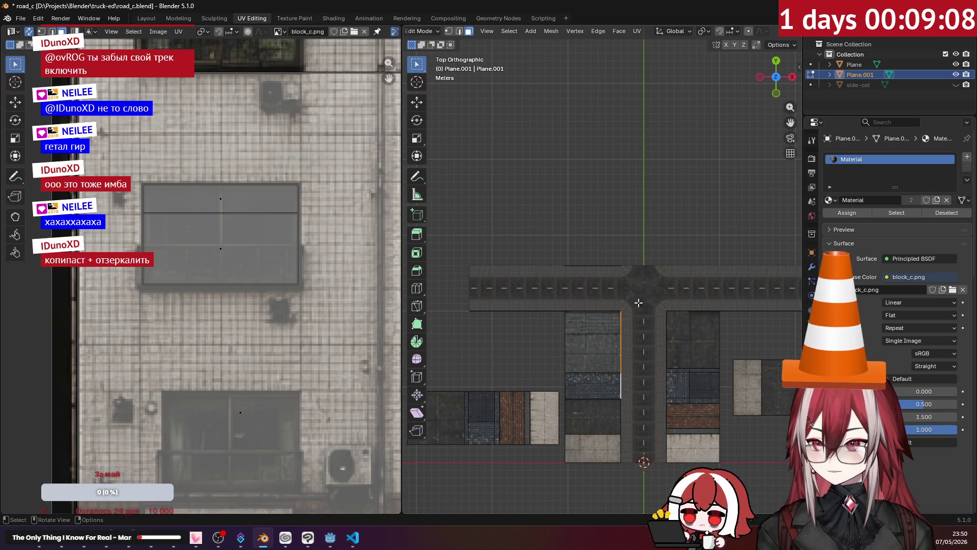
# Step: Place the duplicated wall, rotate it a quarter turn and fine-tune it flush with the pavement
pyautogui.click(547, 180)
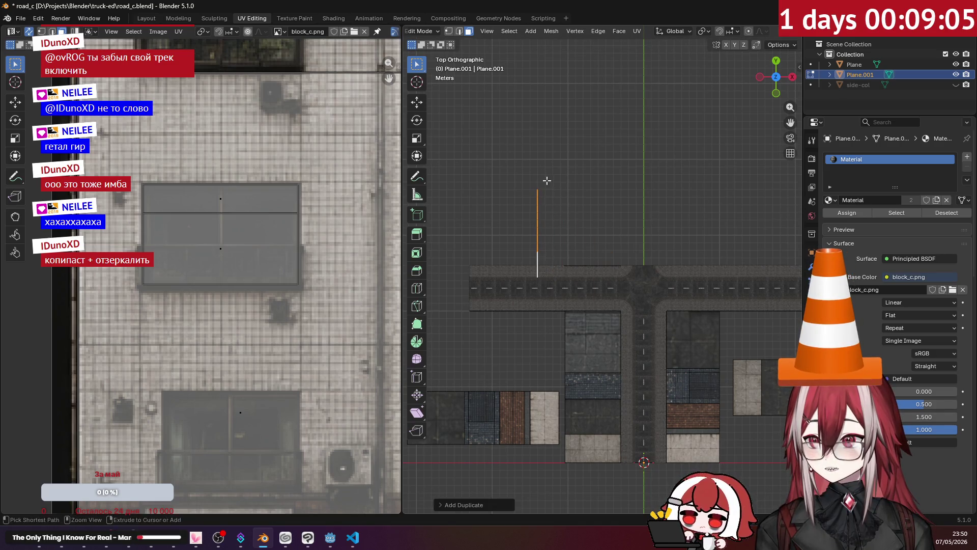
pyautogui.click(584, 319)
pyautogui.scroll(7, 603, 320)
pyautogui.press('g')
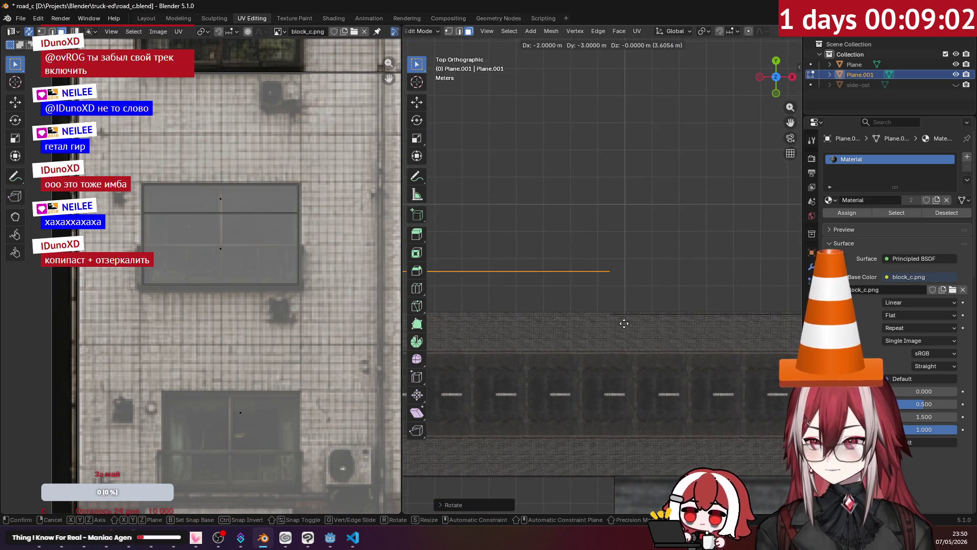
pyautogui.click(614, 352)
pyautogui.scroll(4, 615, 323)
pyautogui.press('g')
pyautogui.click(706, 307)
pyautogui.scroll(1, 688, 313)
pyautogui.scroll(2, 665, 321)
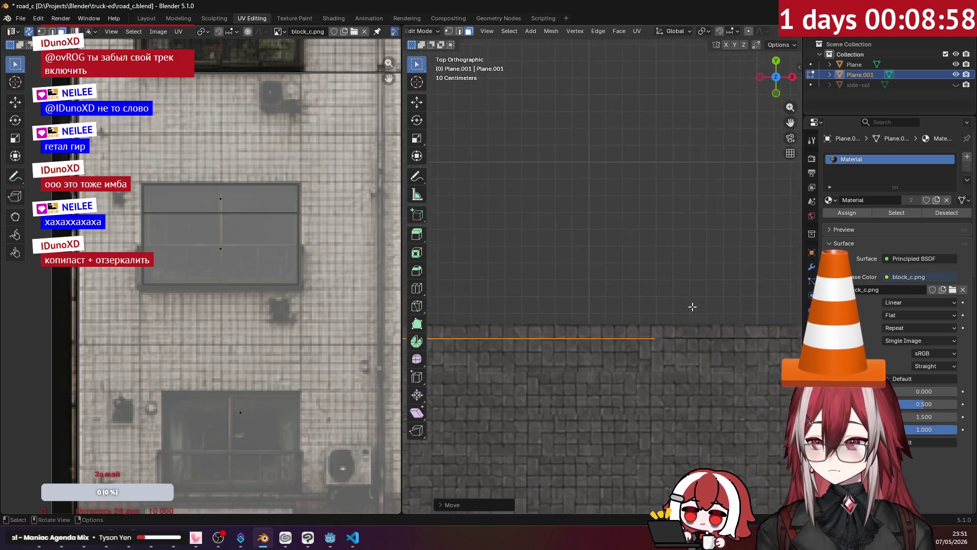
pyautogui.scroll(1, 650, 325)
pyautogui.scroll(1, 631, 332)
pyautogui.press('g')
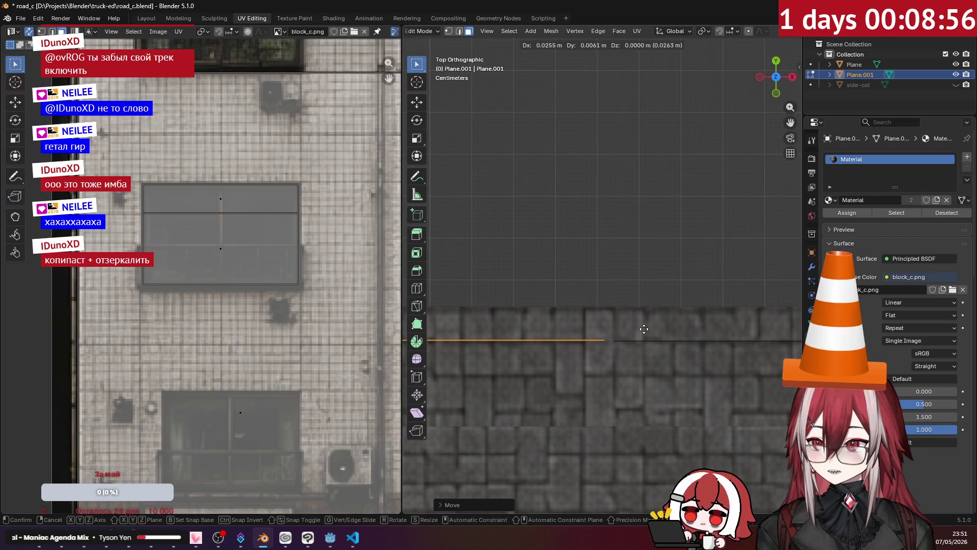
pyautogui.click(652, 330)
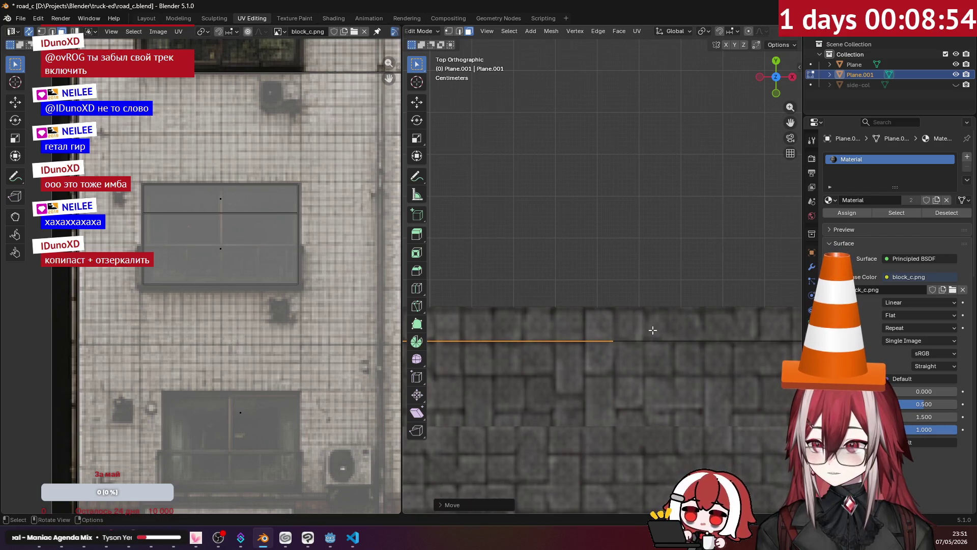
pyautogui.scroll(-5, 650, 330)
# Step: Inspect the street in Object Mode, re-enter editing and select the facade wall faces in top view
pyautogui.moveTo(651, 329)
pyautogui.mouseDown(button='middle')
pyautogui.moveTo(597, 253)
pyautogui.moveTo(590, 286)
pyautogui.moveTo(643, 172)
pyautogui.moveTo(594, 206)
pyautogui.moveTo(629, 216)
pyautogui.moveTo(669, 168)
pyautogui.moveTo(578, 207)
pyautogui.moveTo(655, 203)
pyautogui.moveTo(633, 216)
pyautogui.moveTo(550, 192)
pyautogui.moveTo(600, 166)
pyautogui.moveTo(605, 181)
pyautogui.moveTo(693, 144)
pyautogui.moveTo(722, 163)
pyautogui.moveTo(643, 155)
pyautogui.moveTo(579, 171)
pyautogui.moveTo(563, 196)
pyautogui.moveTo(637, 187)
pyautogui.moveTo(565, 208)
pyautogui.moveTo(665, 226)
pyautogui.moveTo(548, 266)
pyautogui.moveTo(579, 233)
pyautogui.mouseUp(button='middle')
pyautogui.scroll(2, 597, 253)
pyautogui.scroll(-3, 629, 202)
pyautogui.press('Tab')
pyautogui.scroll(3, 655, 168)
pyautogui.scroll(3, 655, 167)
pyautogui.scroll(-5, 578, 208)
pyautogui.click(633, 215)
pyautogui.click(642, 167)
pyautogui.scroll(3, 643, 167)
pyautogui.press('Tab')
pyautogui.scroll(3, 658, 177)
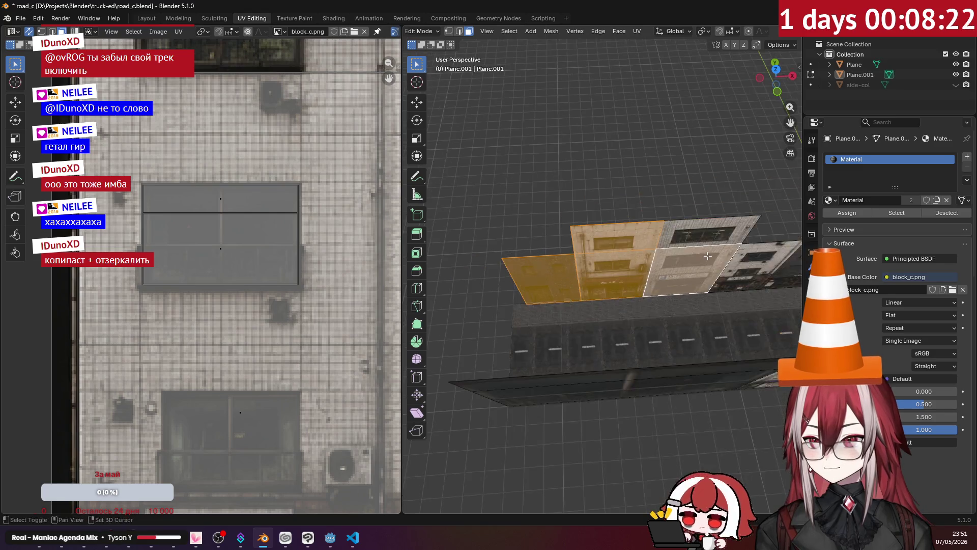
pyautogui.keyDown('shift'); pyautogui.click(682, 255); pyautogui.keyUp('shift')
pyautogui.press('KP_7')
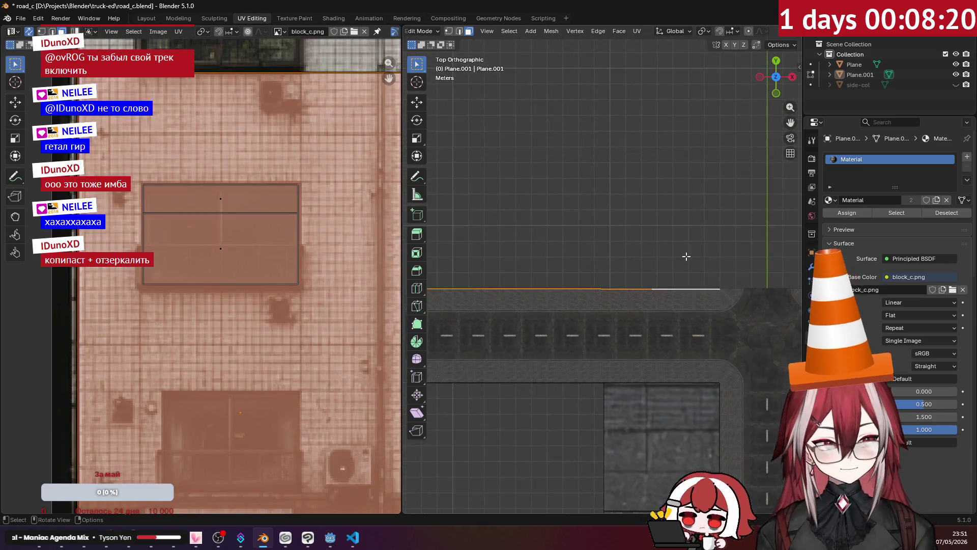
# Step: Copy the facade walls 24 m along the road on X, nudge them in line, and return to Object Mode
pyautogui.moveTo(686, 256)
pyautogui.keyDown('shift'); pyautogui.mouseDown(button='middle')
pyautogui.moveTo(548, 260)
pyautogui.moveTo(447, 244)
pyautogui.mouseUp(button='middle'); pyautogui.keyUp('shift')
pyautogui.scroll(-1, 548, 259)
pyautogui.press('g')
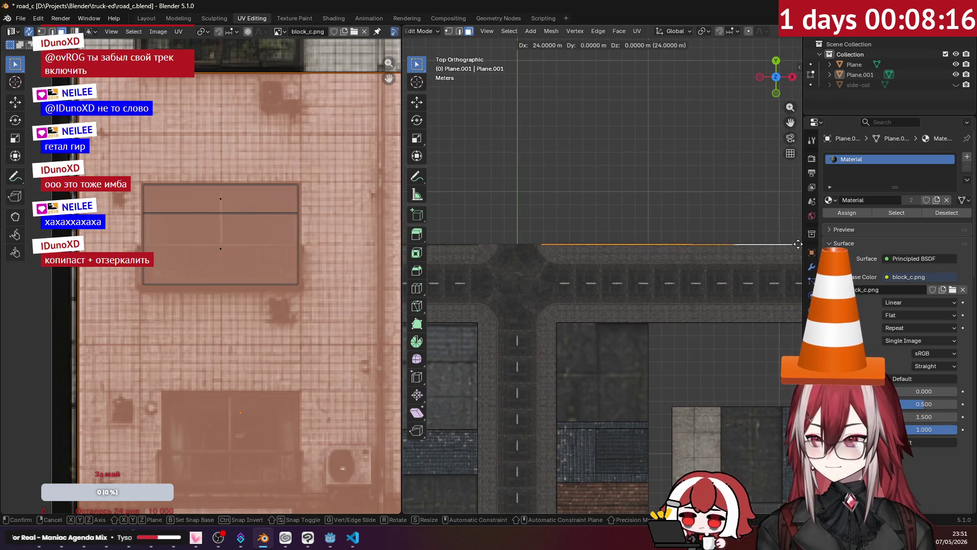
pyautogui.click(422, 243)
pyautogui.scroll(8, 541, 266)
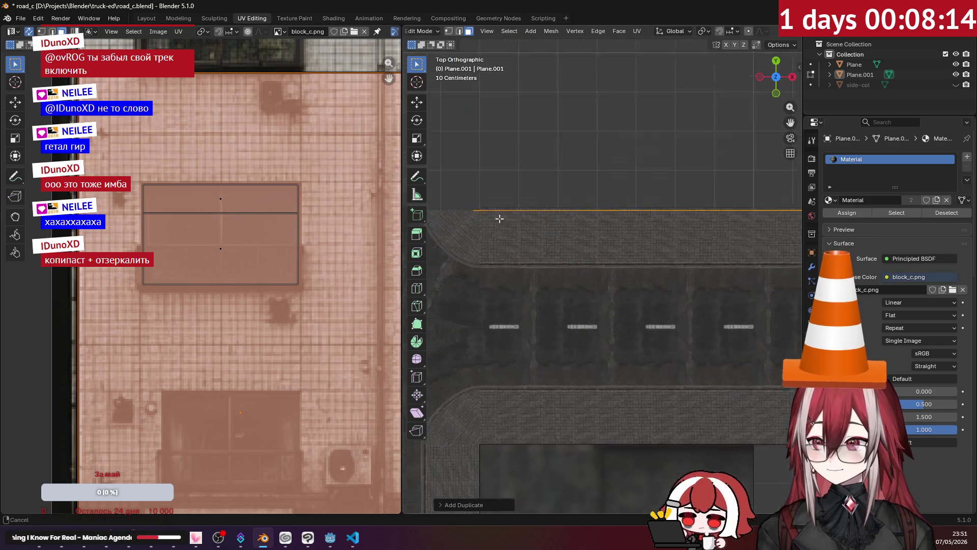
pyautogui.scroll(2, 540, 267)
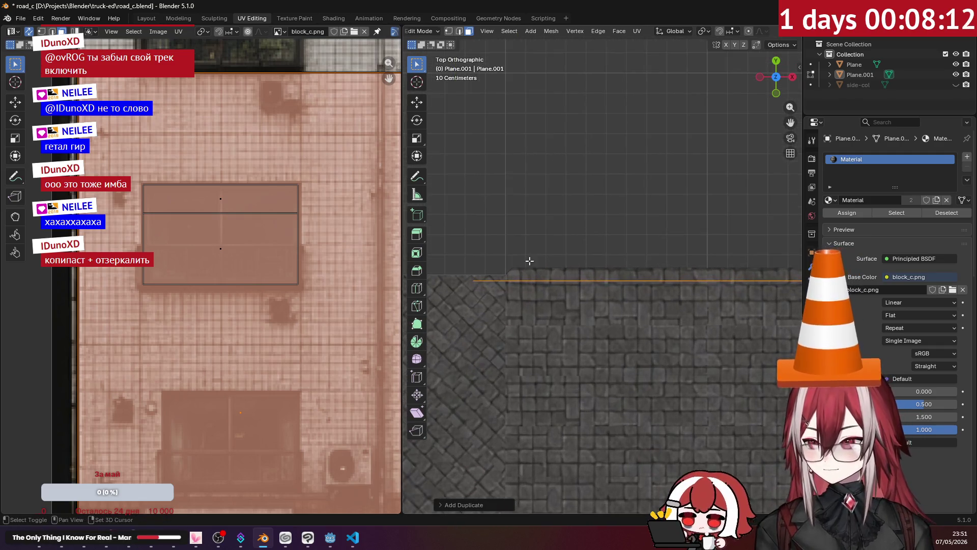
pyautogui.press('x')
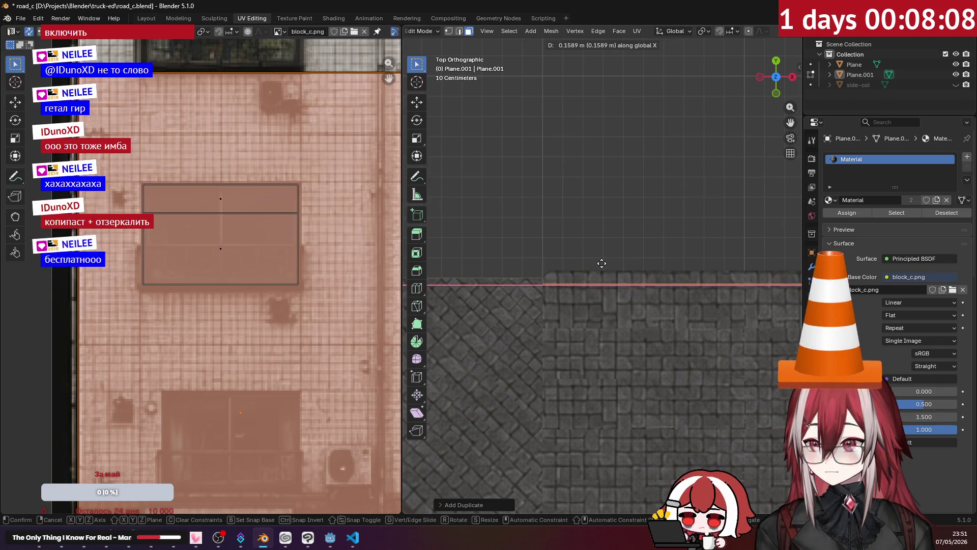
pyautogui.click(602, 263)
pyautogui.scroll(-3, 600, 225)
pyautogui.scroll(-2, 597, 221)
pyautogui.moveTo(597, 220)
pyautogui.mouseDown(button='middle')
pyautogui.moveTo(562, 175)
pyautogui.moveTo(579, 169)
pyautogui.moveTo(605, 209)
pyautogui.moveTo(528, 180)
pyautogui.moveTo(670, 204)
pyautogui.mouseUp(button='middle')
pyautogui.press('Tab')
pyautogui.scroll(3, 579, 169)
pyautogui.scroll(-4, 568, 169)
pyautogui.scroll(4, 586, 197)
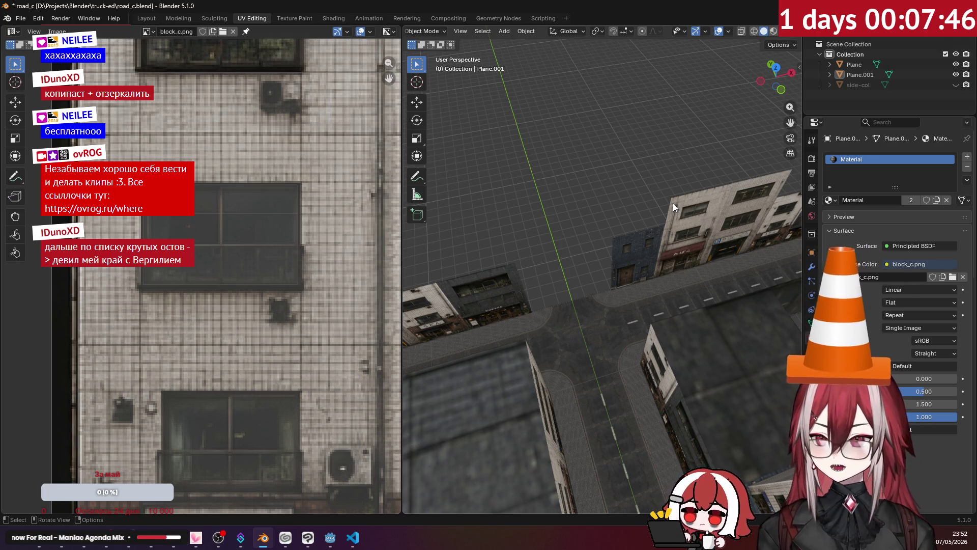
# Step: Select Plane.001, enter Edit Mode, pick a wall face and view the block from the top
pyautogui.moveTo(673, 204); pyautogui.dragTo(681, 224, button='middle')
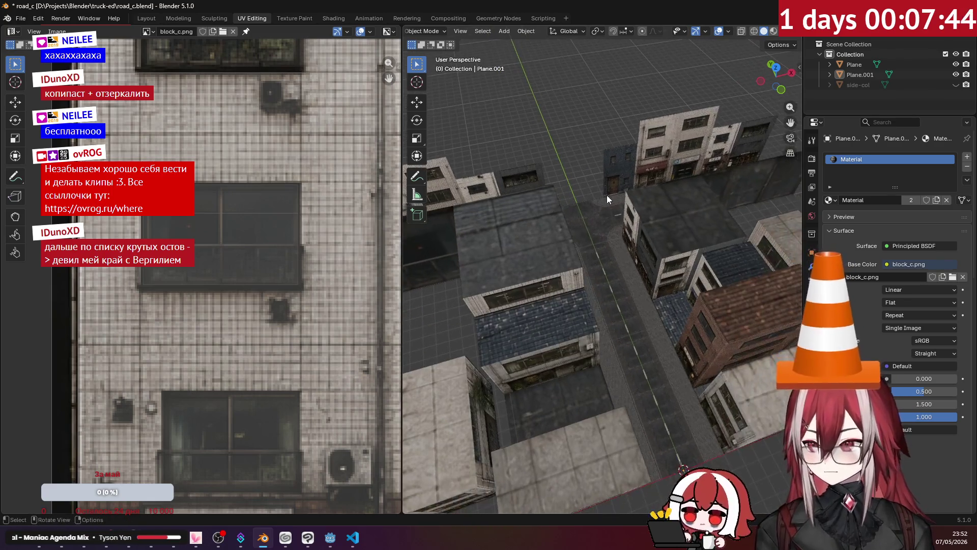
pyautogui.moveTo(611, 284)
pyautogui.mouseDown(button='middle')
pyautogui.moveTo(594, 216)
pyautogui.moveTo(575, 237)
pyautogui.mouseUp(button='middle')
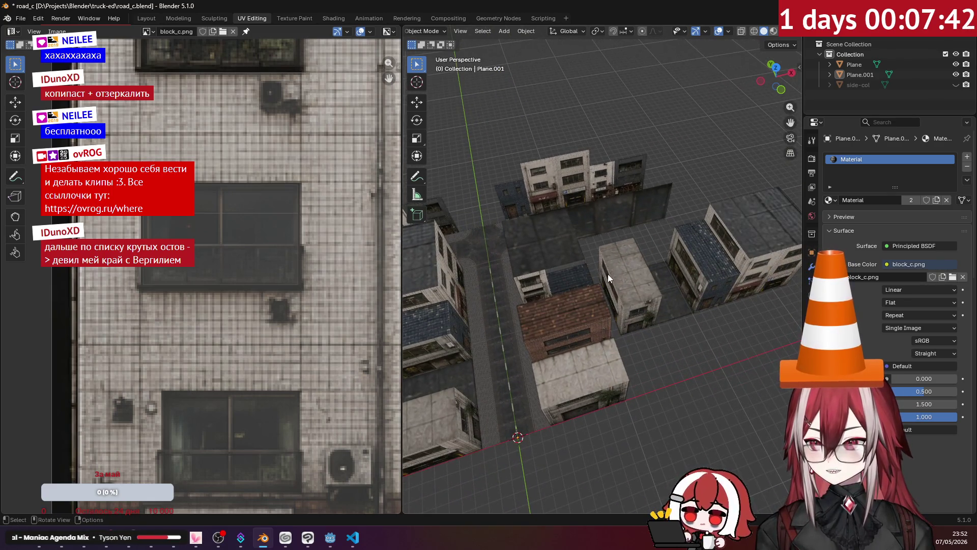
pyautogui.click(721, 239)
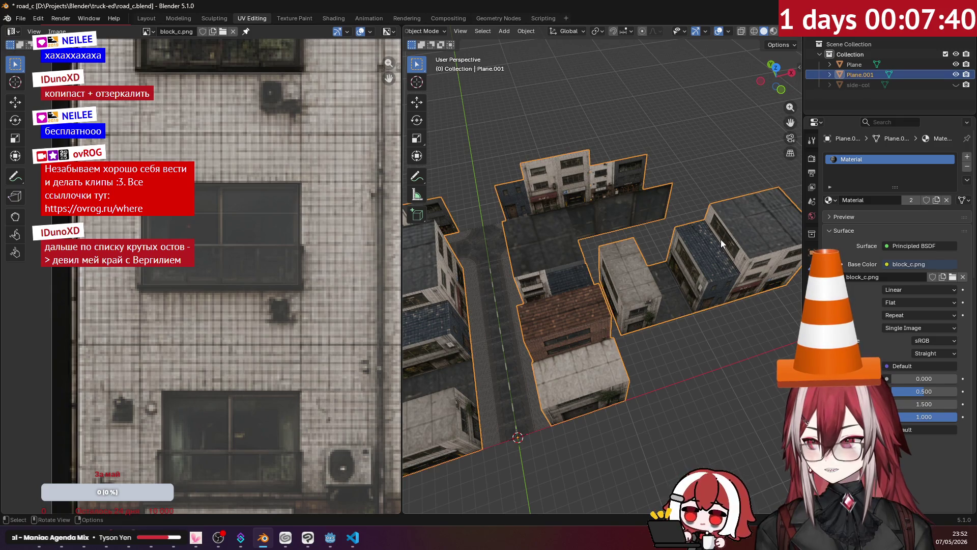
pyautogui.press('Tab')
pyautogui.click(721, 239)
pyautogui.press('KP_7')
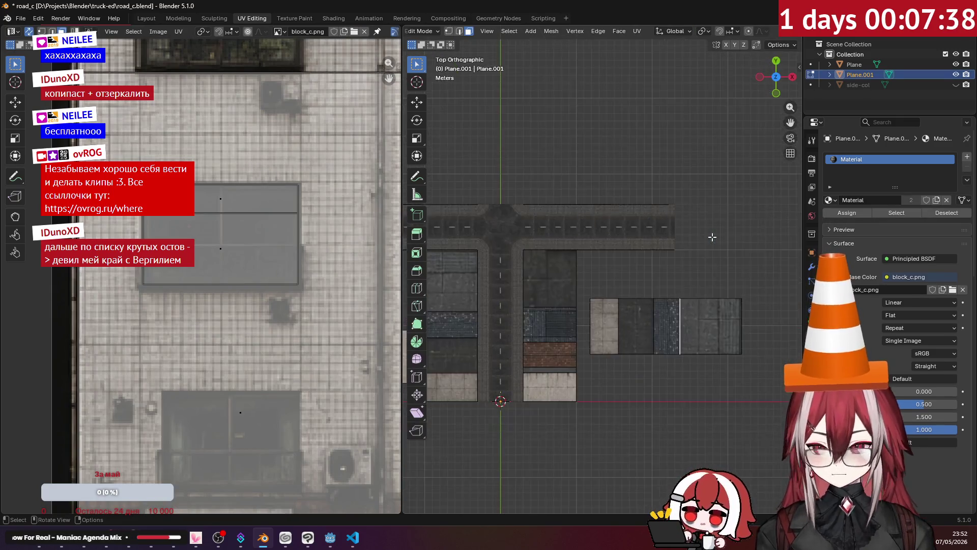
# Step: Duplicate the chosen wall face and switch the snap target from increments to vertices
pyautogui.press('g')
pyautogui.click(592, 102)
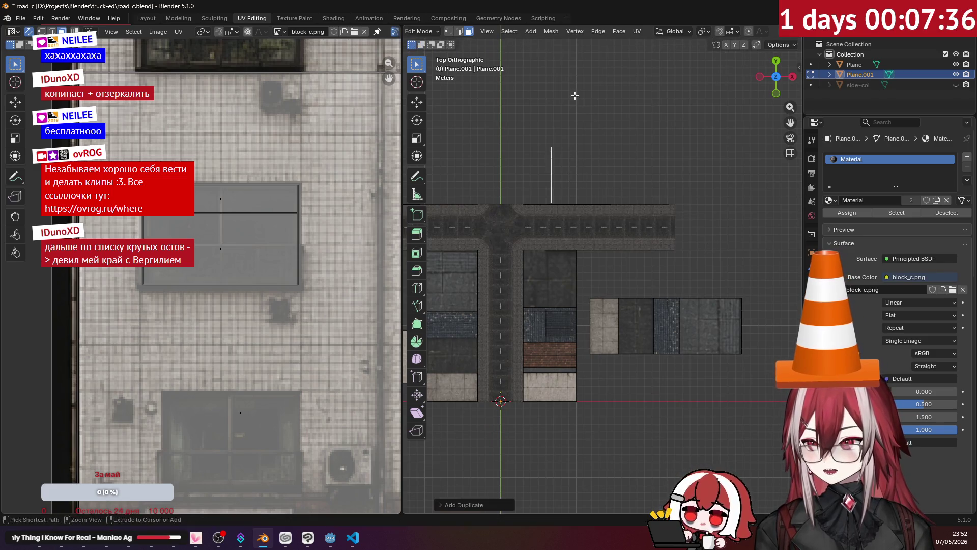
pyautogui.moveTo(592, 102); pyautogui.dragTo(591, 169, button='middle')
pyautogui.scroll(4, 592, 168)
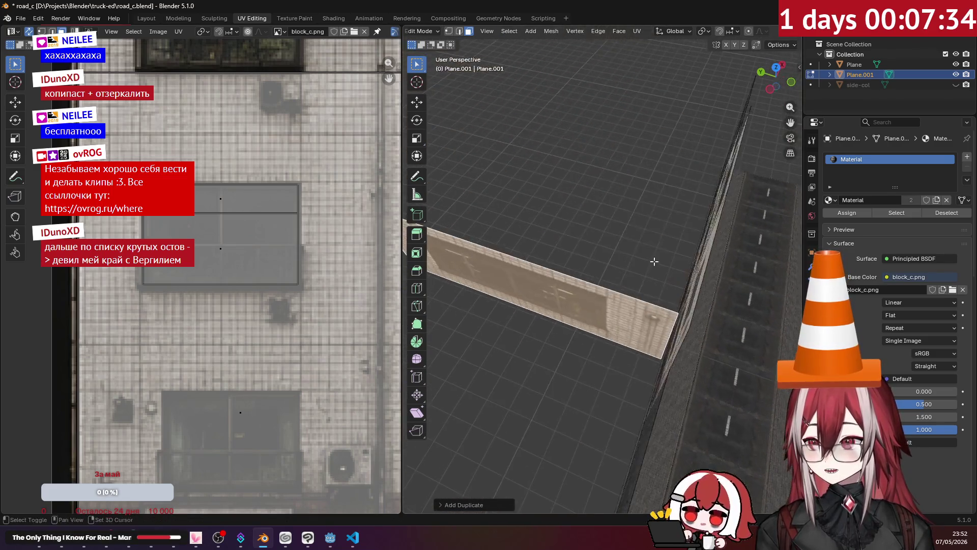
pyautogui.scroll(-2, 685, 62)
pyautogui.click(676, 31)
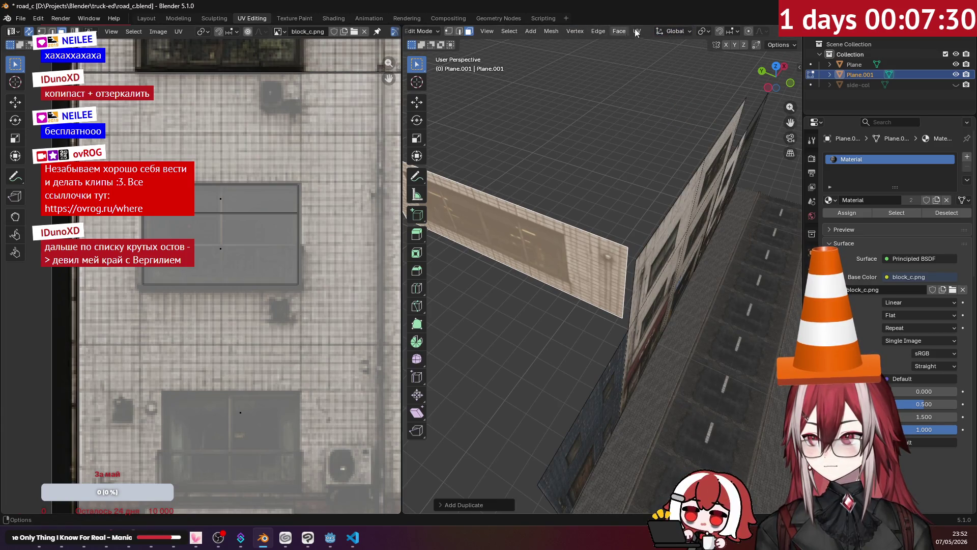
pyautogui.click(695, 32)
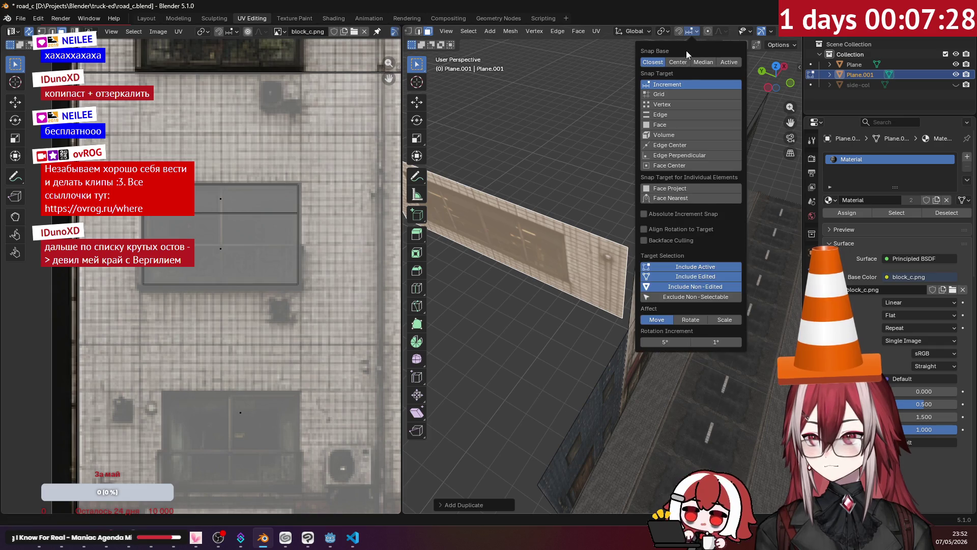
pyautogui.click(664, 104)
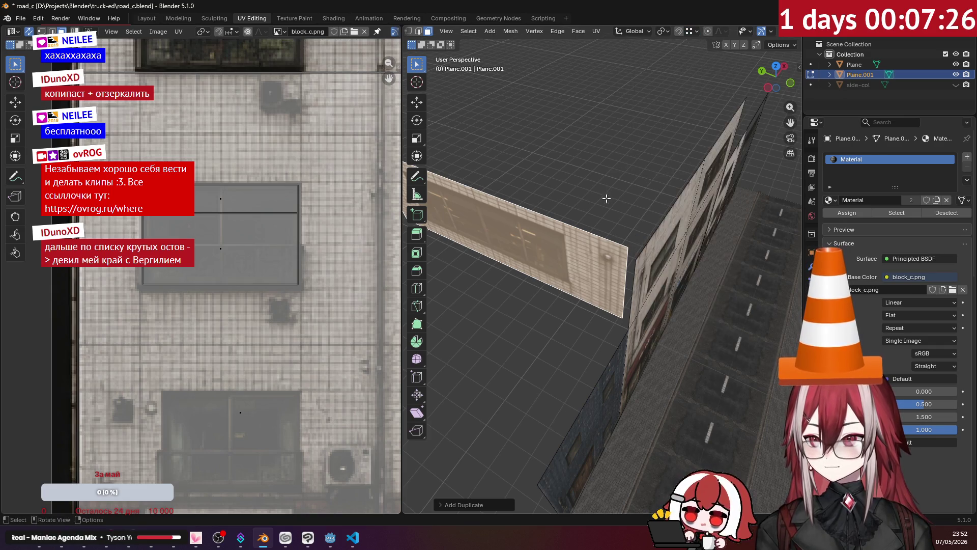
# Step: Snap the duplicated plane flush against the building wall and return to Object Mode
pyautogui.press('g')
pyautogui.click(623, 208)
pyautogui.moveTo(620, 204)
pyautogui.mouseDown(button='middle')
pyautogui.moveTo(580, 123)
pyautogui.moveTo(579, 165)
pyautogui.mouseUp(button='middle')
pyautogui.press('Tab')
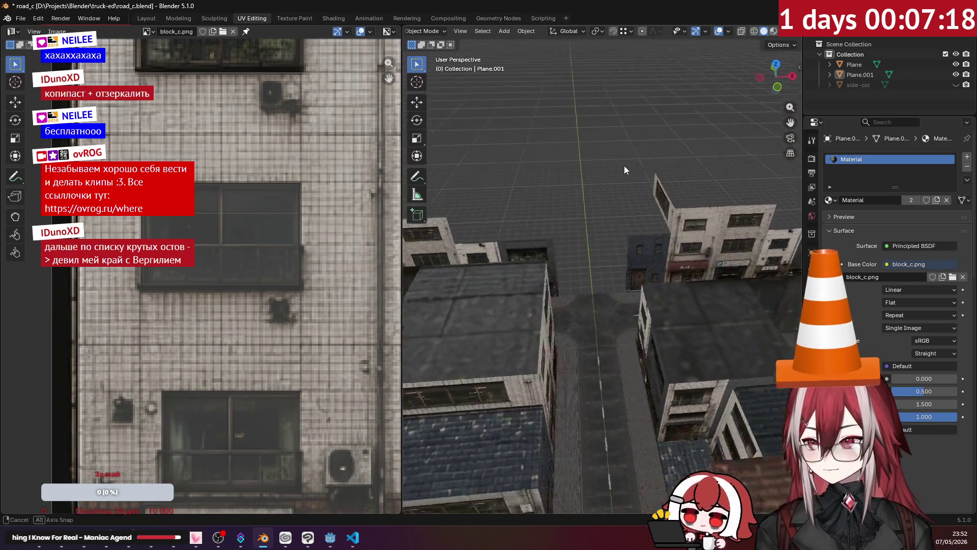
# Step: Widen the view over the whole block and bring up the viewport shading settings
pyautogui.moveTo(580, 166); pyautogui.dragTo(725, 79, button='middle')
pyautogui.scroll(-4, 608, 160)
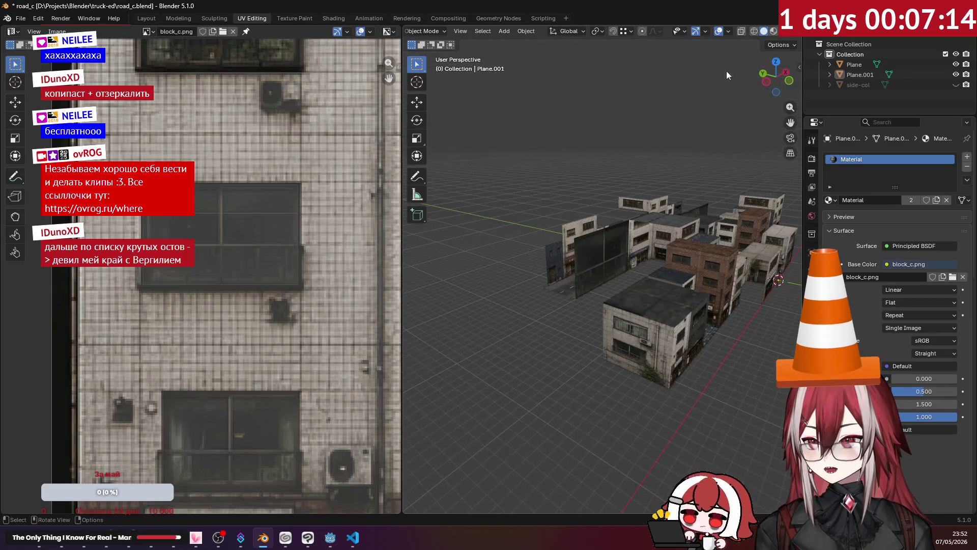
pyautogui.click(773, 30)
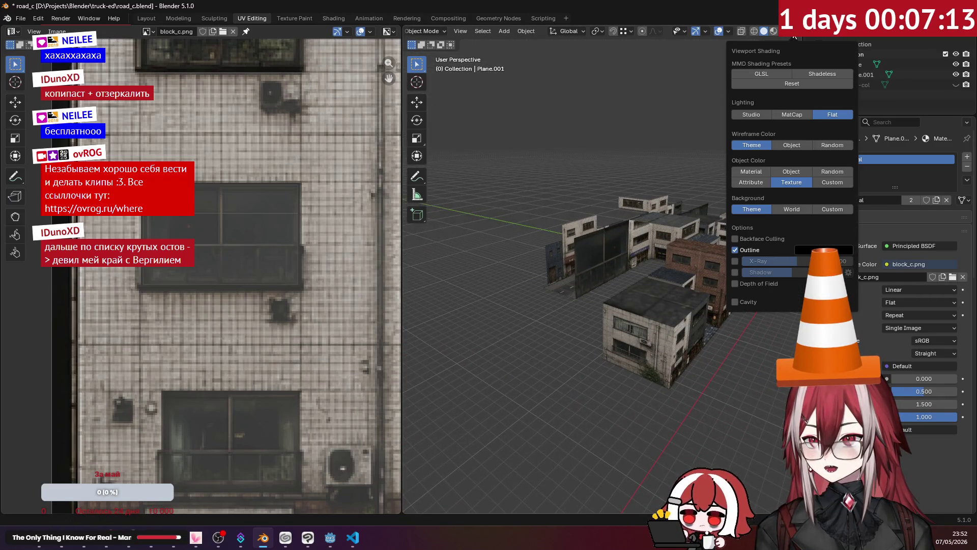
# Step: Enable the Face Orientation overlay so back faces show red, then enter Edit Mode on Plane.001
pyautogui.doubleClick(736, 239)
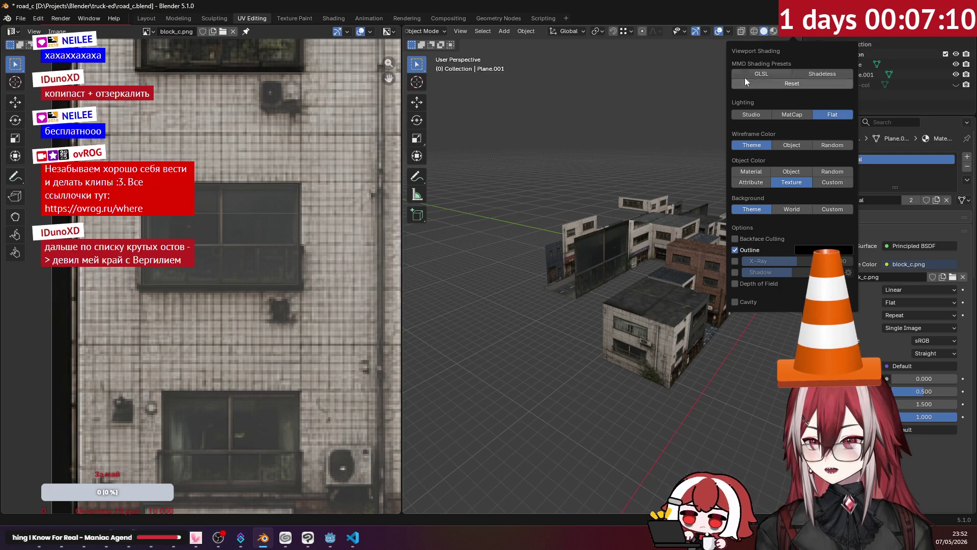
pyautogui.click(729, 25)
pyautogui.click(664, 246)
pyautogui.moveTo(605, 166)
pyautogui.mouseDown(button='middle')
pyautogui.moveTo(450, 168)
pyautogui.moveTo(629, 225)
pyautogui.moveTo(679, 198)
pyautogui.moveTo(554, 180)
pyautogui.moveTo(526, 189)
pyautogui.moveTo(532, 223)
pyautogui.moveTo(621, 214)
pyautogui.mouseUp(button='middle')
pyautogui.scroll(3, 528, 188)
pyautogui.scroll(-3, 539, 194)
pyautogui.press('Tab')
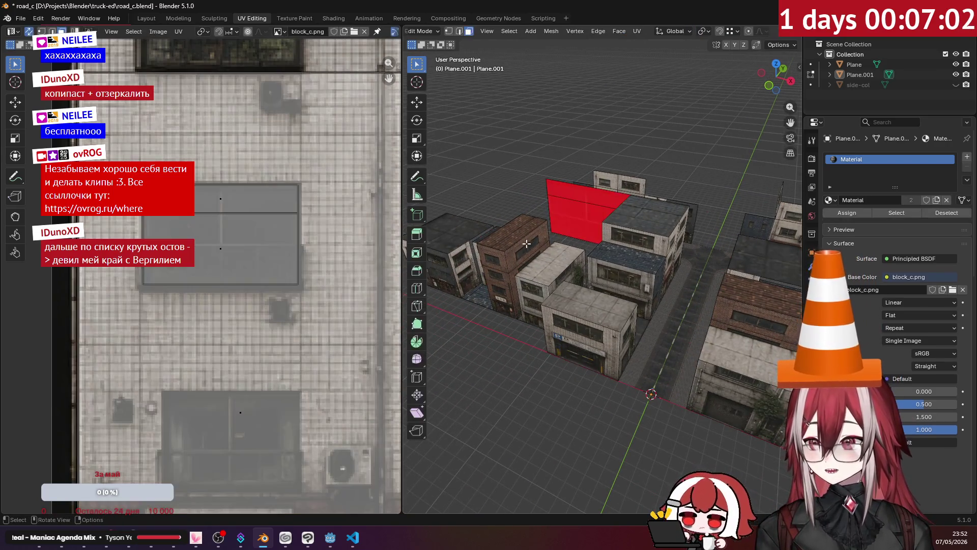
# Step: Duplicate the selected wall face in place with Shift+D and inspect the copy
pyautogui.moveTo(528, 242)
pyautogui.mouseDown(button='middle')
pyautogui.moveTo(527, 226)
pyautogui.moveTo(541, 219)
pyautogui.mouseUp(button='middle')
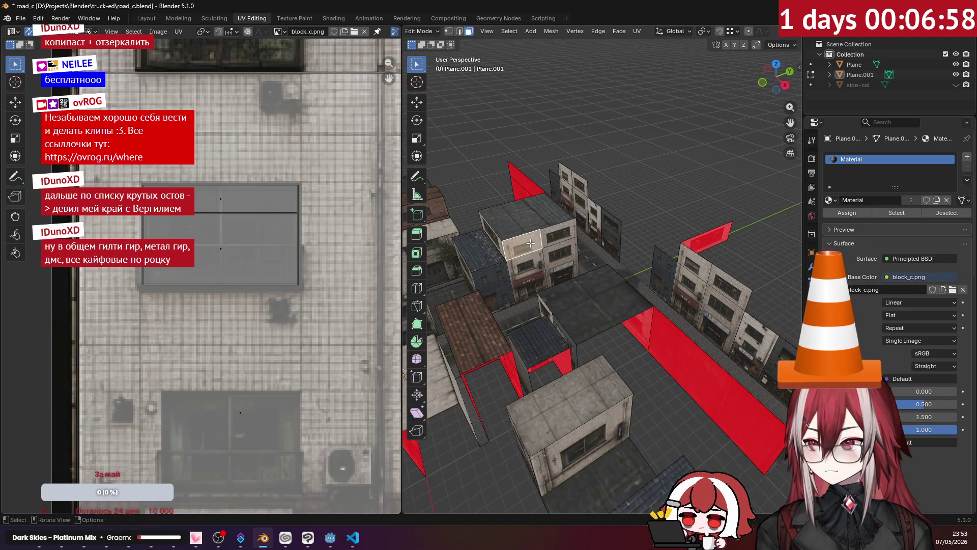
pyautogui.moveTo(556, 235); pyautogui.dragTo(549, 283, button='middle')
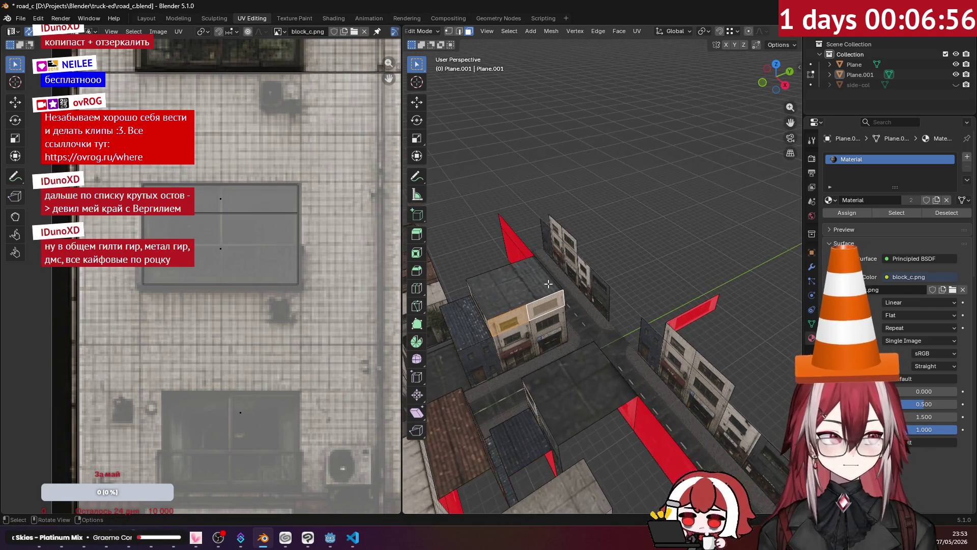
pyautogui.hotkey('shift', 'd')
pyautogui.click(574, 235)
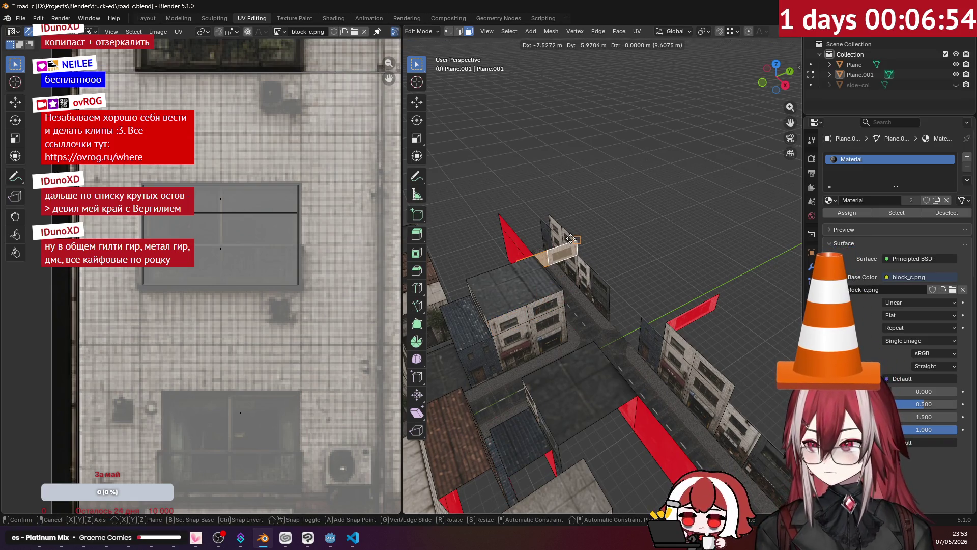
pyautogui.moveTo(575, 235); pyautogui.dragTo(550, 251, button='middle')
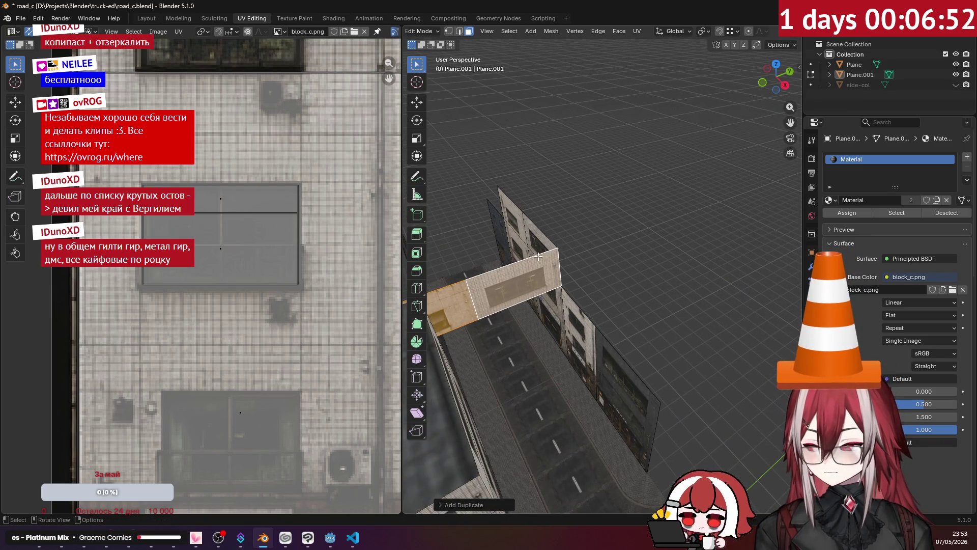
# Step: Slide the copy along Y beside the original wall, return to Object Mode and bring up the music player
pyautogui.press('g')
pyautogui.press('y')
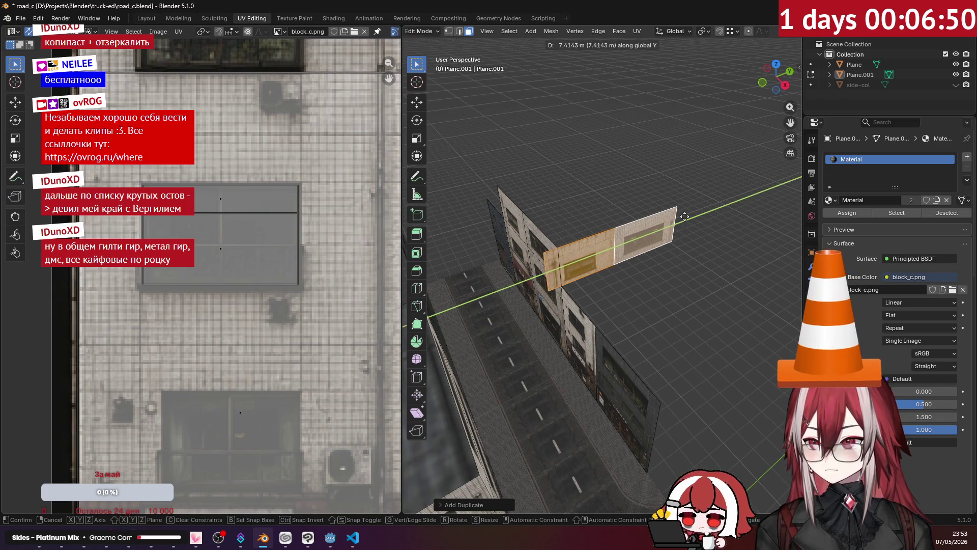
pyautogui.click(524, 254)
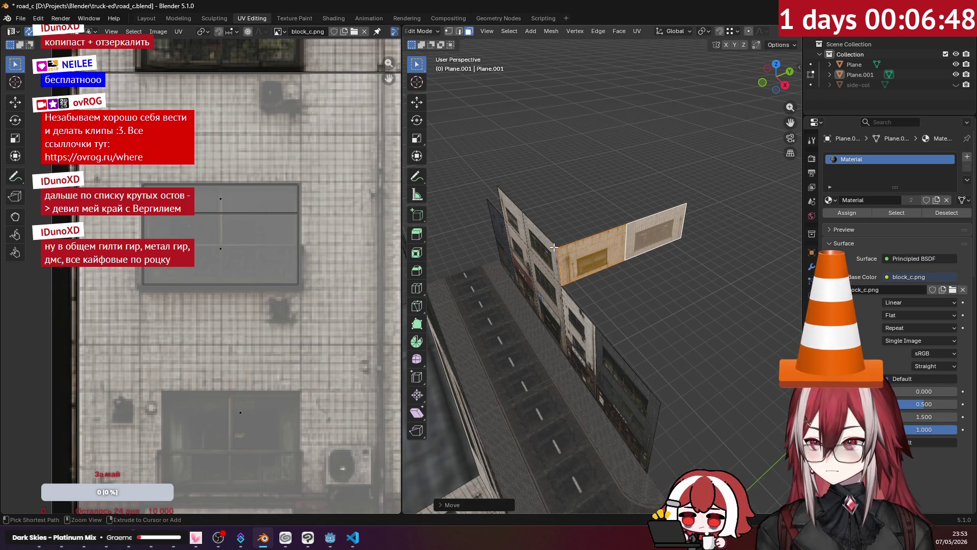
pyautogui.press('Tab')
pyautogui.moveTo(596, 211)
pyautogui.mouseDown(button='middle')
pyautogui.moveTo(636, 184)
pyautogui.moveTo(544, 162)
pyautogui.moveTo(592, 180)
pyautogui.moveTo(562, 208)
pyautogui.mouseUp(button='middle')
pyautogui.click(123, 537)
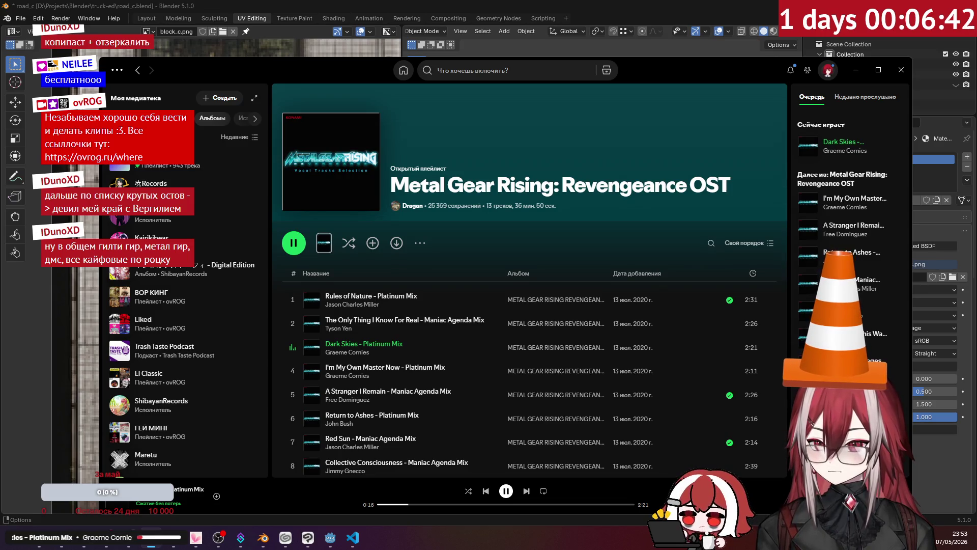
pyautogui.click(622, 49)
pyautogui.moveTo(620, 229)
pyautogui.mouseDown(button='middle')
pyautogui.moveTo(620, 263)
pyautogui.moveTo(659, 308)
pyautogui.moveTo(559, 276)
pyautogui.mouseUp(button='middle')
pyautogui.moveTo(574, 262)
pyautogui.mouseDown(button='middle')
pyautogui.moveTo(586, 287)
pyautogui.moveTo(638, 248)
pyautogui.moveTo(686, 235)
pyautogui.moveTo(587, 239)
pyautogui.mouseUp(button='middle')
pyautogui.moveTo(590, 177)
pyautogui.mouseDown(button='middle')
pyautogui.moveTo(560, 250)
pyautogui.moveTo(503, 277)
pyautogui.moveTo(641, 262)
pyautogui.moveTo(630, 258)
pyautogui.moveTo(599, 182)
pyautogui.moveTo(590, 256)
pyautogui.moveTo(601, 231)
pyautogui.moveTo(614, 227)
pyautogui.moveTo(618, 189)
pyautogui.moveTo(596, 185)
pyautogui.moveTo(630, 177)
pyautogui.moveTo(529, 195)
pyautogui.moveTo(584, 235)
pyautogui.mouseUp(button='middle')
pyautogui.scroll(-5, 529, 194)
pyautogui.scroll(-3, 540, 205)
pyautogui.scroll(-2, 583, 234)
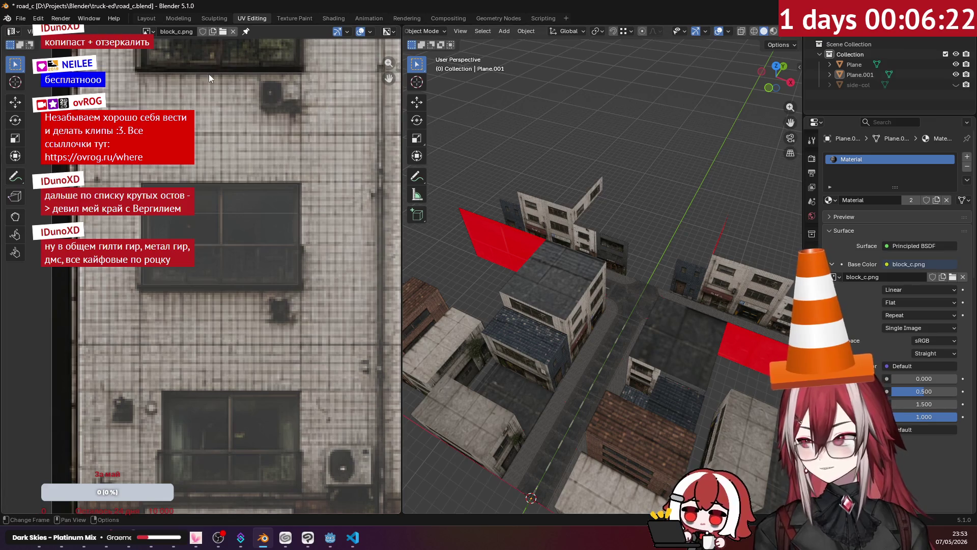
# Step: In the Layout workspace, rename the Plane.001 wall object to side-col in the Outliner
pyautogui.click(146, 18)
pyautogui.scroll(-5, 394, 199)
pyautogui.scroll(-4, 395, 199)
pyautogui.moveTo(444, 179)
pyautogui.mouseDown(button='middle')
pyautogui.moveTo(542, 200)
pyautogui.moveTo(301, 193)
pyautogui.moveTo(266, 209)
pyautogui.moveTo(286, 276)
pyautogui.moveTo(506, 219)
pyautogui.moveTo(471, 205)
pyautogui.mouseUp(button='middle')
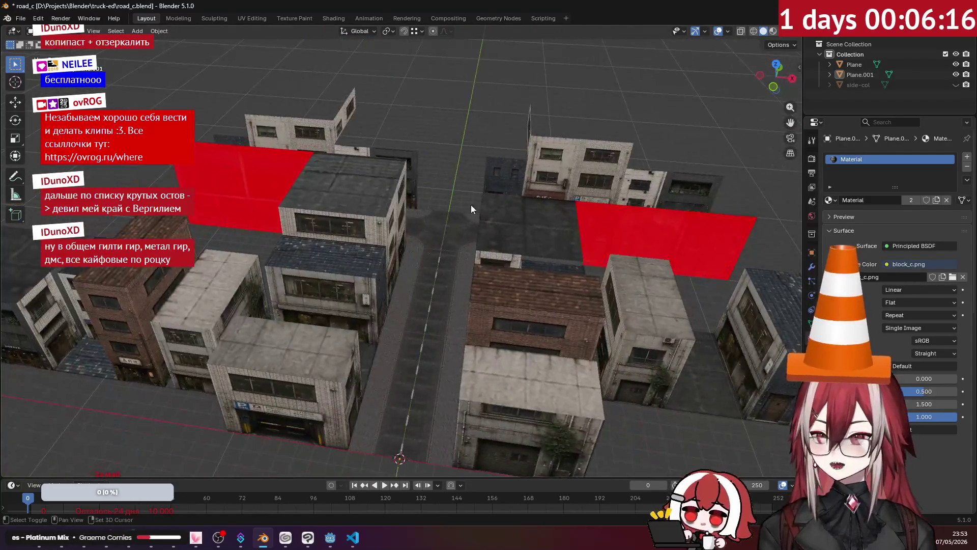
pyautogui.doubleClick(861, 74)
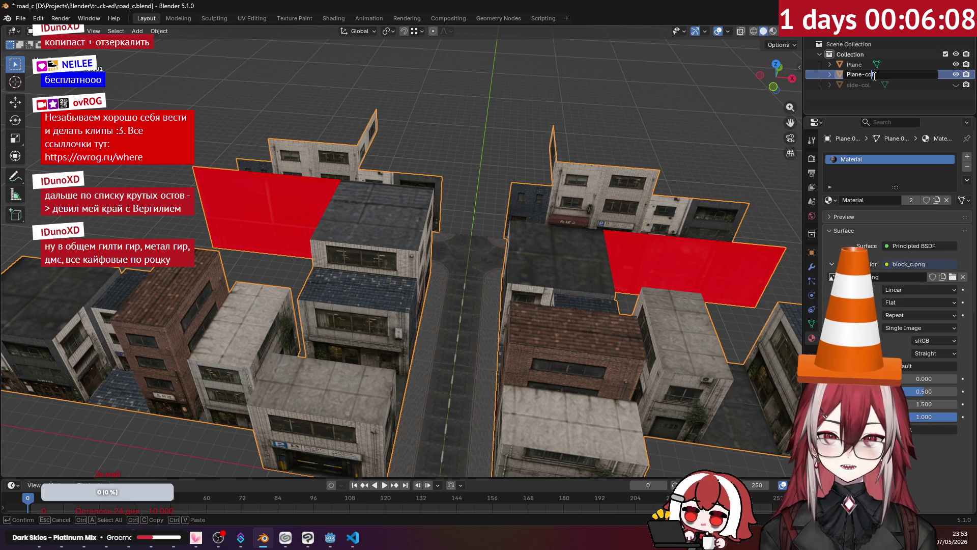
pyautogui.press('Return')
pyautogui.press('Delete')
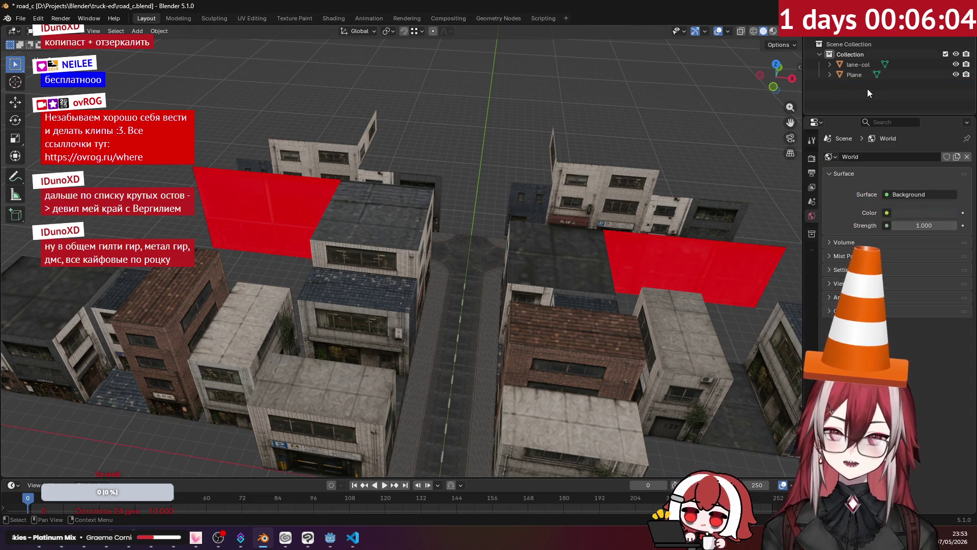
pyautogui.doubleClick(866, 65)
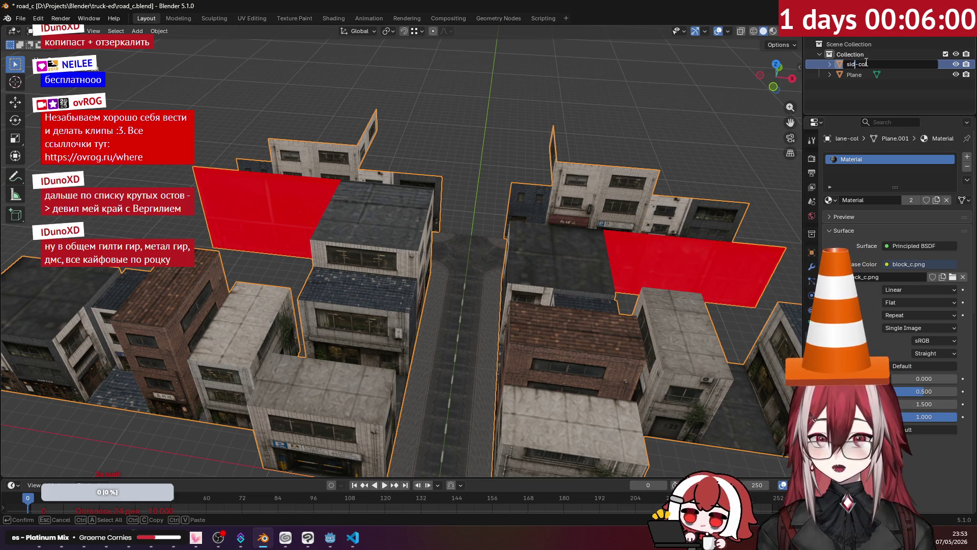
pyautogui.write('e')
pyautogui.press('Return')
# Step: Save road_c.blend and bring up the File menu for exporting
pyautogui.hotkey('ctrl', 's')
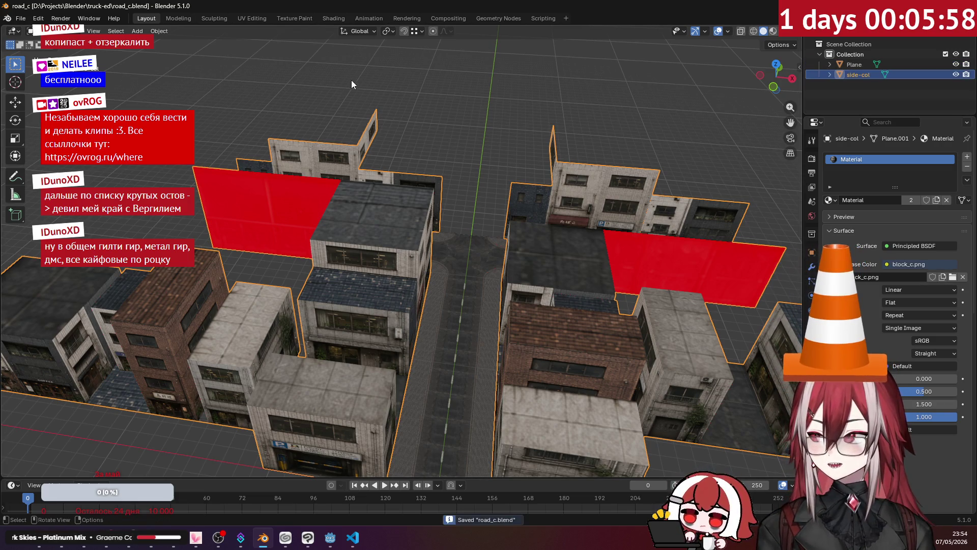
pyautogui.moveTo(349, 84)
pyautogui.mouseDown(button='middle')
pyautogui.moveTo(444, 109)
pyautogui.moveTo(427, 123)
pyautogui.mouseUp(button='middle')
pyautogui.press('Tab')
pyautogui.scroll(3, 428, 122)
pyautogui.click(208, 31)
pyautogui.click(20, 18)
pyautogui.moveTo(38, 173)
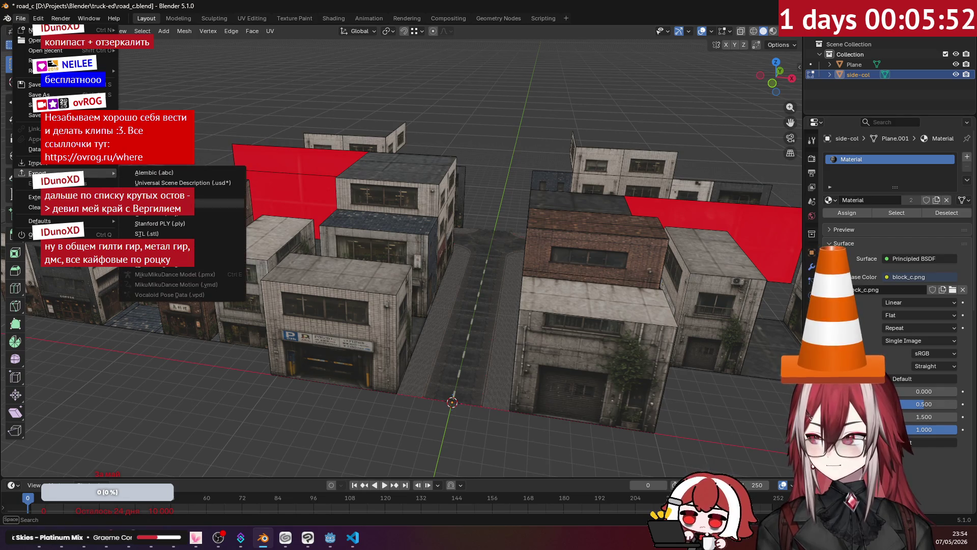
pyautogui.press('Escape')
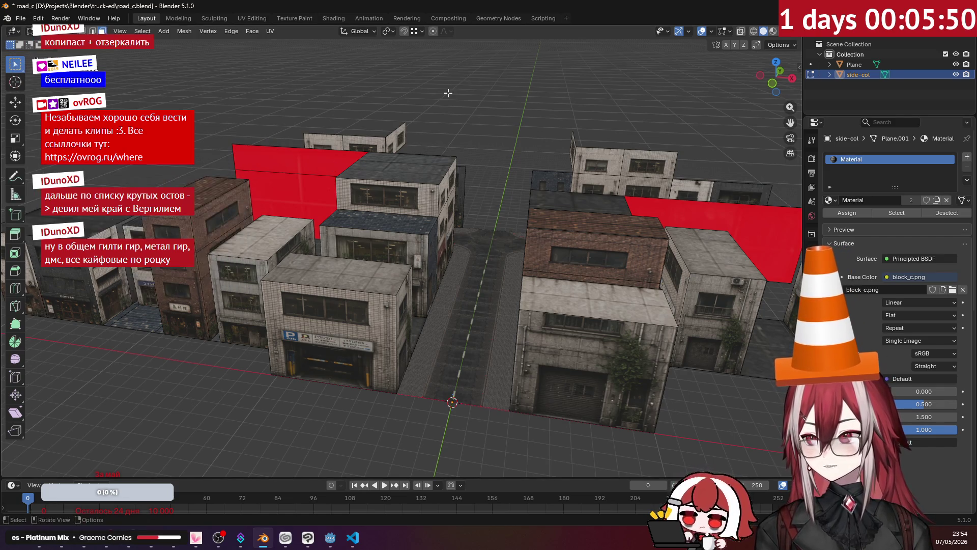
pyautogui.press('Tab')
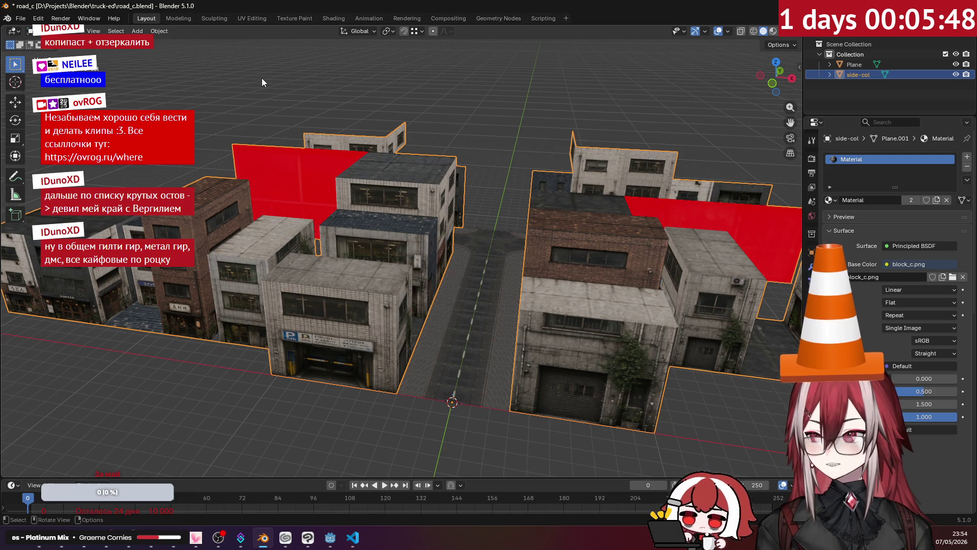
pyautogui.click(262, 78)
pyautogui.click(21, 18)
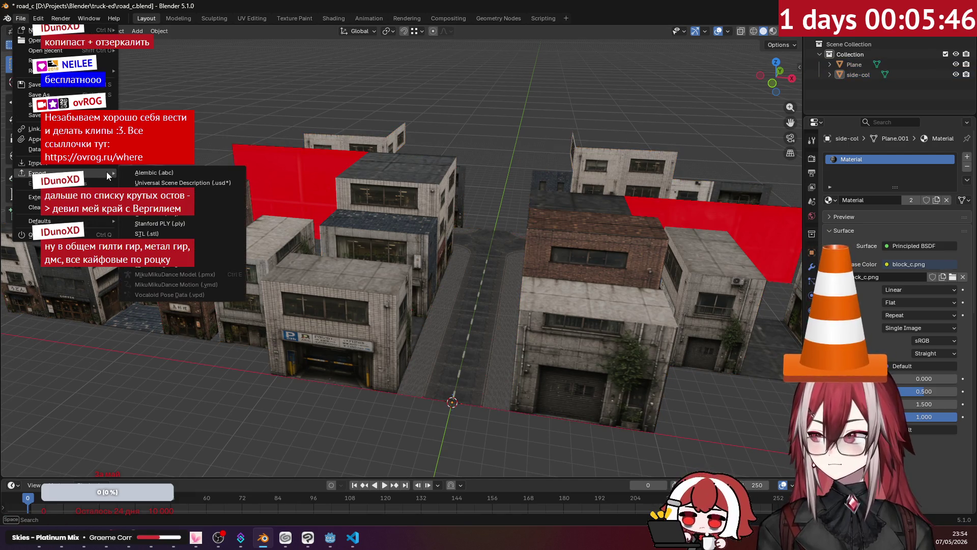
pyautogui.click(178, 265)
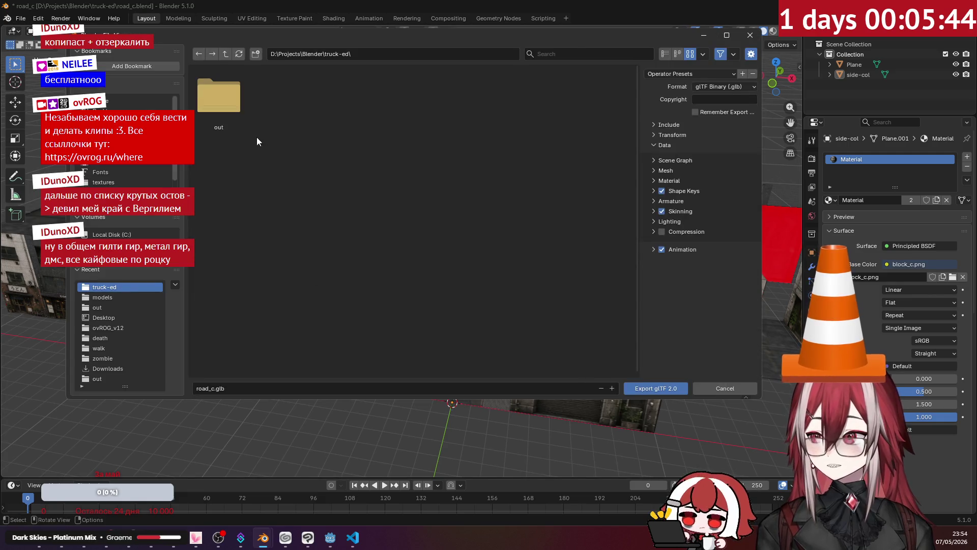
pyautogui.click(230, 102)
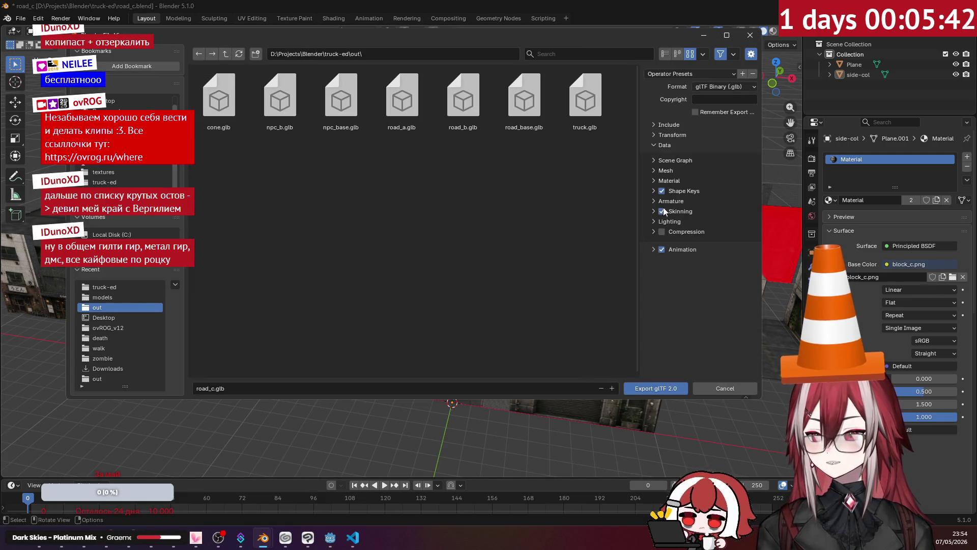
pyautogui.click(666, 170)
pyautogui.click(658, 171)
pyautogui.click(721, 197)
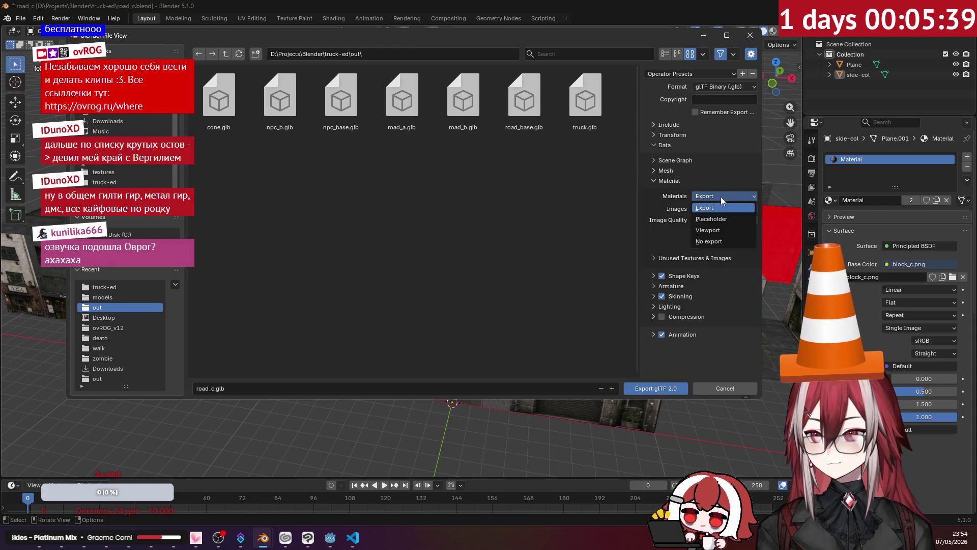
pyautogui.click(716, 232)
pyautogui.click(672, 180)
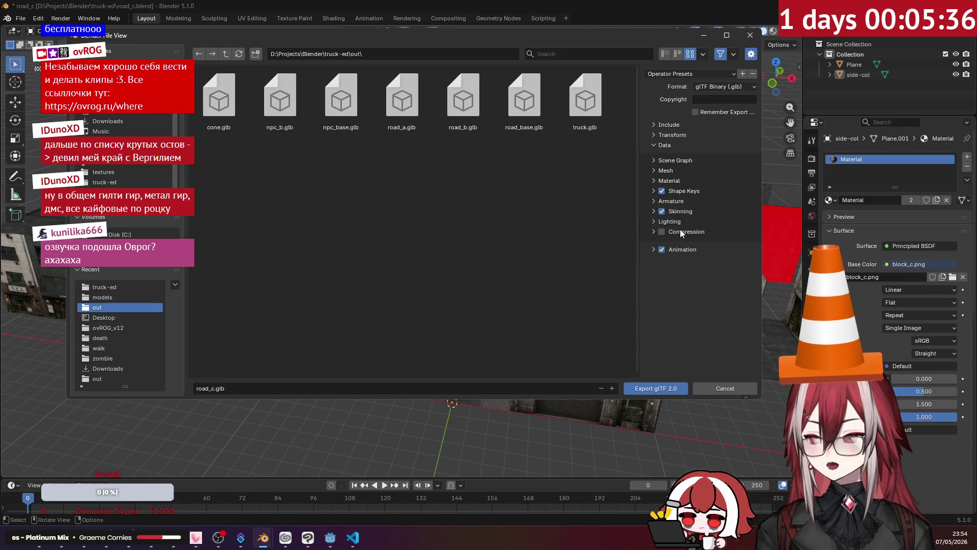
pyautogui.click(660, 387)
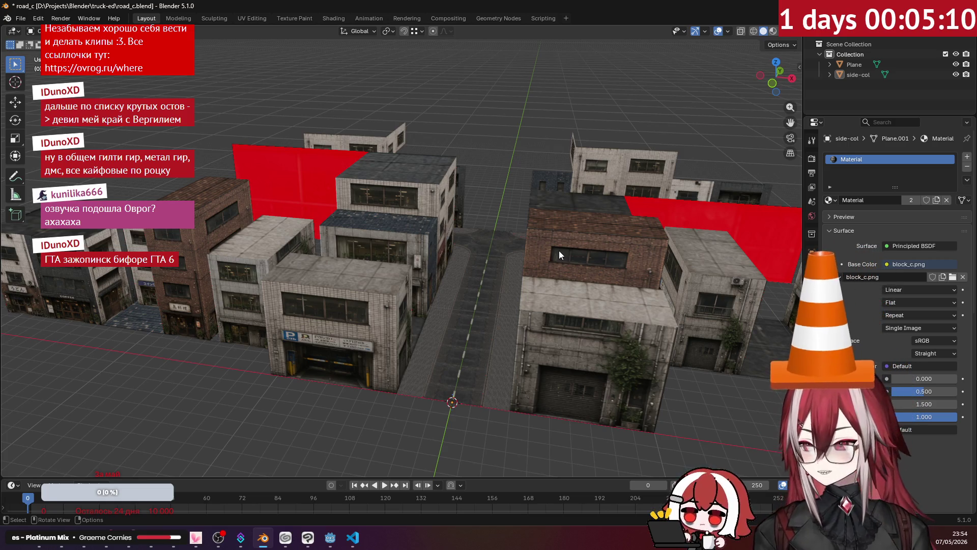
pyautogui.click(331, 539)
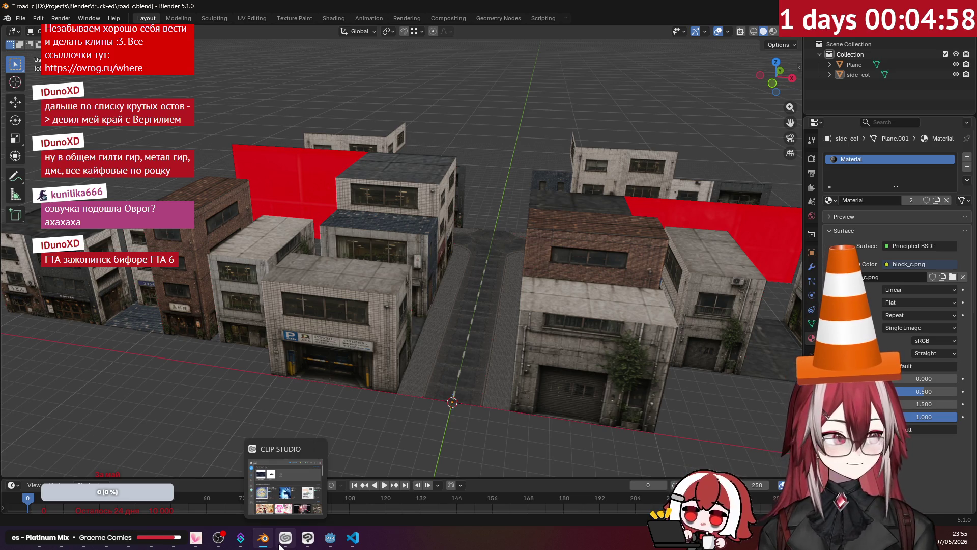
pyautogui.moveTo(331, 538)
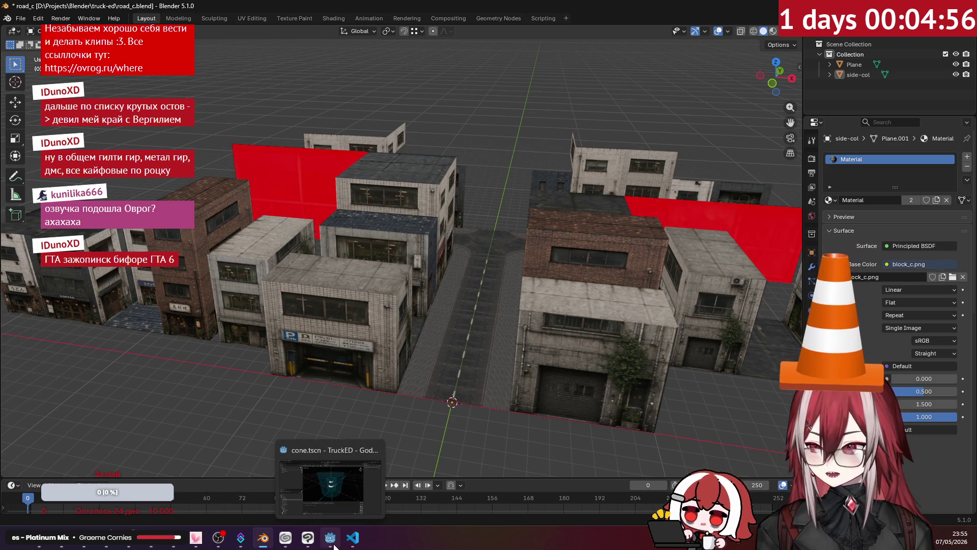
# Step: Switch to Godot, open the rp_b road part scene and look over its street of buildings
pyautogui.click(334, 544)
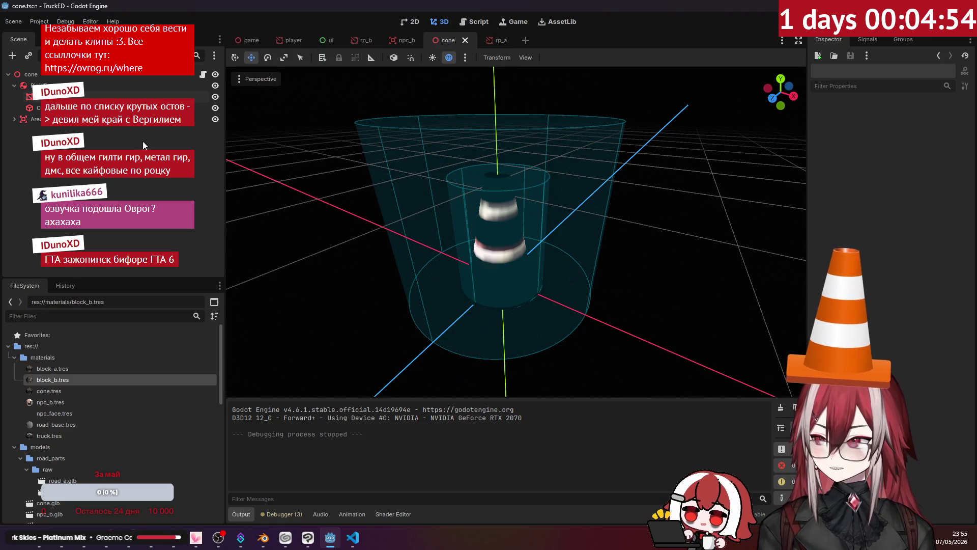
pyautogui.click(359, 44)
pyautogui.scroll(-3, 403, 196)
pyautogui.scroll(-3, 424, 215)
pyautogui.moveTo(529, 250)
pyautogui.mouseDown(button='middle')
pyautogui.moveTo(478, 172)
pyautogui.moveTo(547, 206)
pyautogui.moveTo(412, 205)
pyautogui.moveTo(509, 192)
pyautogui.moveTo(553, 198)
pyautogui.moveTo(437, 163)
pyautogui.moveTo(512, 192)
pyautogui.moveTo(481, 184)
pyautogui.moveTo(510, 183)
pyautogui.mouseUp(button='middle')
pyautogui.scroll(3, 479, 172)
pyautogui.scroll(2, 571, 200)
pyautogui.scroll(3, 572, 195)
pyautogui.scroll(-3, 513, 192)
pyautogui.click(138, 204)
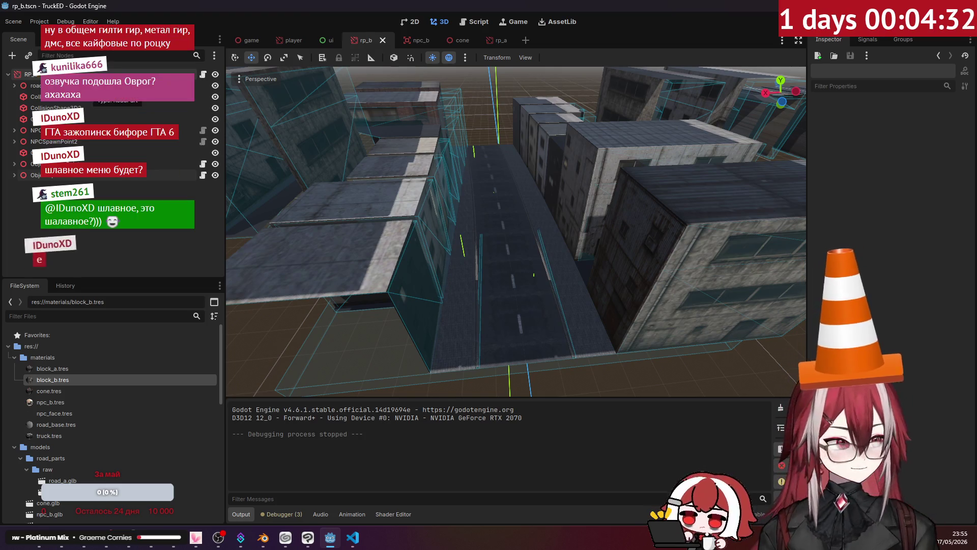
# Step: Check a building's selection, then bring up and dismiss the RP_b root node's actions
pyautogui.click(91, 175)
pyautogui.click(101, 239)
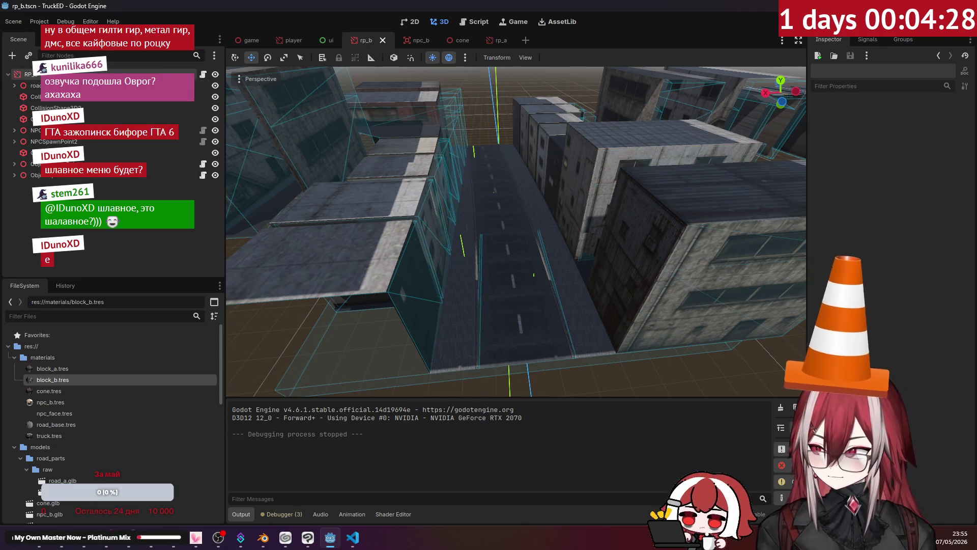
pyautogui.rightClick(44, 85)
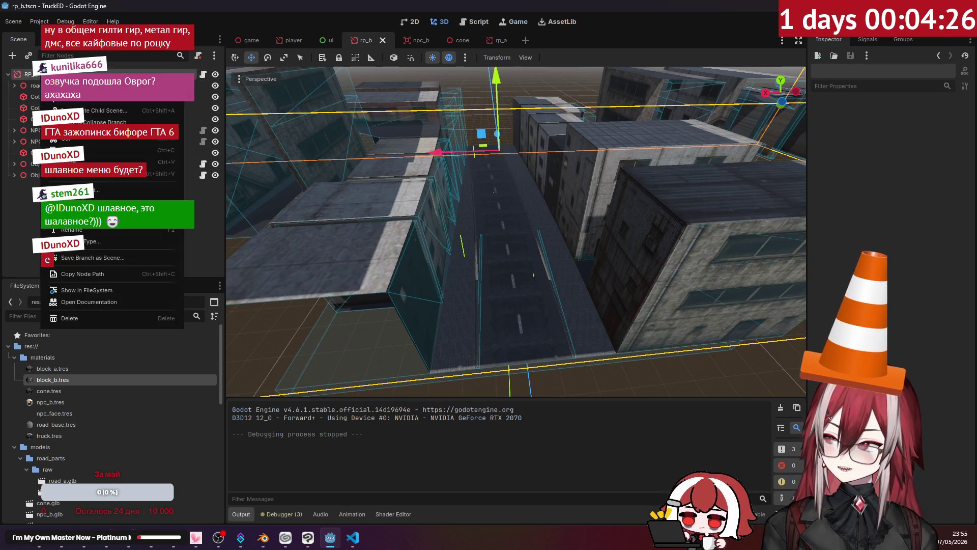
pyautogui.click(24, 251)
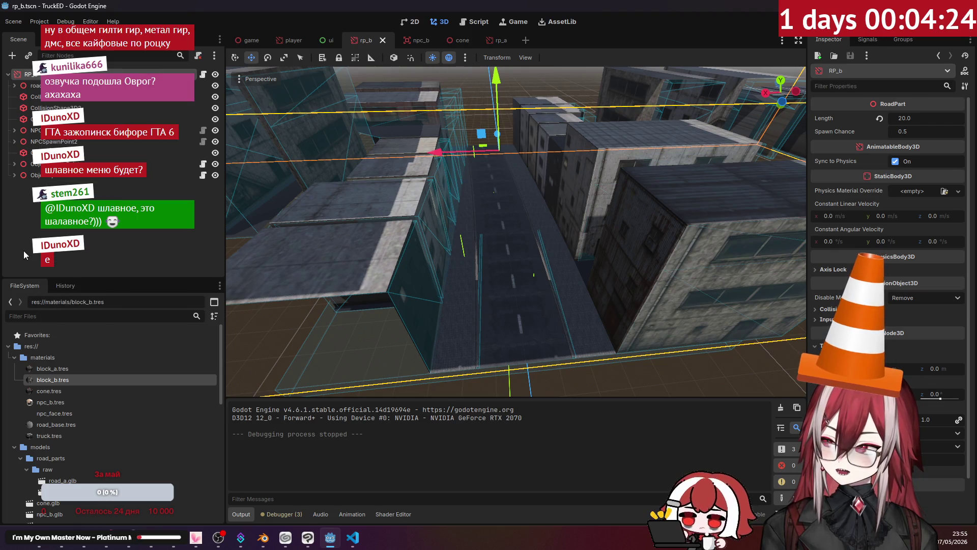
# Step: Save the scene under the new name rp_c.tscn via Scene > Save Scene As
pyautogui.click(16, 21)
pyautogui.click(31, 98)
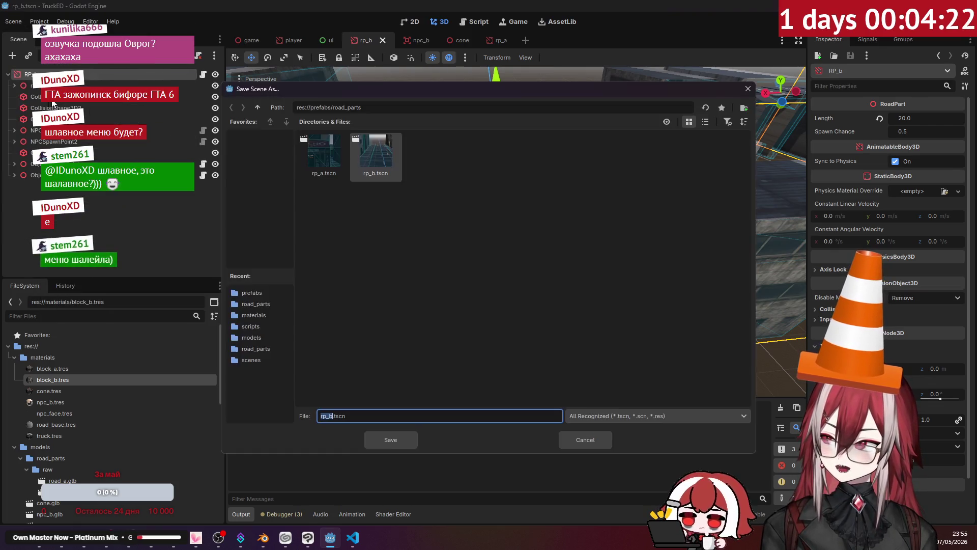
pyautogui.write('c')
pyautogui.click(389, 439)
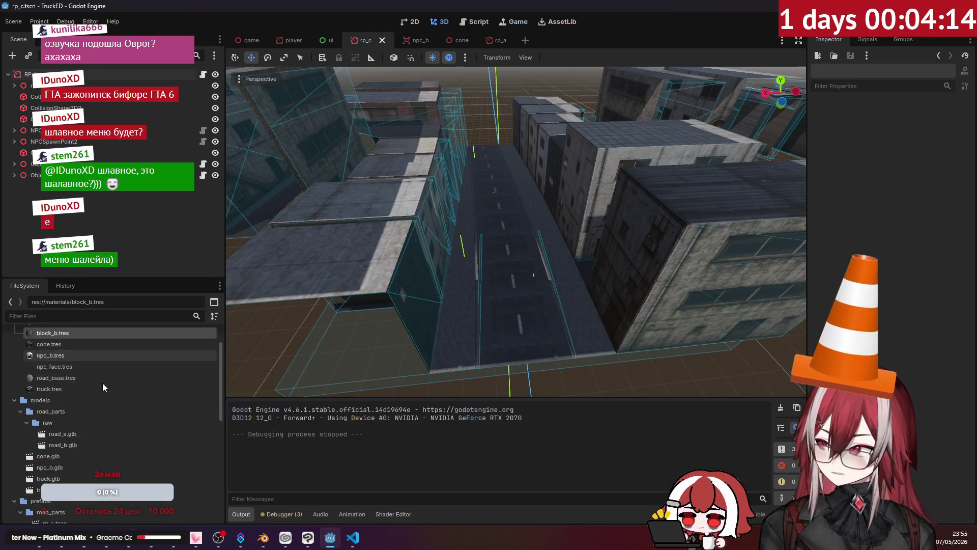
pyautogui.scroll(-3, 92, 389)
# Step: Select the raw road parts folder in FileSystem and bring the project folder window forward
pyautogui.click(80, 402)
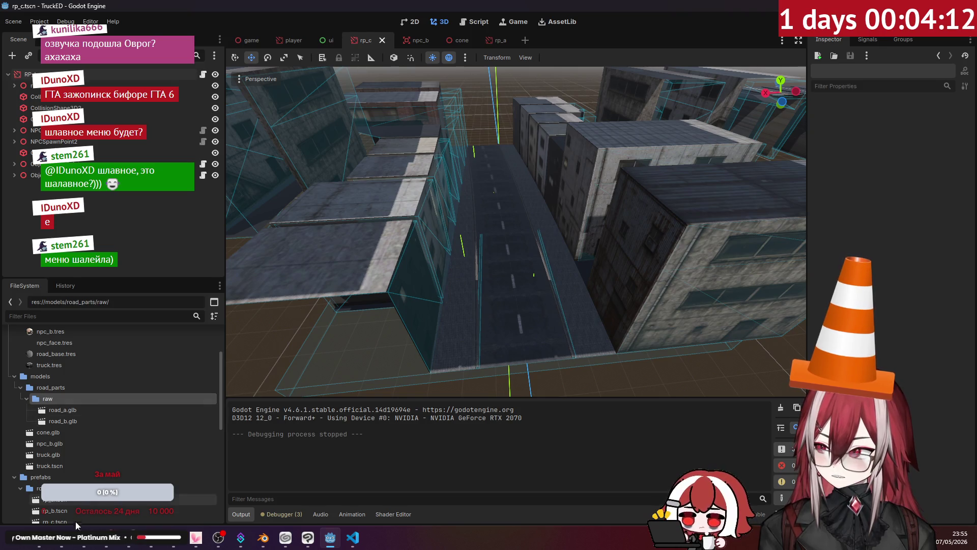
pyautogui.hotkey('alt', 'Tab')
pyautogui.click(151, 478)
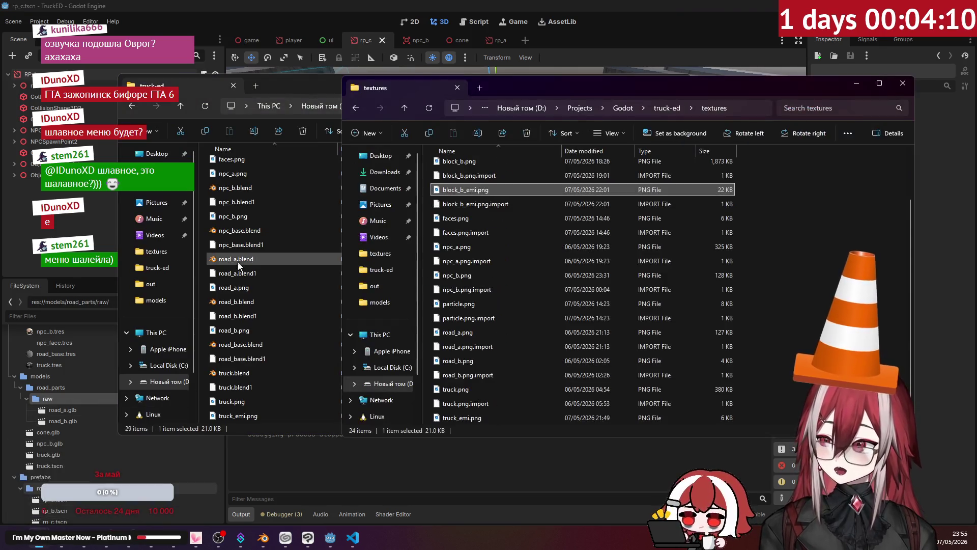
pyautogui.scroll(5, 240, 239)
# Step: Open the Blender out folder and copy the exported road_c.glb file
pyautogui.click(246, 166)
pyautogui.doubleClick(245, 166)
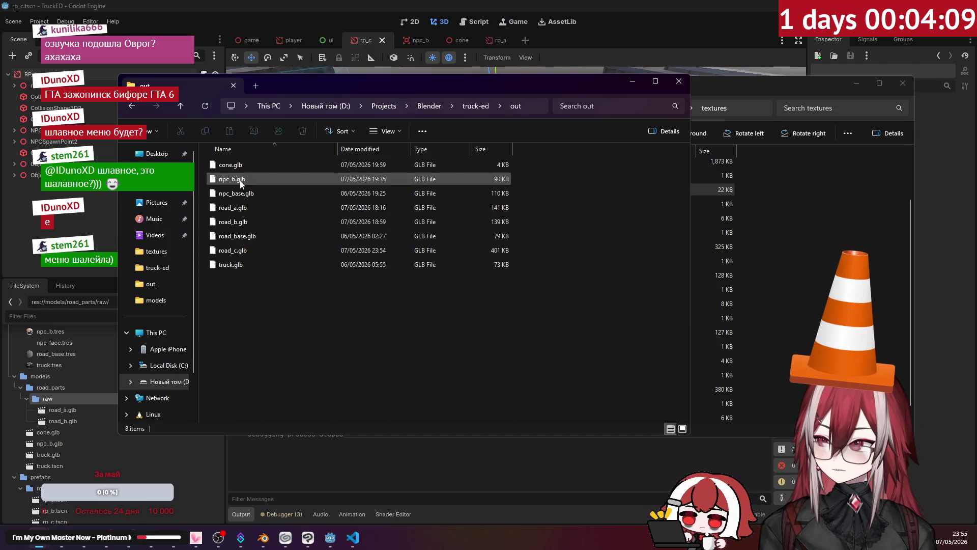
pyautogui.click(241, 247)
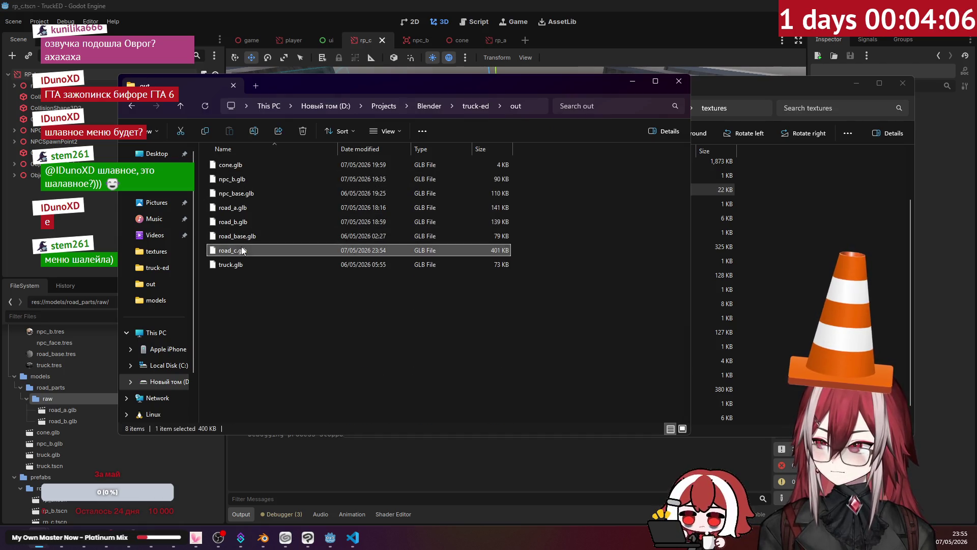
pyautogui.click(289, 318)
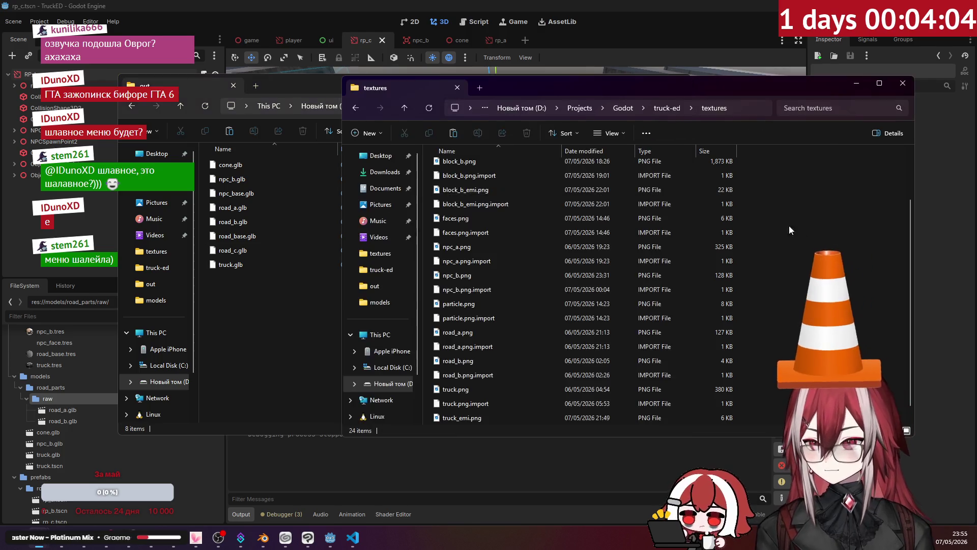
pyautogui.click(805, 227)
# Step: Paste road_c.glb into truck-ed\models\road_parts\raw and select it in Godot's project files
pyautogui.click(667, 108)
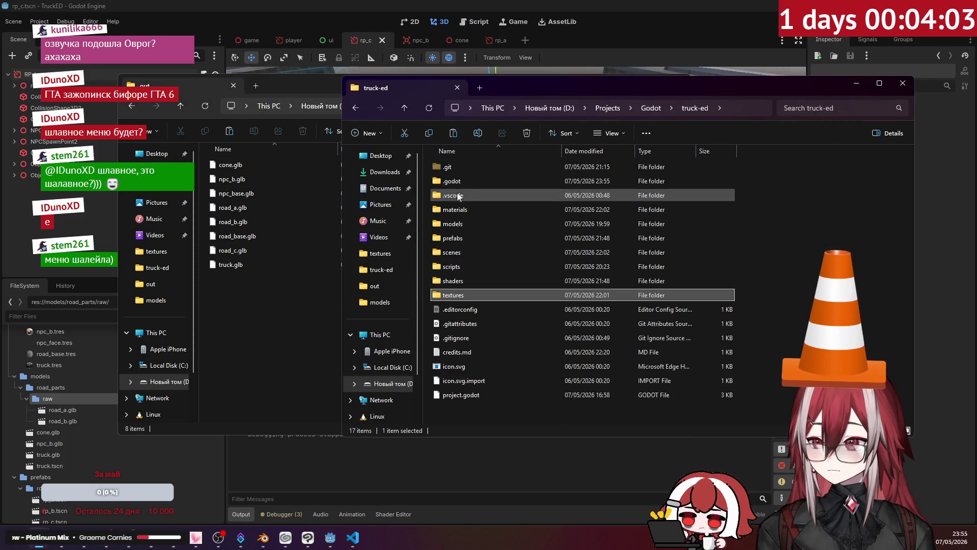
pyautogui.doubleClick(463, 230)
pyautogui.doubleClick(474, 169)
pyautogui.doubleClick(472, 169)
pyautogui.hotkey('ctrl', 'v')
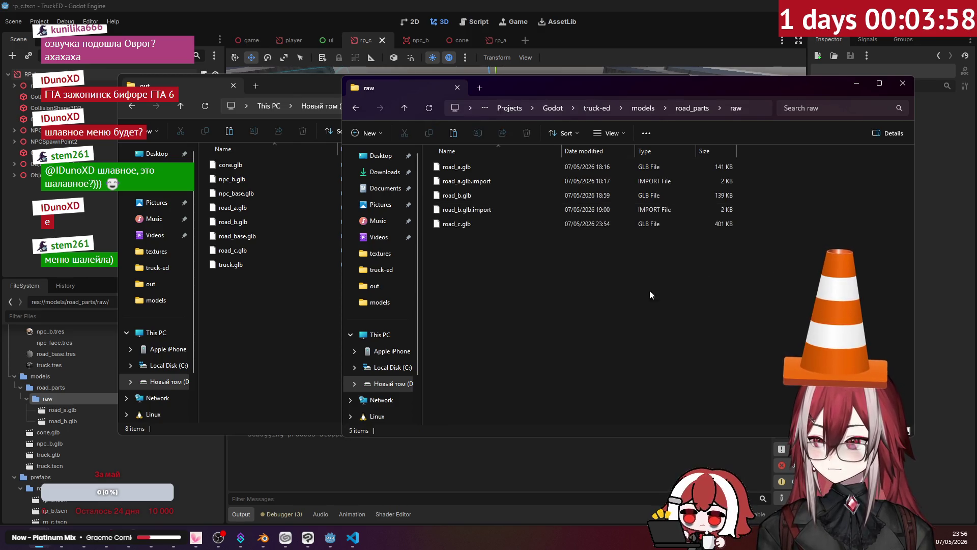
pyautogui.click(77, 422)
pyautogui.click(75, 433)
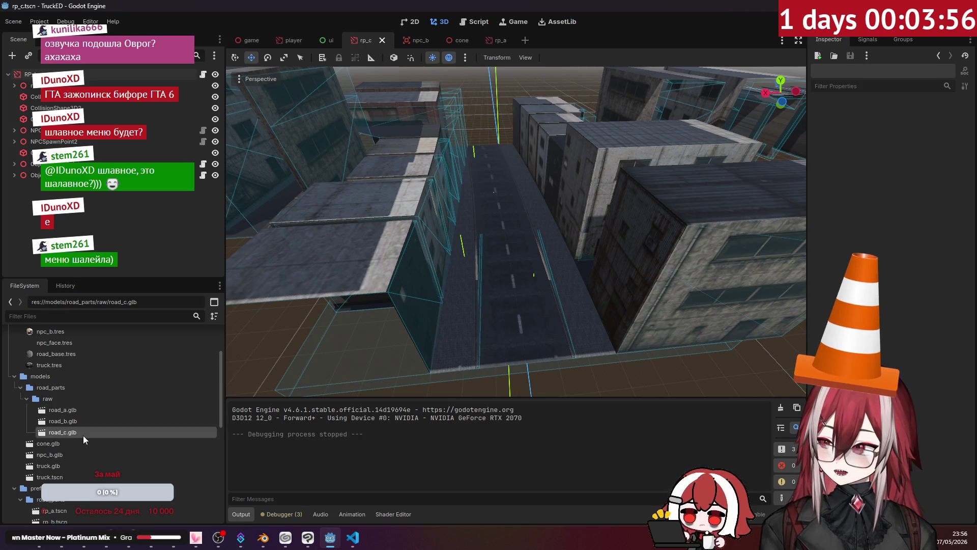
# Step: Reimport road_c.glb with the Generate LODs setting toggled for its meshes
pyautogui.click(47, 39)
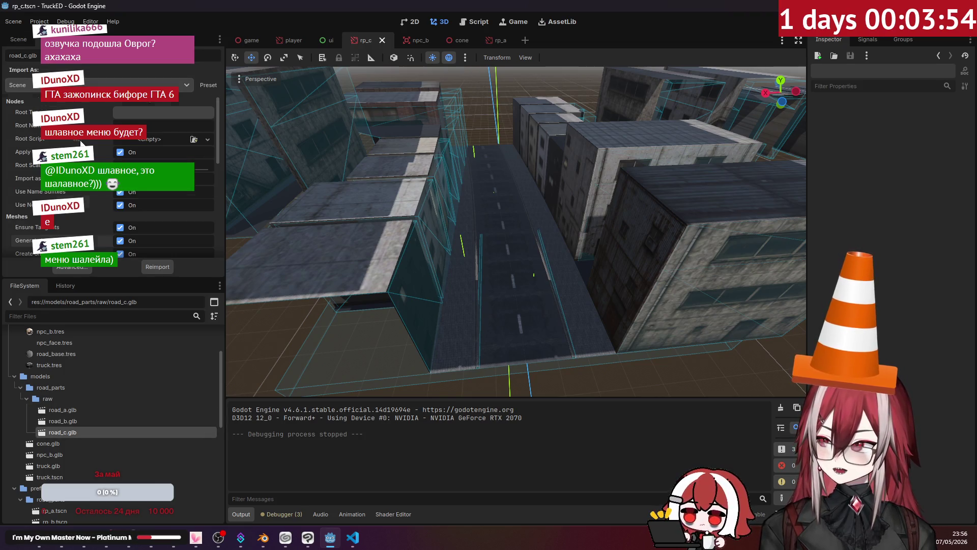
pyautogui.scroll(-5, 82, 144)
pyautogui.scroll(3, 82, 144)
pyautogui.scroll(2, 81, 144)
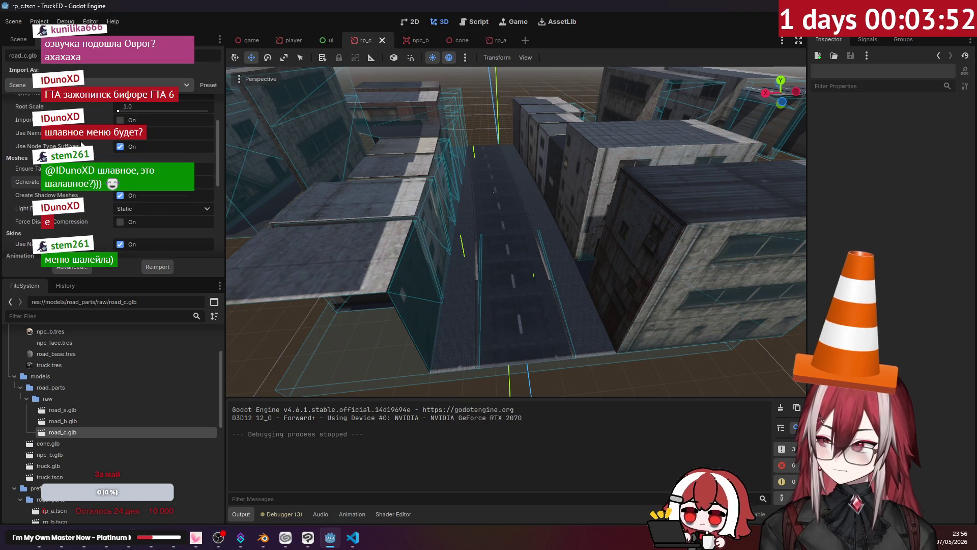
pyautogui.click(120, 182)
pyautogui.click(152, 268)
# Step: Add road_c.glb into the rp_c scene and make the instance local and editable
pyautogui.click(29, 39)
pyautogui.scroll(-6, 469, 179)
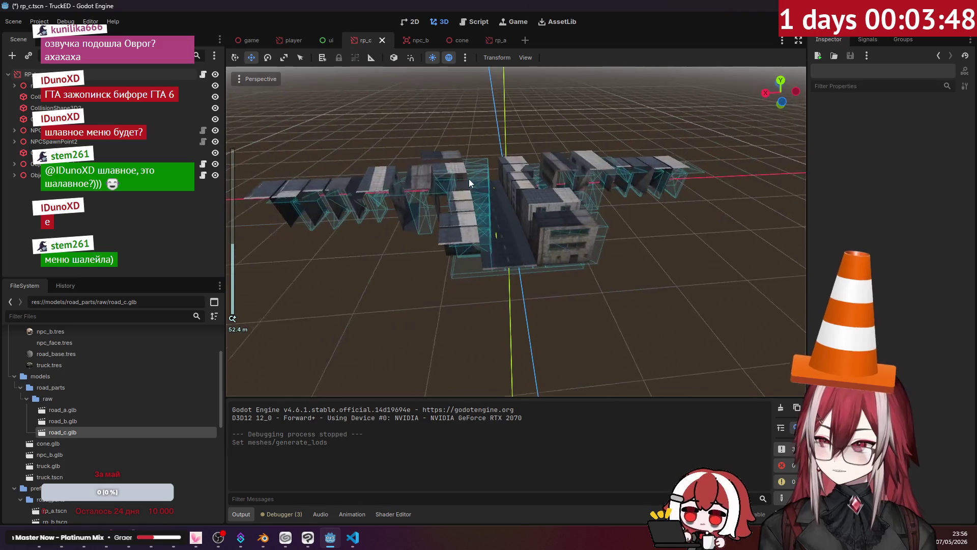
pyautogui.moveTo(62, 433); pyautogui.dragTo(48, 108)
pyautogui.click(16, 98)
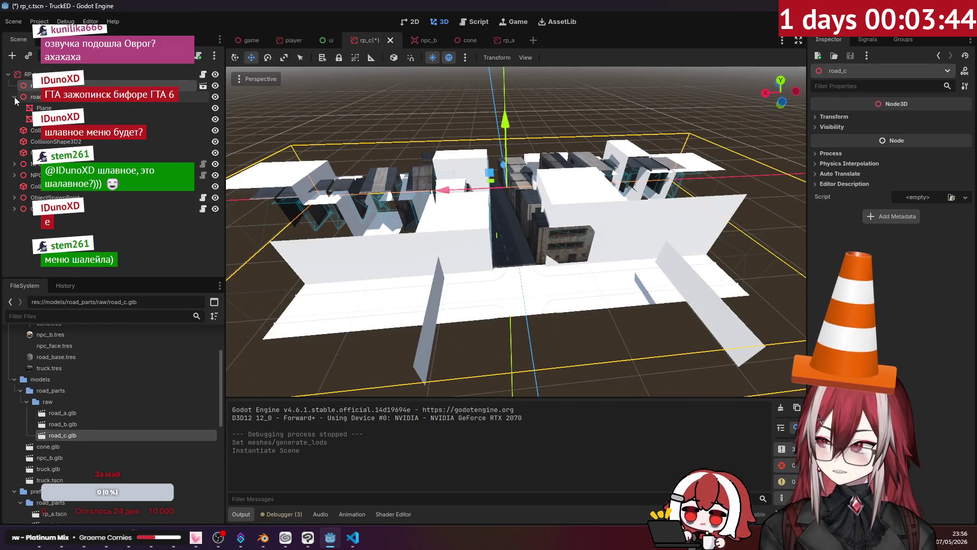
pyautogui.rightClick(25, 85)
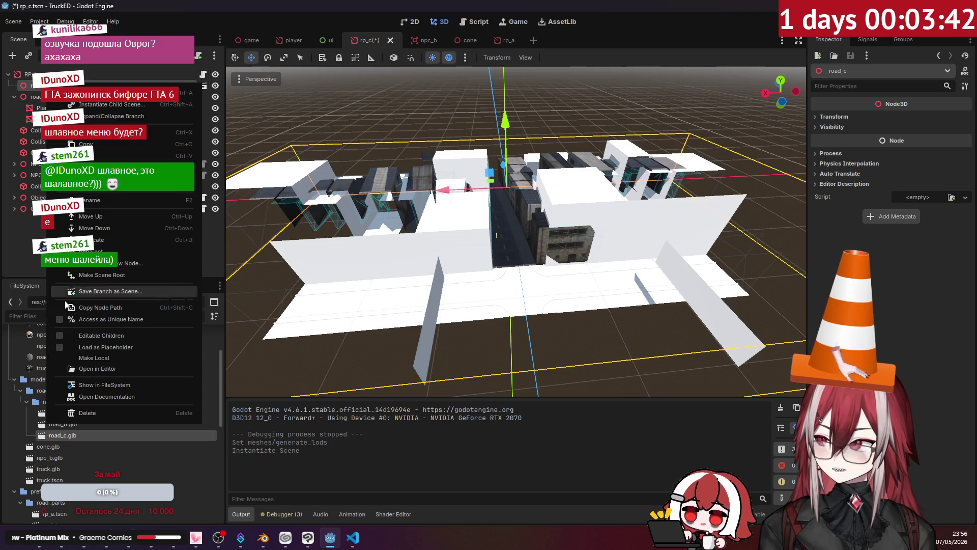
pyautogui.click(92, 360)
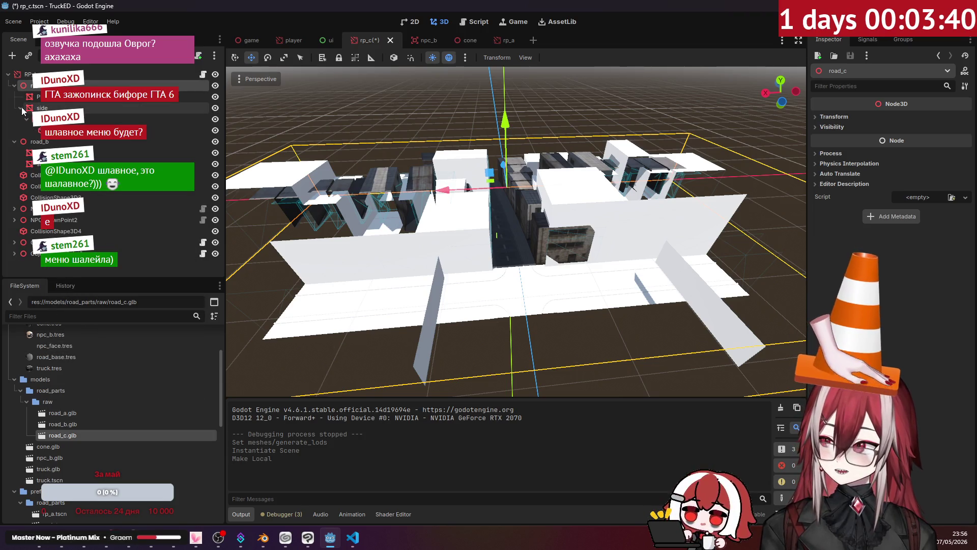
# Step: Select several of road_c's collision shape nodes for cleanup
pyautogui.doubleClick(77, 131)
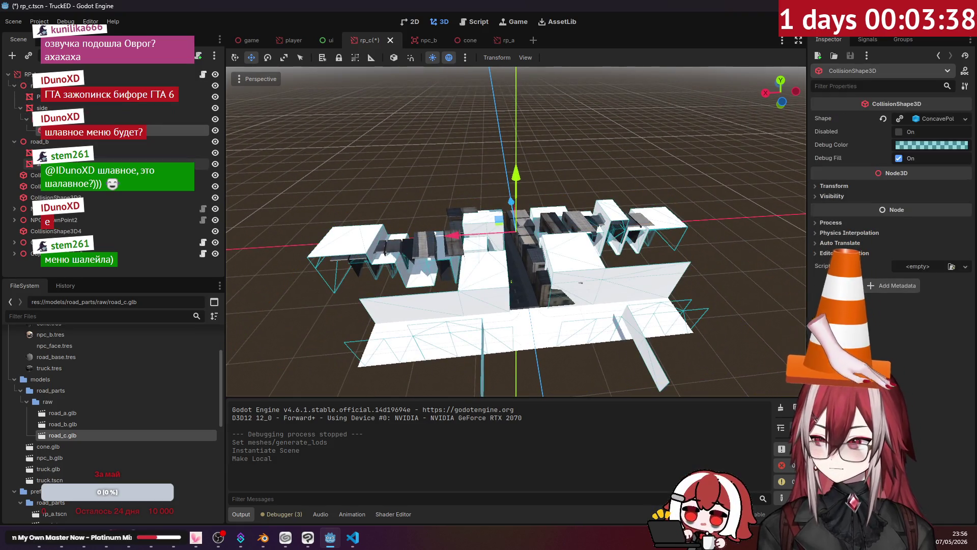
pyautogui.keyDown('shift'); pyautogui.click(84, 232); pyautogui.keyUp('shift')
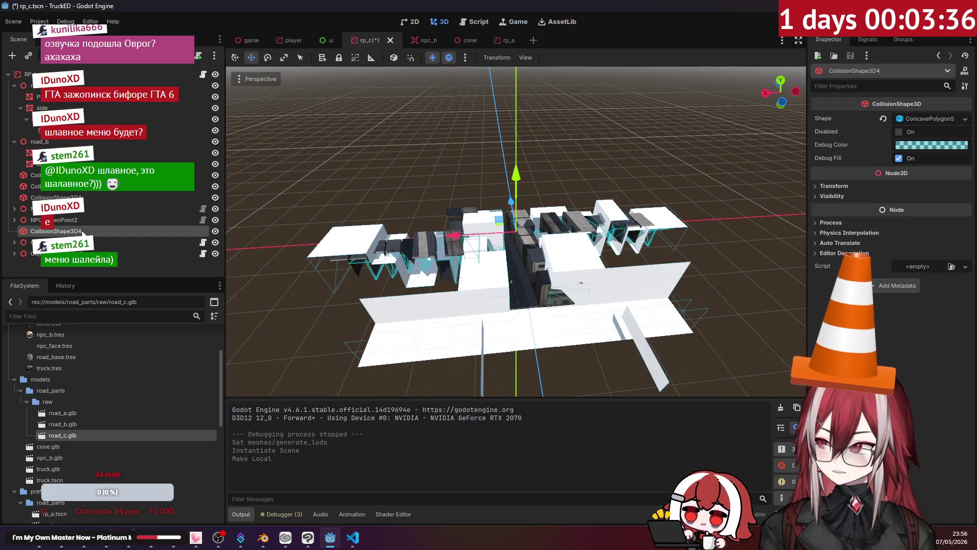
# Step: Remove leftover collision shapes, the StaticBody3D and road_b, reparenting the kept collision shape
pyautogui.press('Delete')
pyautogui.press('Return')
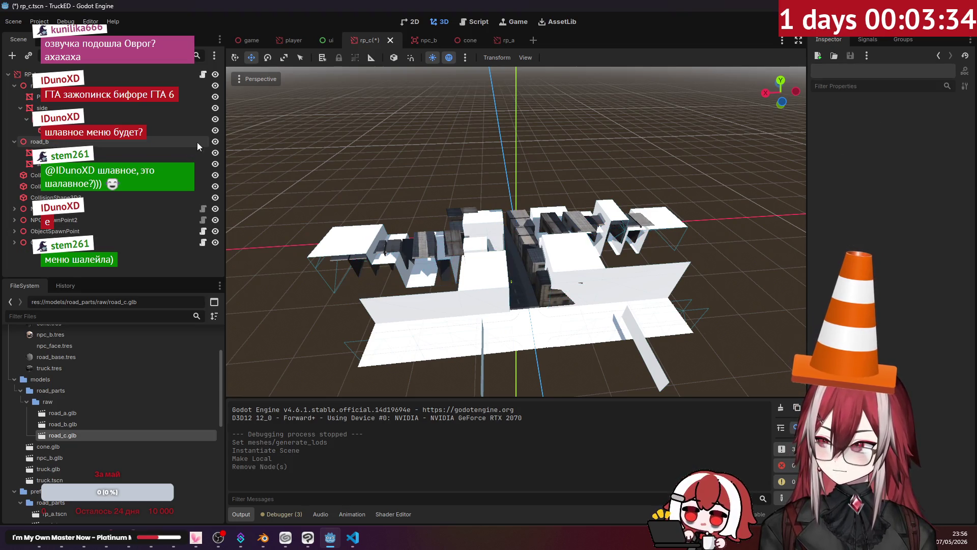
pyautogui.click(216, 142)
pyautogui.click(153, 129)
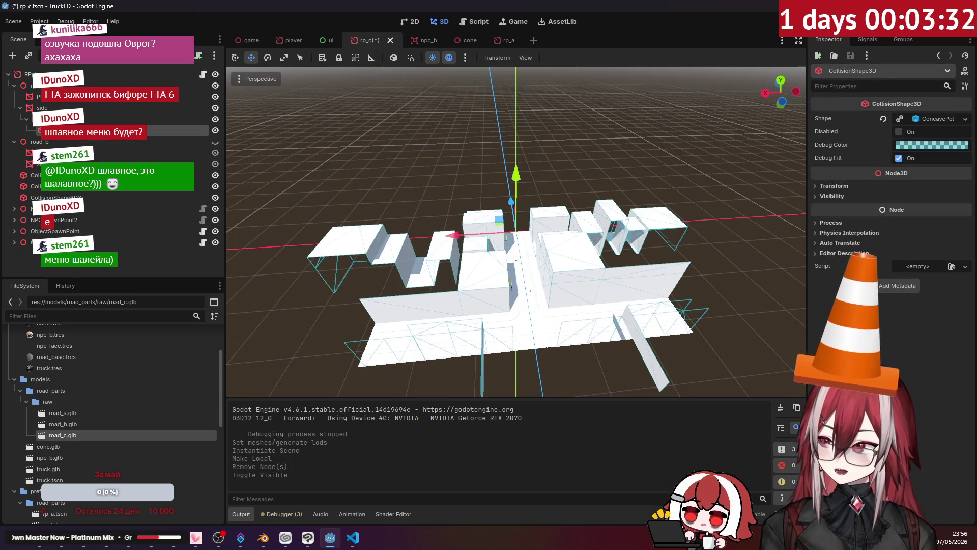
pyautogui.moveTo(76, 206); pyautogui.dragTo(78, 222)
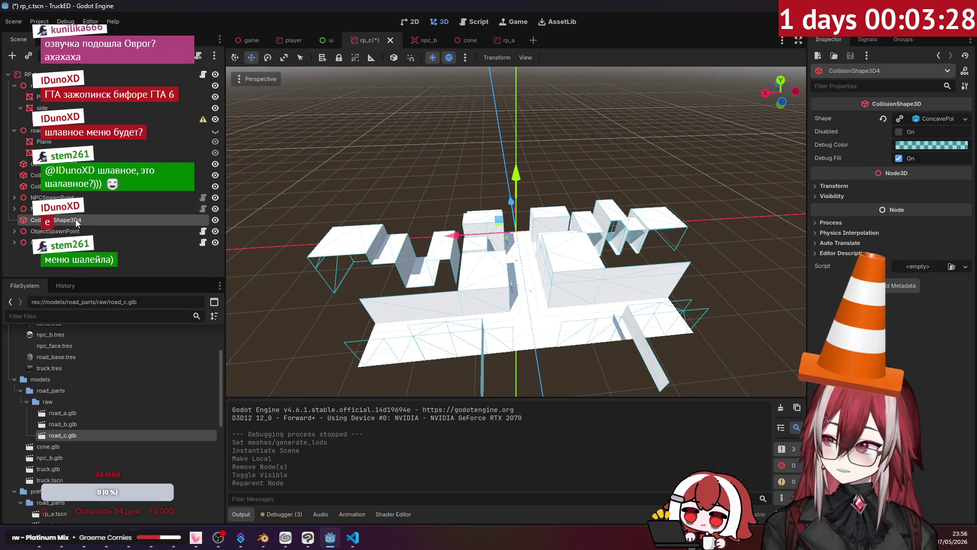
pyautogui.click(76, 119)
pyautogui.press('Delete')
pyautogui.press('Return')
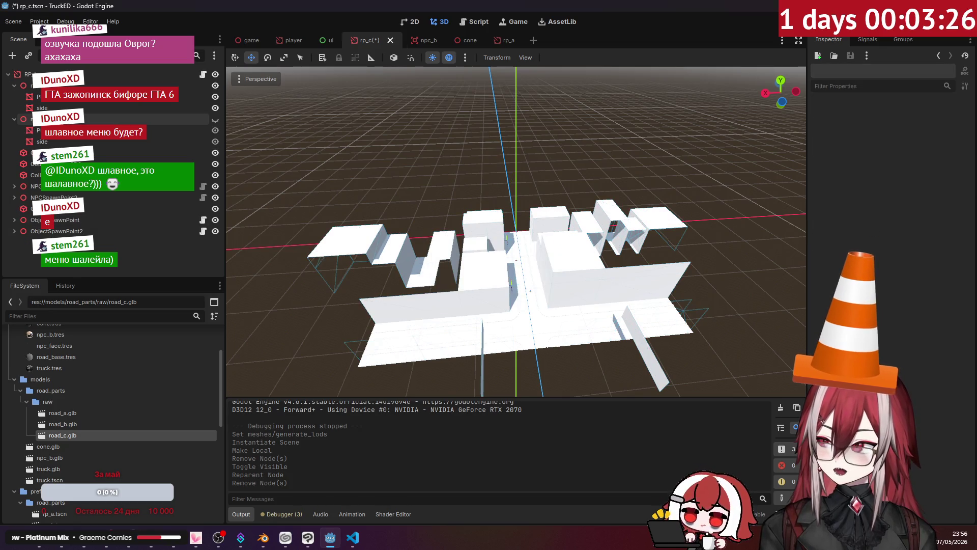
pyautogui.press('Delete')
pyautogui.press('Return')
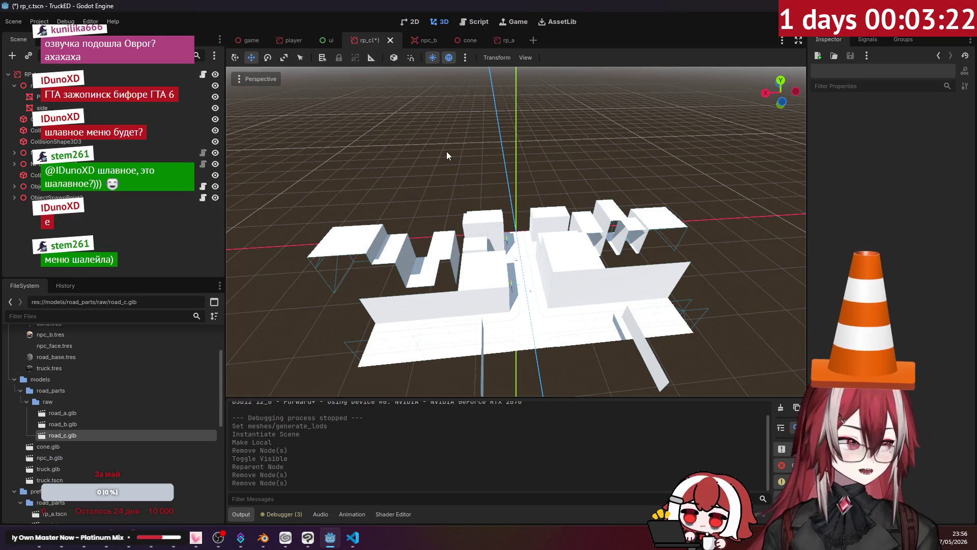
# Step: Apply the road_base.tres material override to rp_c's road mesh at street level
pyautogui.moveTo(462, 173)
pyautogui.mouseDown(button='right')
pyautogui.moveTo(520, 193)
pyautogui.moveTo(507, 265)
pyautogui.mouseUp(button='right')
pyautogui.moveTo(517, 231); pyautogui.dragTo(516, 231, button='right')
pyautogui.scroll(3, 107, 371)
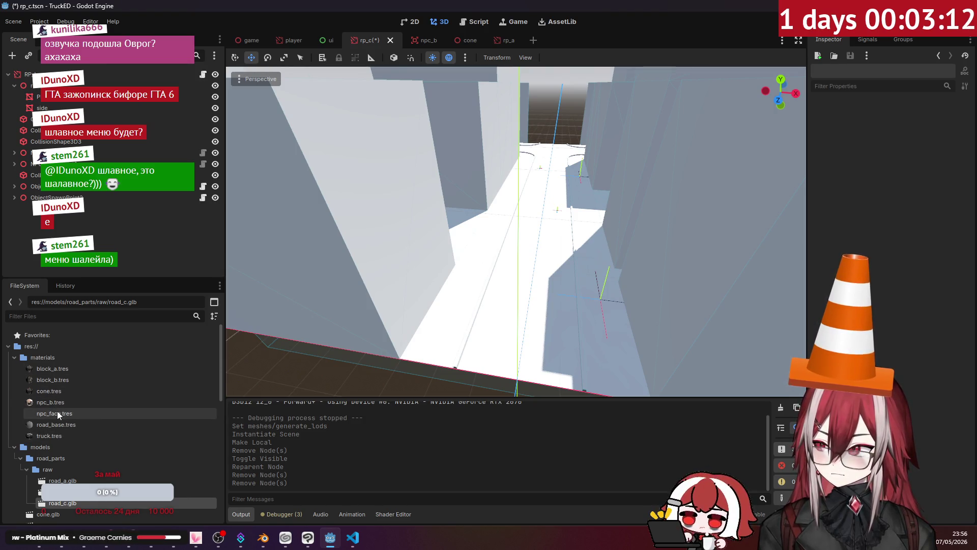
pyautogui.moveTo(58, 424); pyautogui.dragTo(474, 318)
pyautogui.moveTo(474, 318); pyautogui.dragTo(483, 278, button='right')
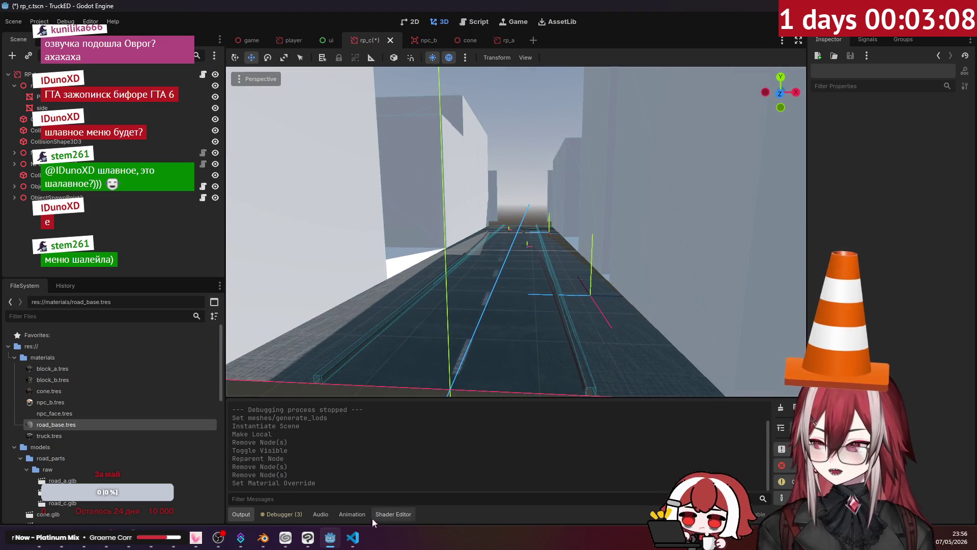
# Step: Duplicate block_b.tres as a new block_c.tres material
pyautogui.rightClick(78, 381)
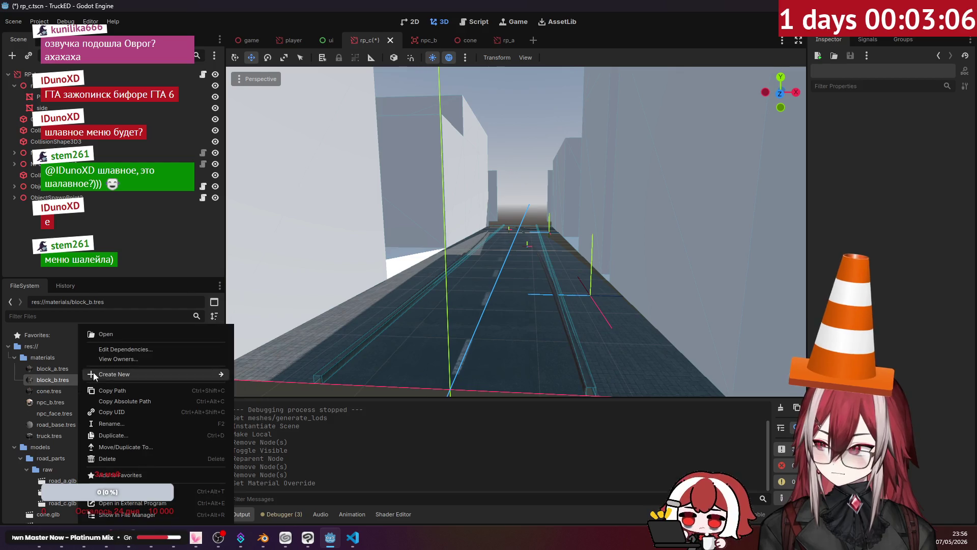
pyautogui.click(125, 435)
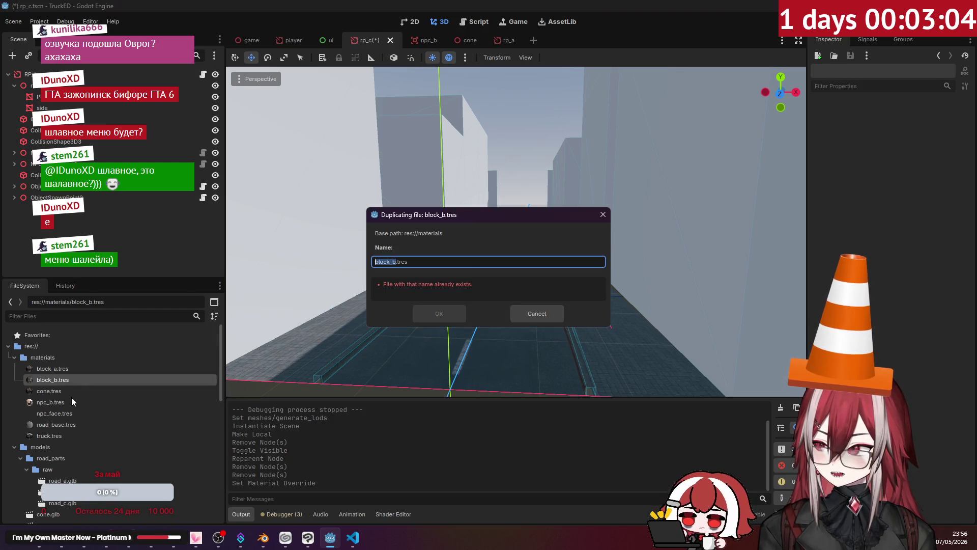
pyautogui.click(394, 261)
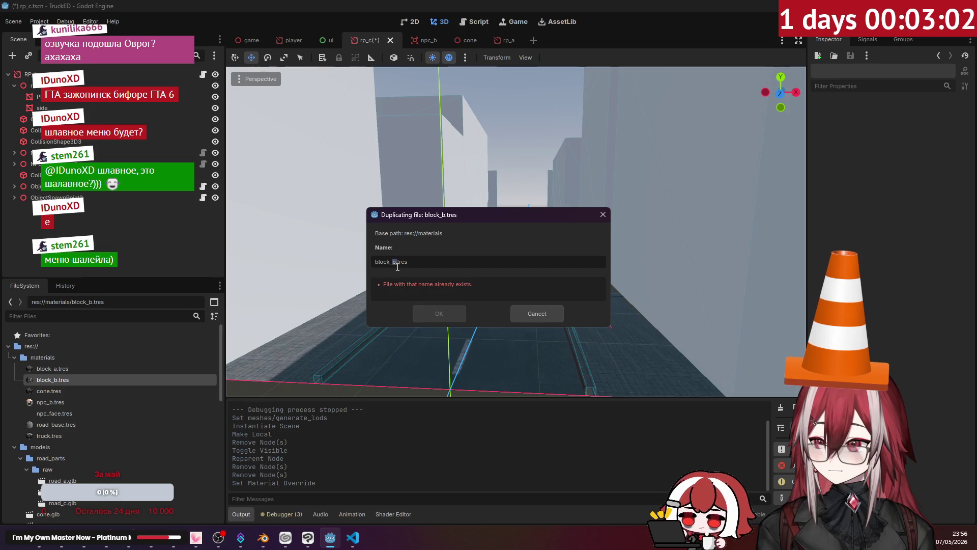
pyautogui.write('c')
pyautogui.click(437, 313)
# Step: Clear block_c's copied Albedo texture and start choosing a replacement
pyautogui.click(85, 392)
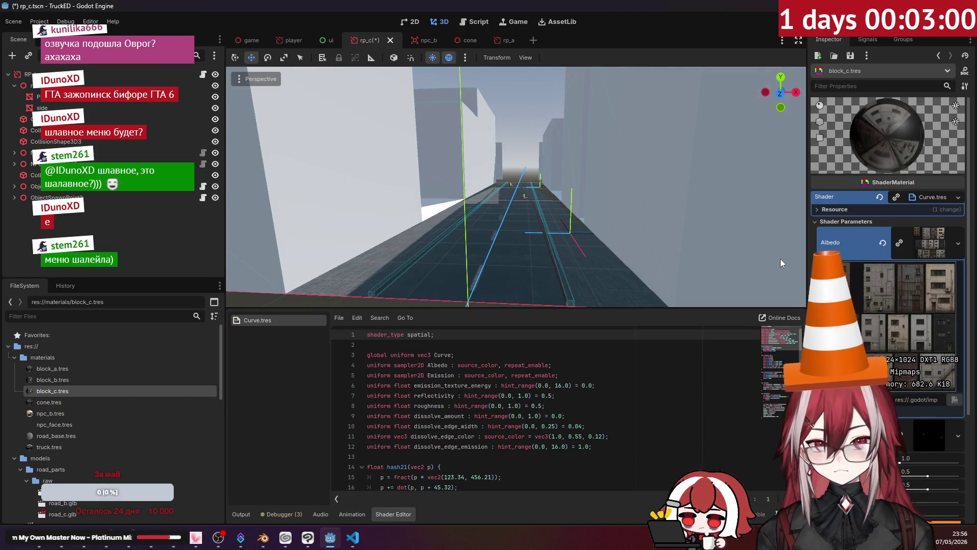
pyautogui.moveTo(807, 233); pyautogui.dragTo(767, 233)
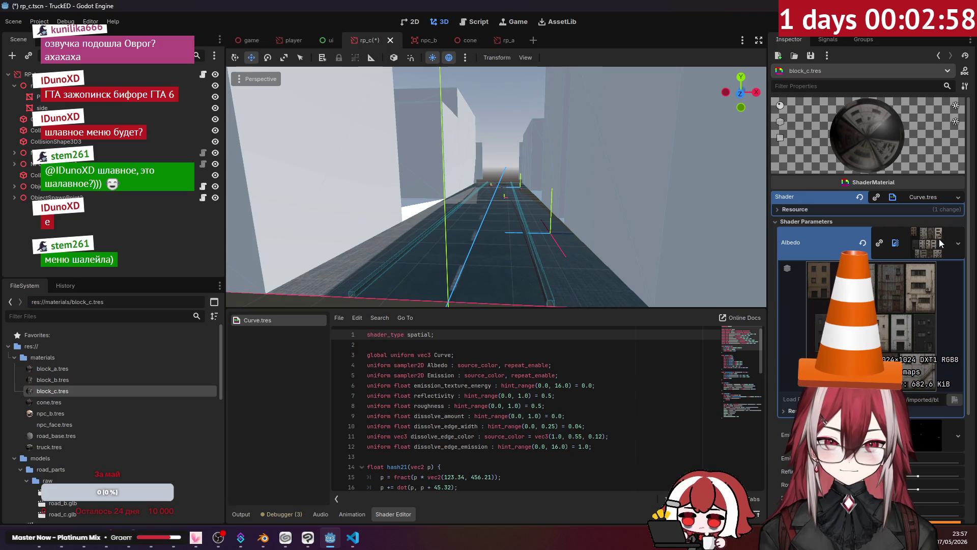
pyautogui.click(864, 242)
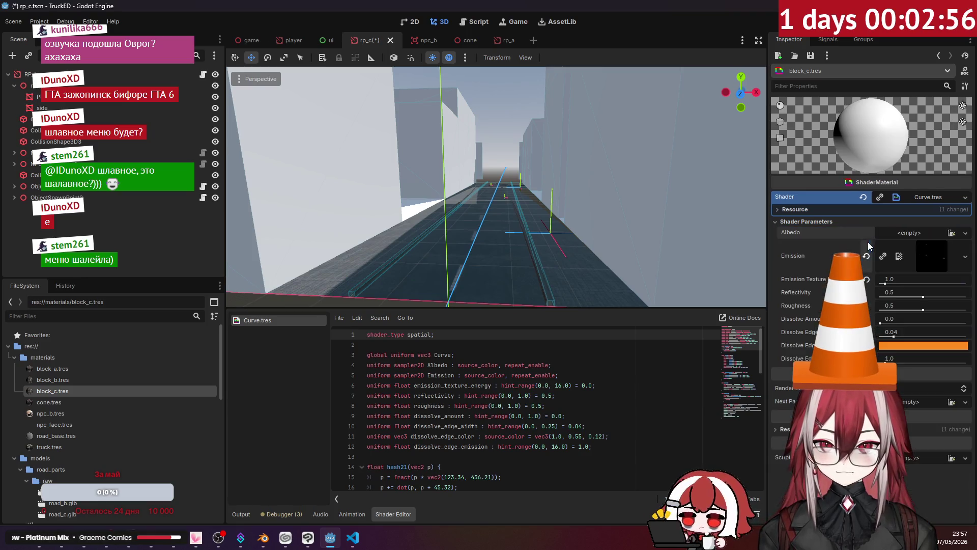
pyautogui.click(952, 232)
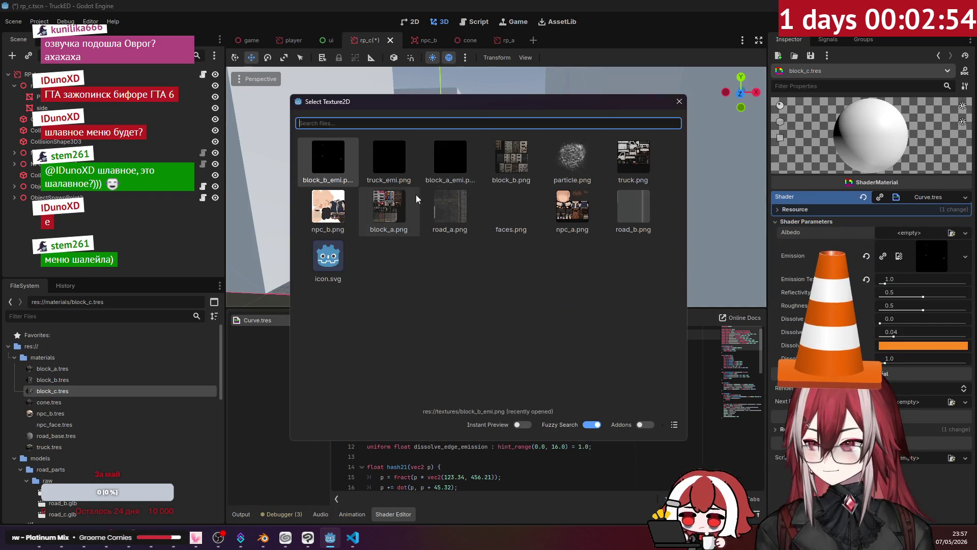
# Step: Browse File Explorer from the raw models folder up to the Godot truck-ed/textures folder
pyautogui.click(679, 102)
pyautogui.click(55, 537)
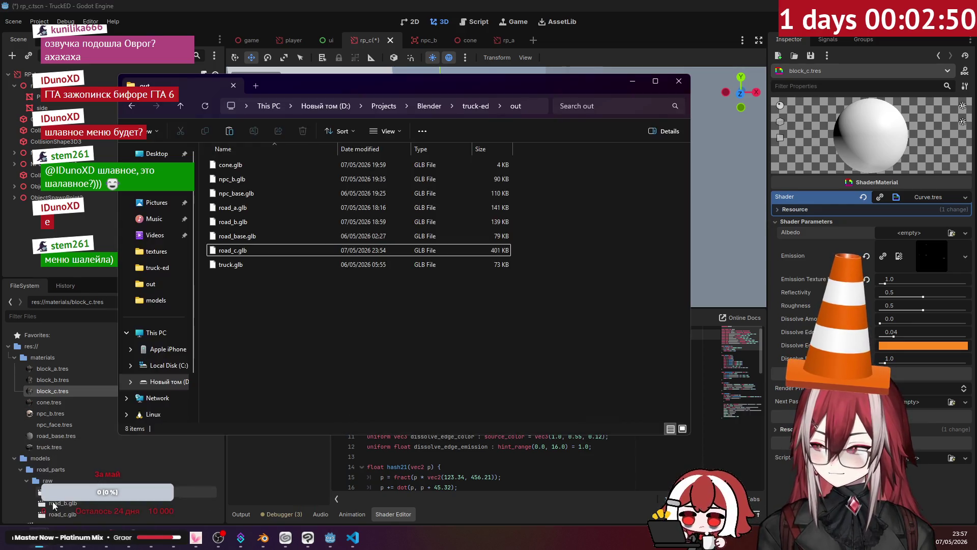
pyautogui.click(151, 474)
pyautogui.click(701, 108)
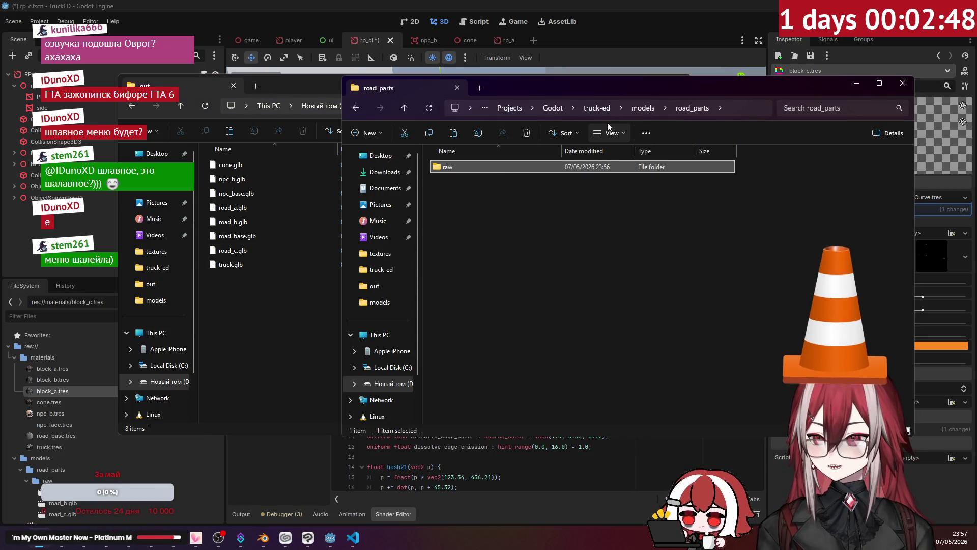
pyautogui.click(636, 108)
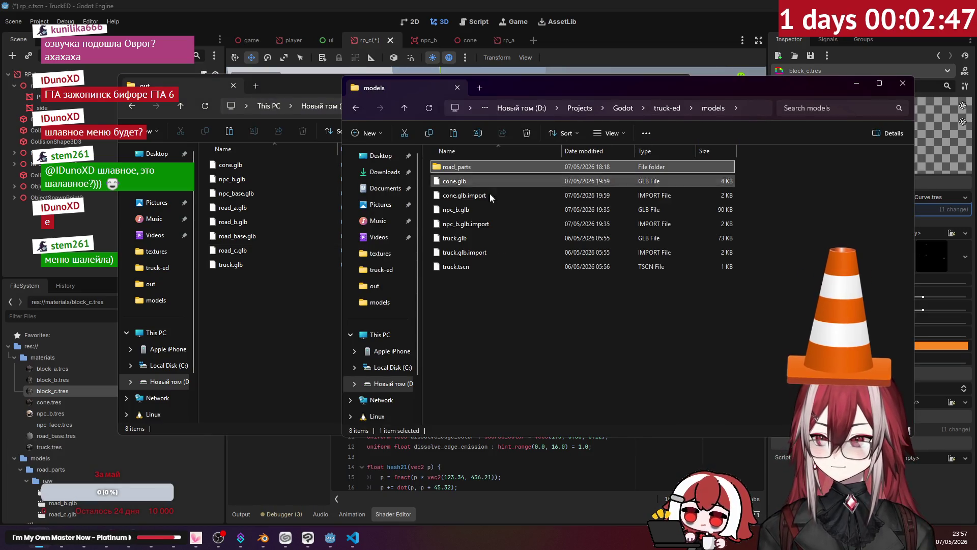
pyautogui.click(679, 103)
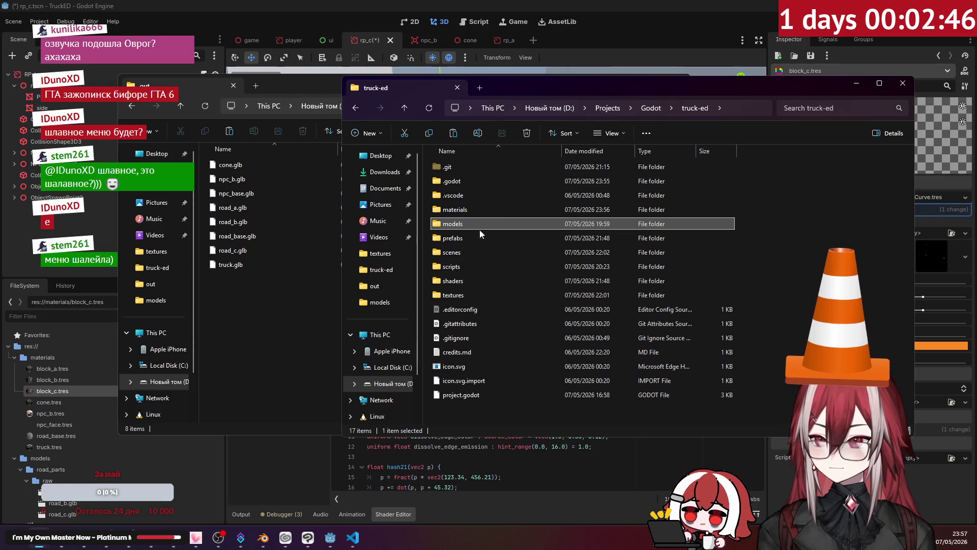
pyautogui.doubleClick(461, 297)
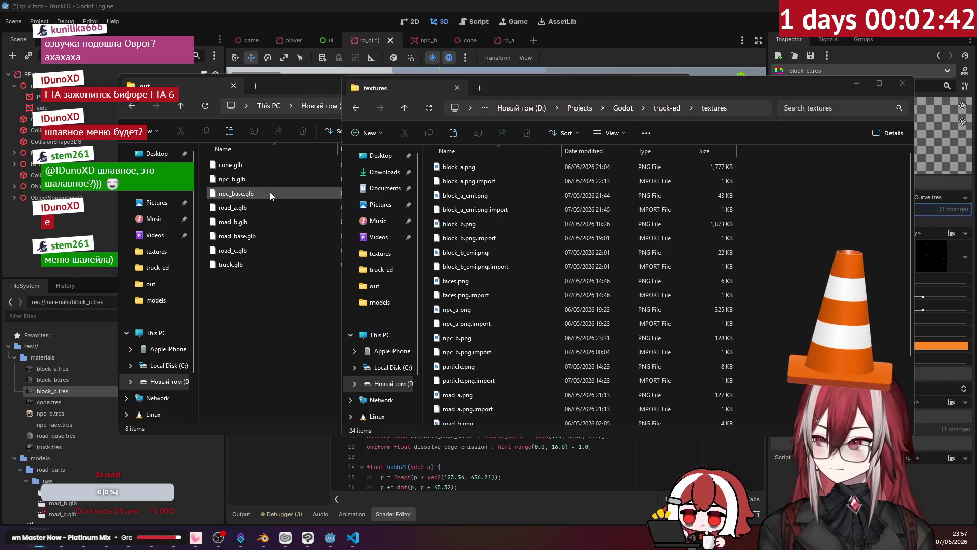
# Step: Copy block_c.png from the Blender truck-ed folder into the Godot textures folder
pyautogui.click(270, 192)
pyautogui.hotkey('alt', 'Up')
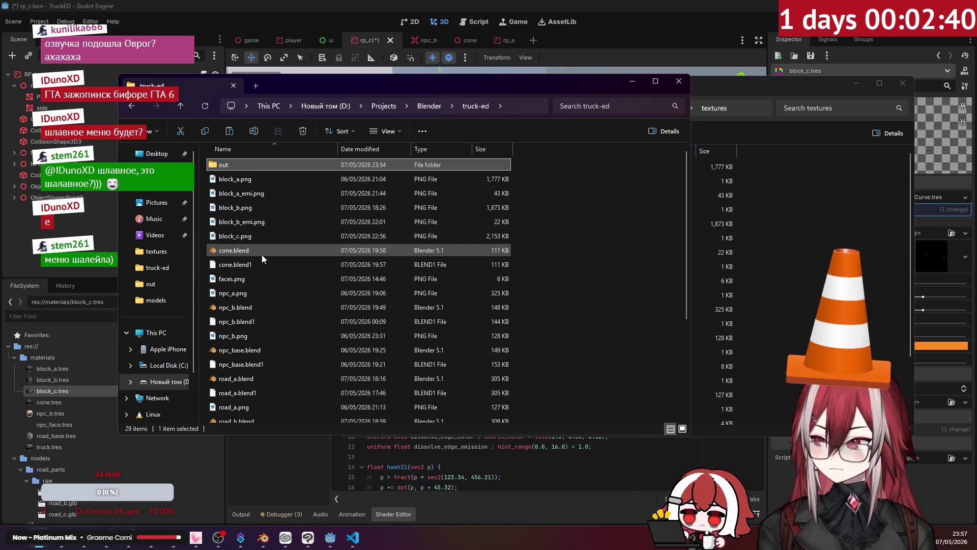
pyautogui.click(302, 236)
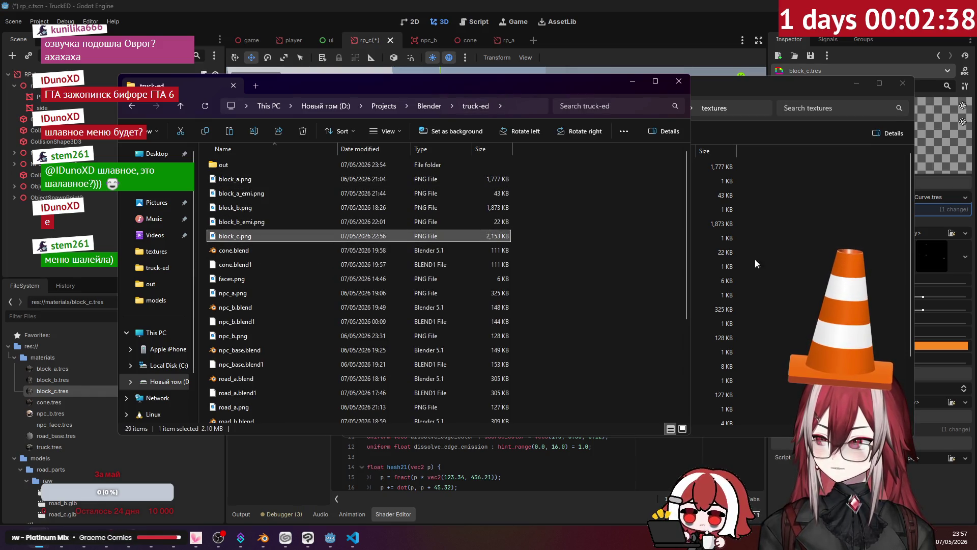
pyautogui.click(736, 258)
pyautogui.hotkey('ctrl', 'v')
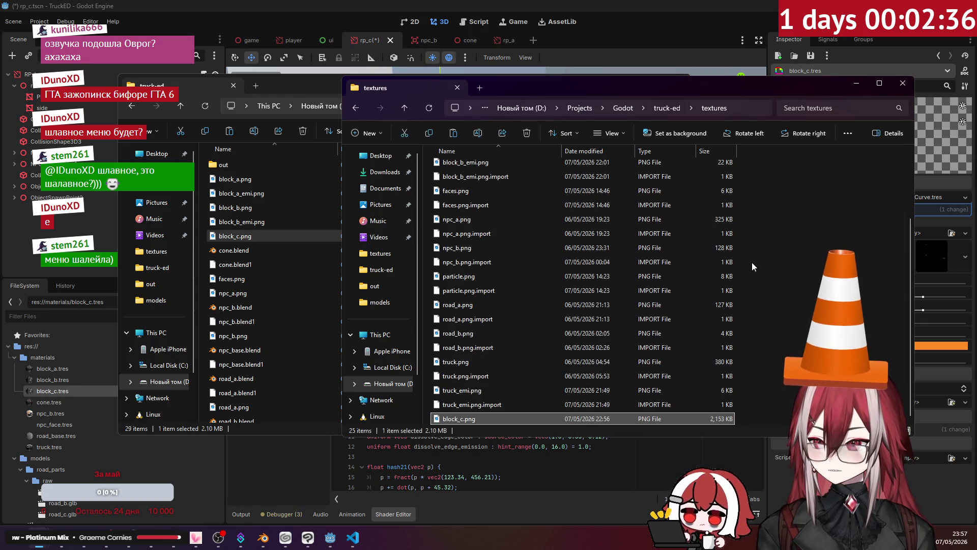
# Step: Minimize and close the Explorer windows to return to Godot
pyautogui.hotkey('alt', 'Tab')
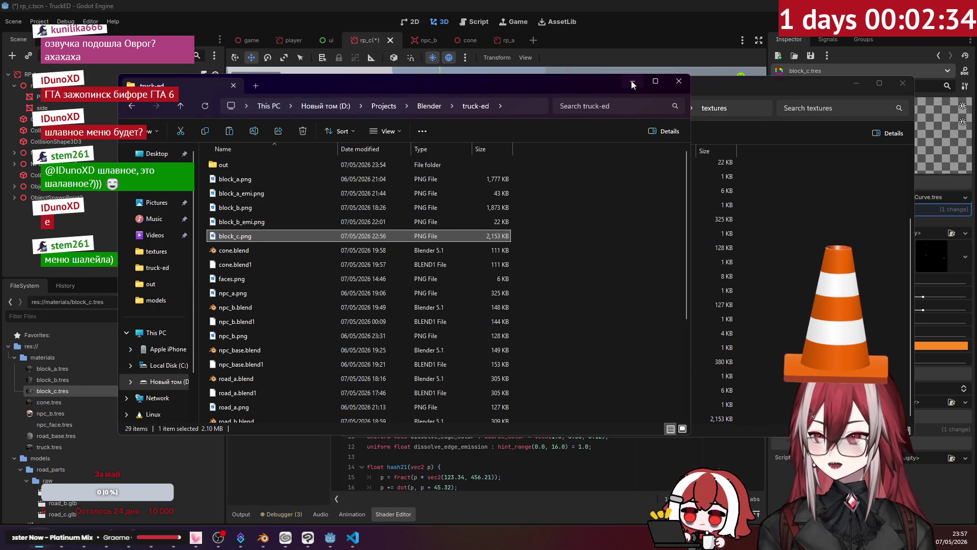
pyautogui.click(631, 82)
pyautogui.click(661, 20)
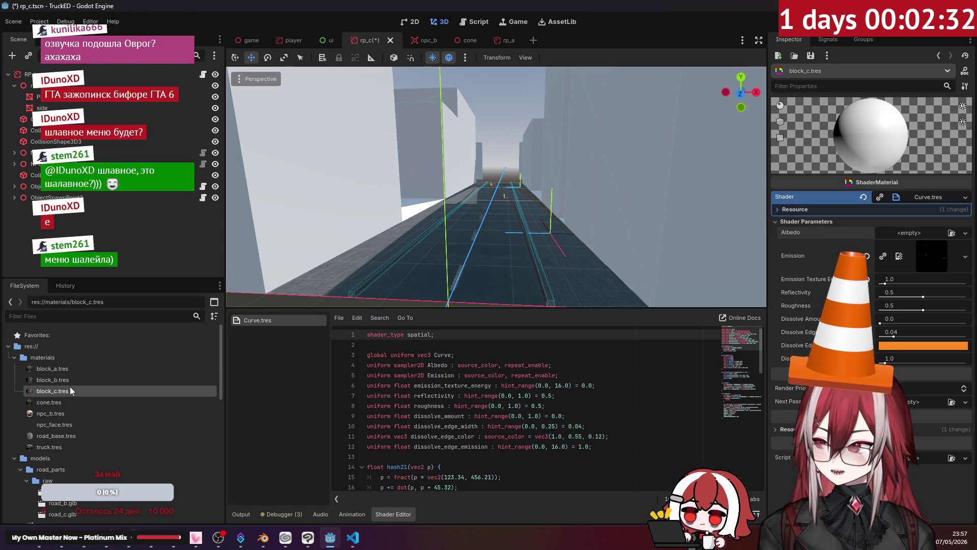
# Step: Assign block_c.png as the block_c material's Albedo texture via Quick Load
pyautogui.click(946, 233)
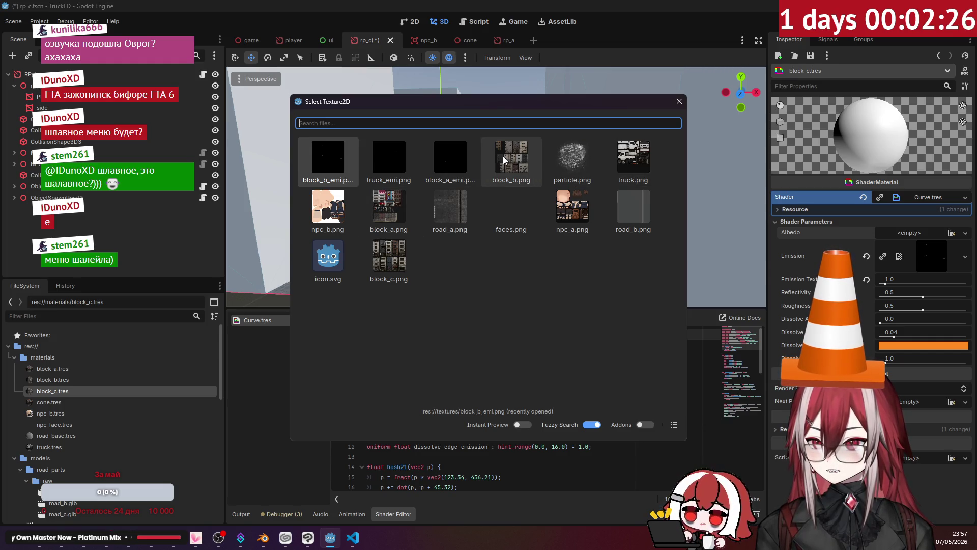
pyautogui.doubleClick(401, 259)
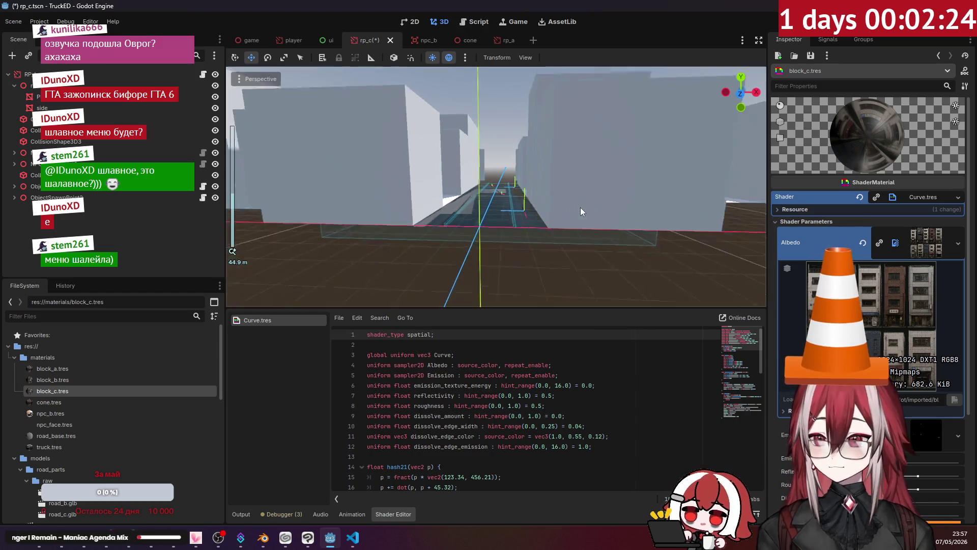
pyautogui.moveTo(590, 235); pyautogui.dragTo(540, 211, button='middle')
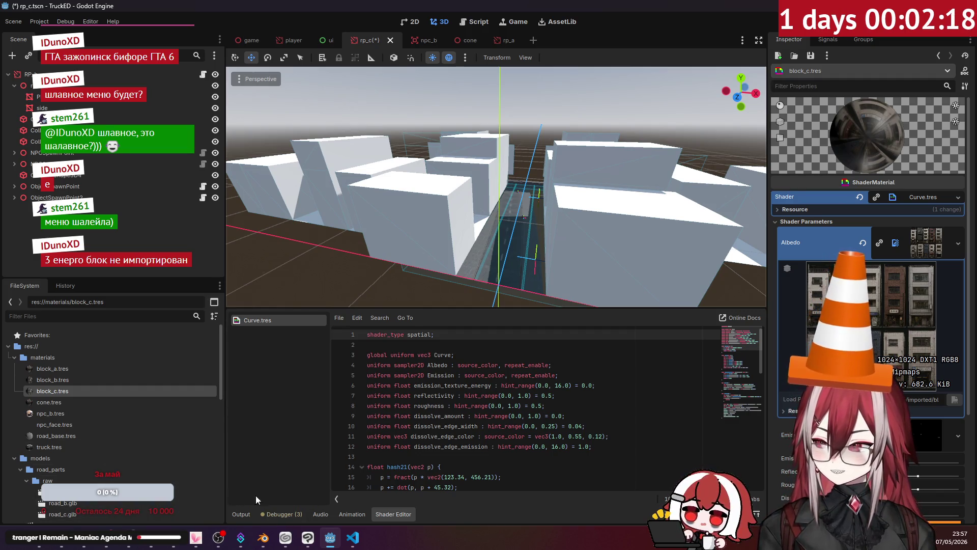
pyautogui.click(240, 538)
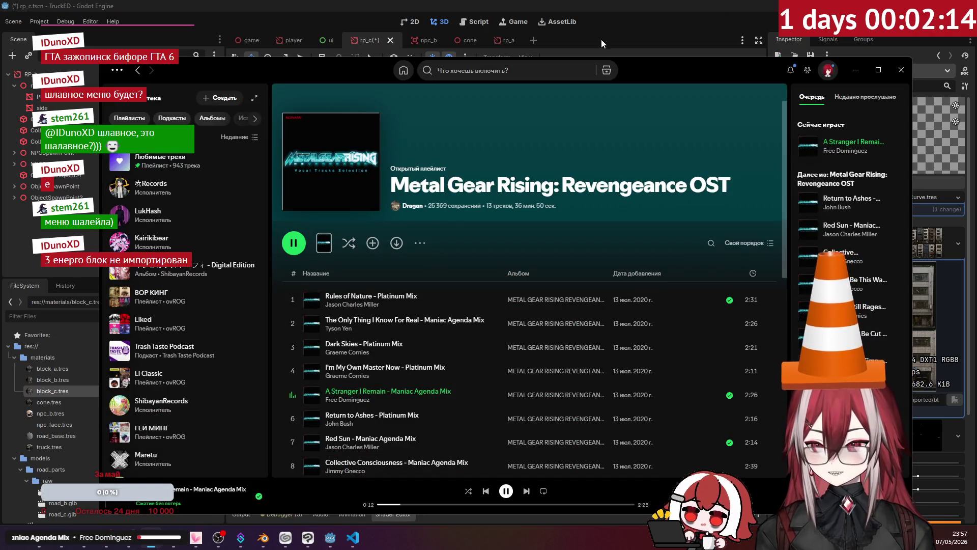
pyautogui.hotkey('alt', 'Tab')
# Step: Apply the block_c material to the plain white building meshes
pyautogui.click(959, 244)
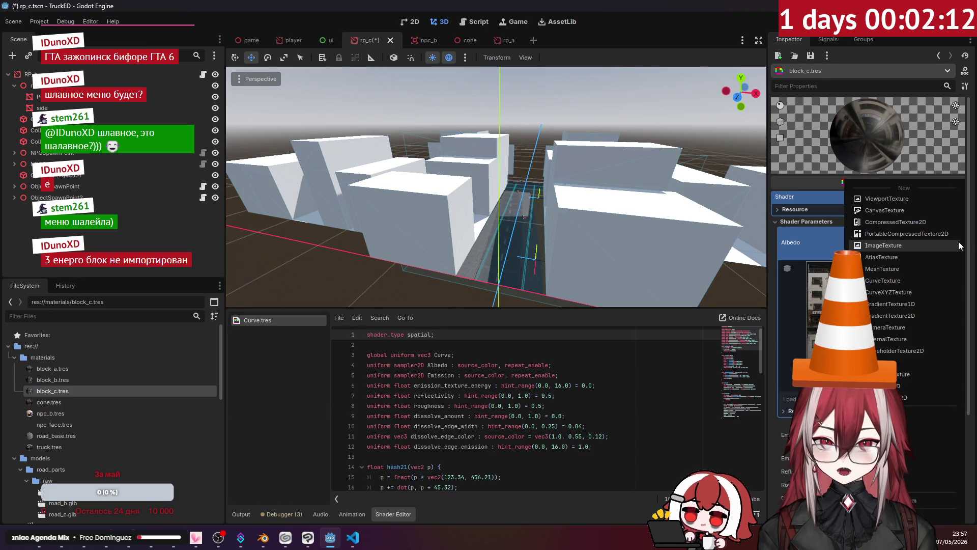
pyautogui.click(820, 245)
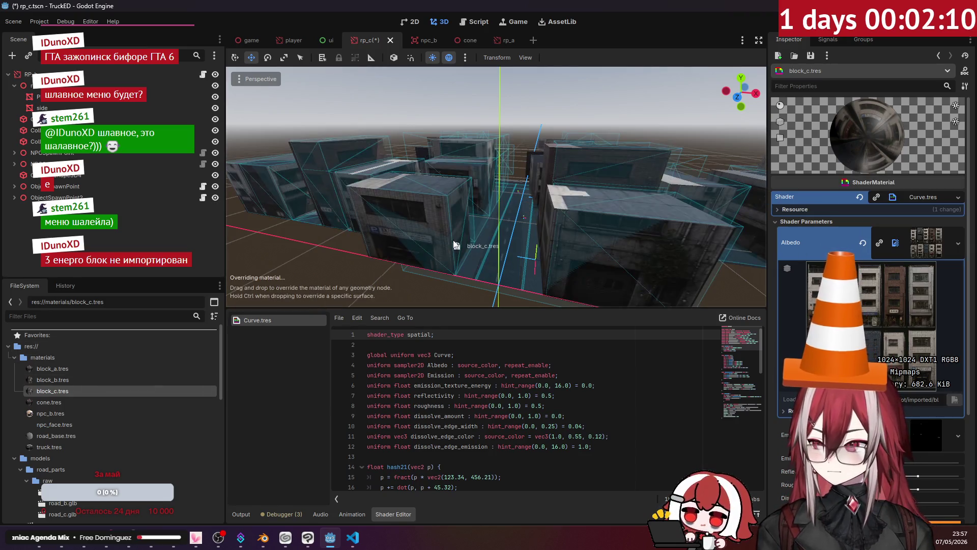
pyautogui.moveTo(528, 167)
pyautogui.mouseDown(button='right')
pyautogui.moveTo(529, 184)
pyautogui.moveTo(529, 153)
pyautogui.moveTo(428, 153)
pyautogui.moveTo(427, 199)
pyautogui.mouseUp(button='right')
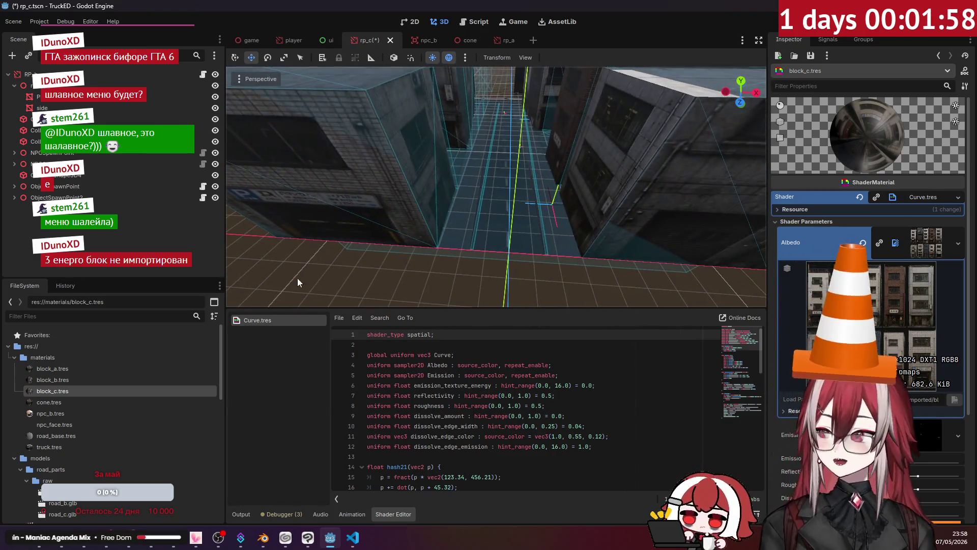
# Step: Collapse the materials folder and save rp_c.tscn with its textured buildings
pyautogui.click(16, 359)
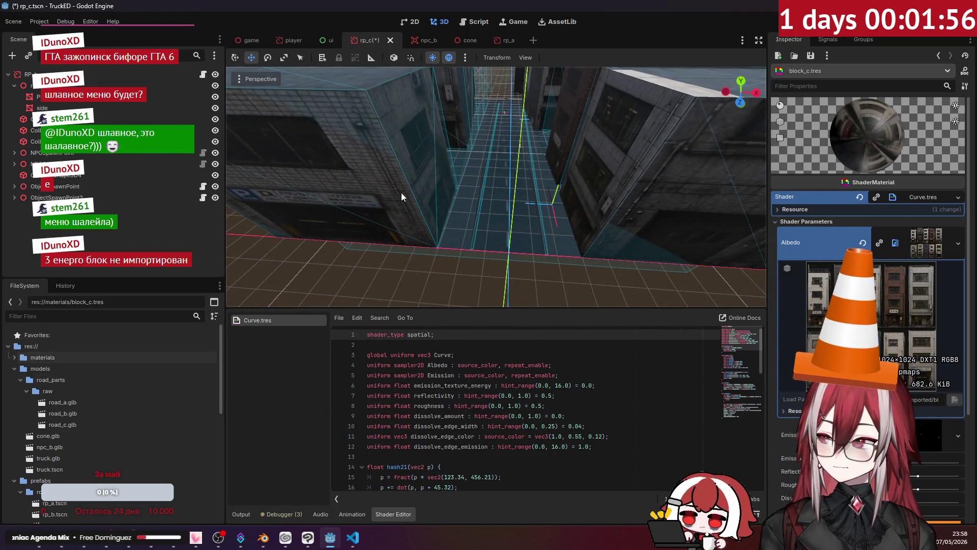
pyautogui.hotkey('ctrl', 's')
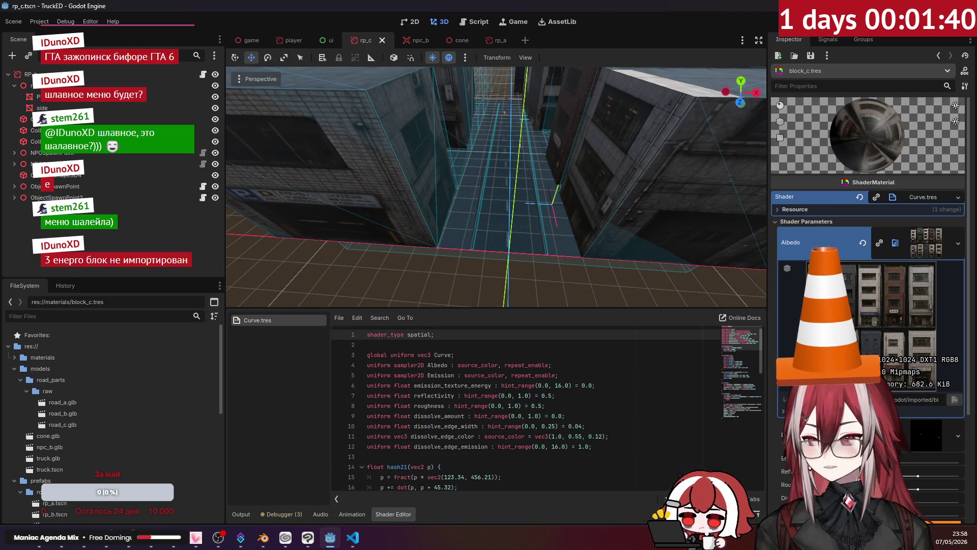
pyautogui.moveTo(496, 191); pyautogui.dragTo(504, 198, button='right')
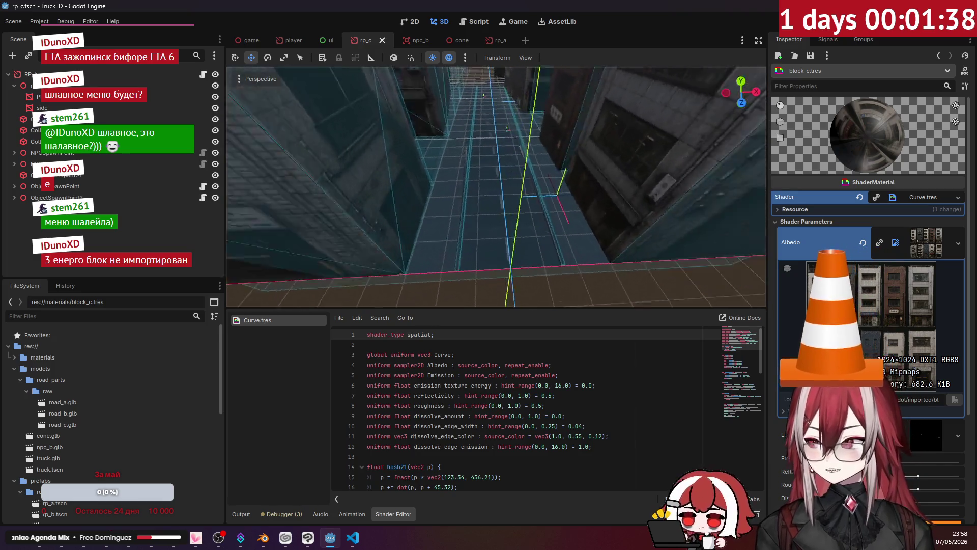
# Step: Fly around the rp_c street checking where the existing spawn points sit
pyautogui.click(58, 197)
pyautogui.moveTo(282, 211); pyautogui.dragTo(291, 218, button='right')
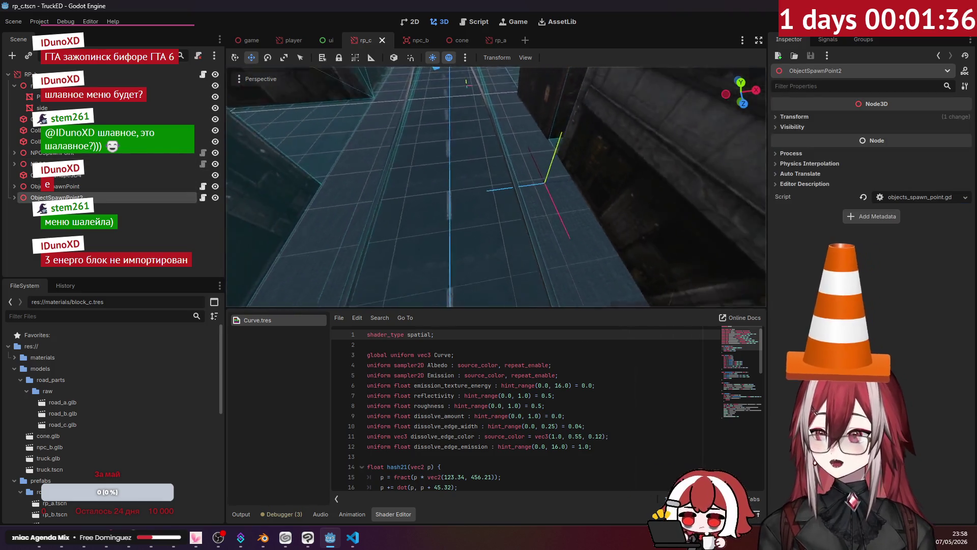
pyautogui.moveTo(496, 187); pyautogui.dragTo(468, 359, button='right')
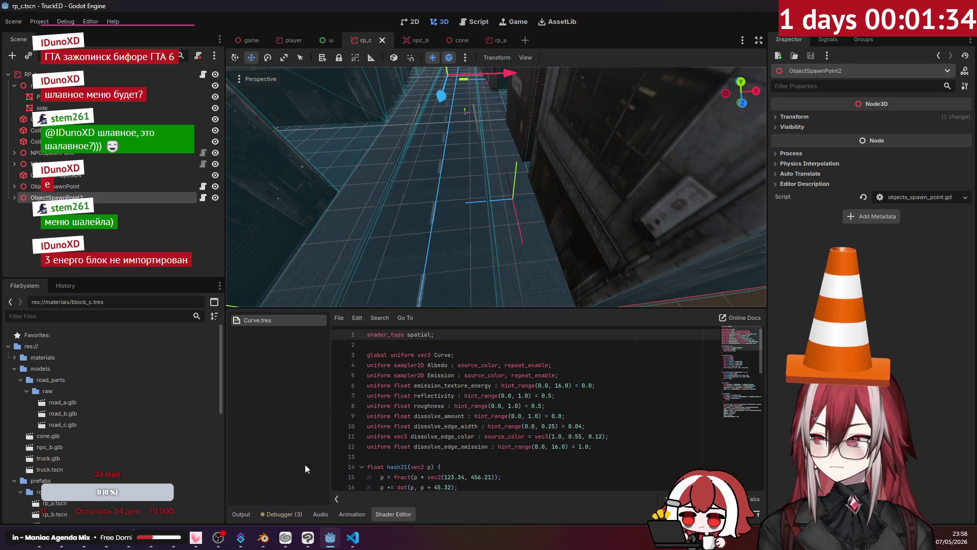
pyautogui.click(240, 513)
pyautogui.moveTo(324, 230); pyautogui.dragTo(336, 237, button='right')
pyautogui.moveTo(497, 229); pyautogui.dragTo(473, 267, button='right')
pyautogui.click(173, 187)
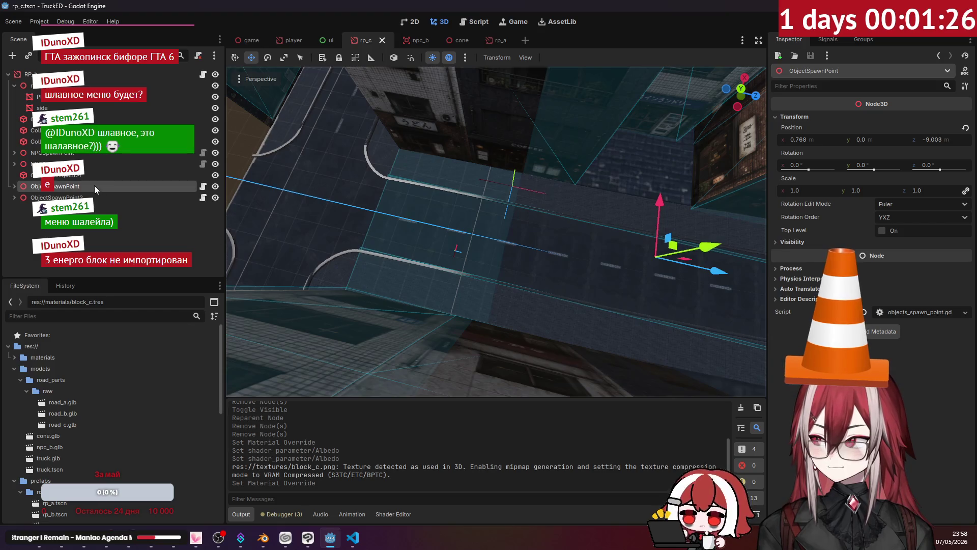
pyautogui.click(101, 176)
pyautogui.moveTo(496, 229); pyautogui.dragTo(497, 229, button='right')
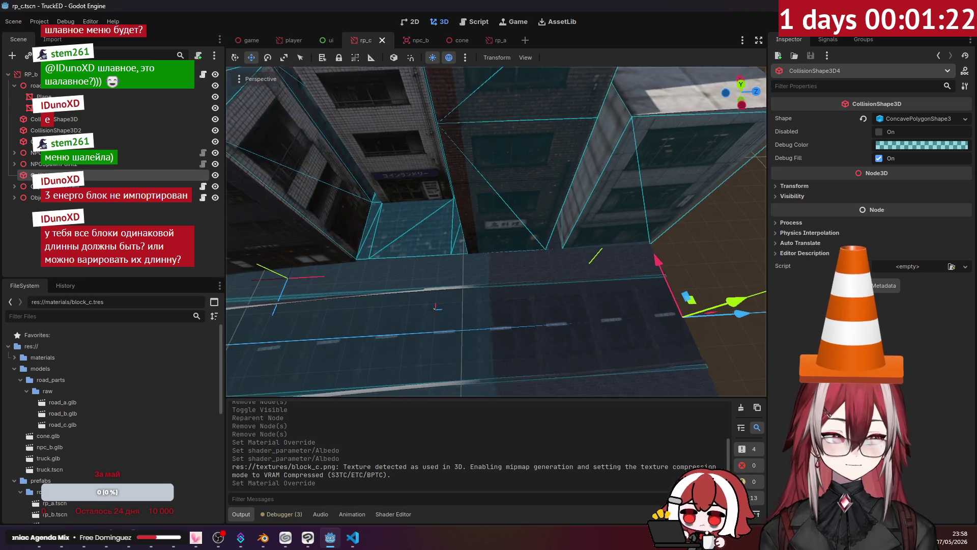
pyautogui.moveTo(596, 195); pyautogui.dragTo(596, 196, button='right')
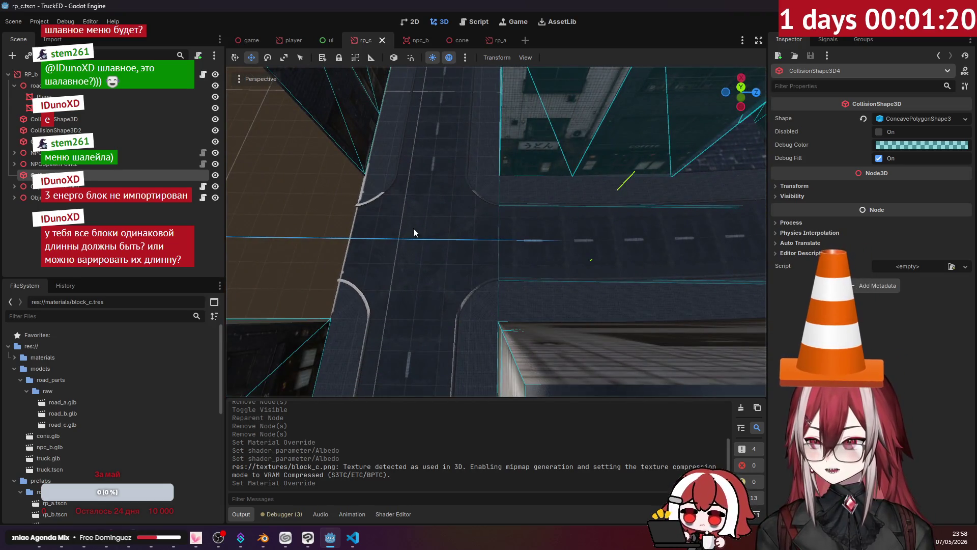
pyautogui.moveTo(367, 201); pyautogui.dragTo(367, 201, button='right')
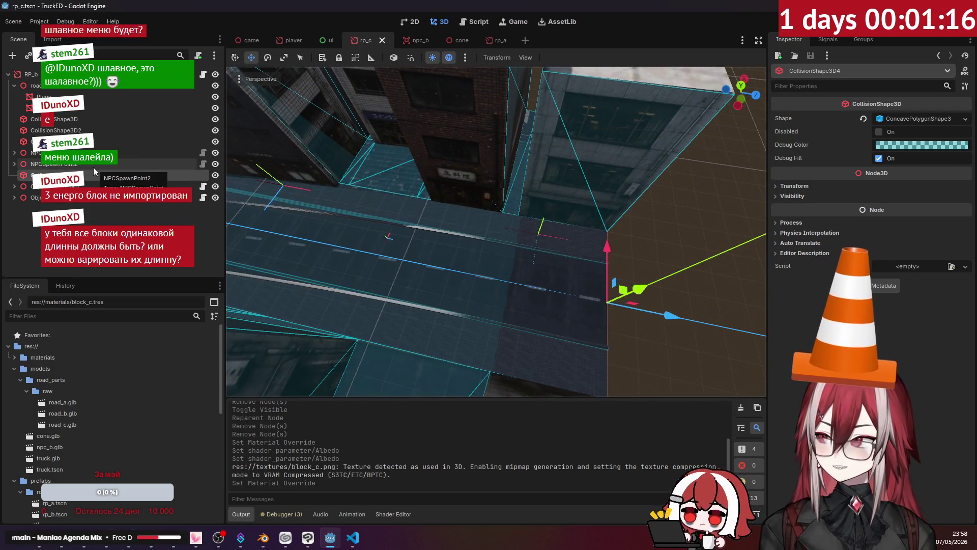
# Step: Move NPCSpawnPoint and NPCSpawnPoint2 further along the road
pyautogui.click(93, 167)
pyautogui.press('f')
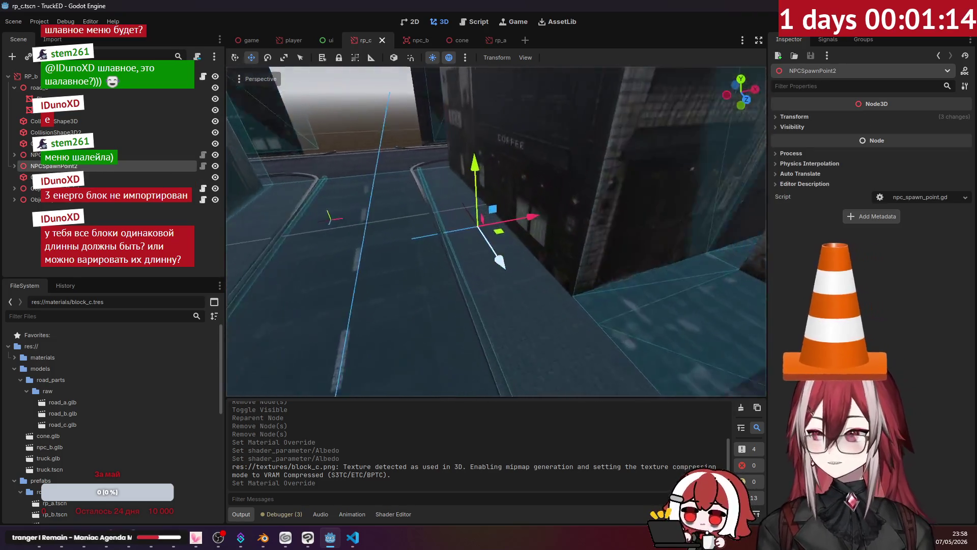
pyautogui.moveTo(356, 200); pyautogui.dragTo(356, 200, button='right')
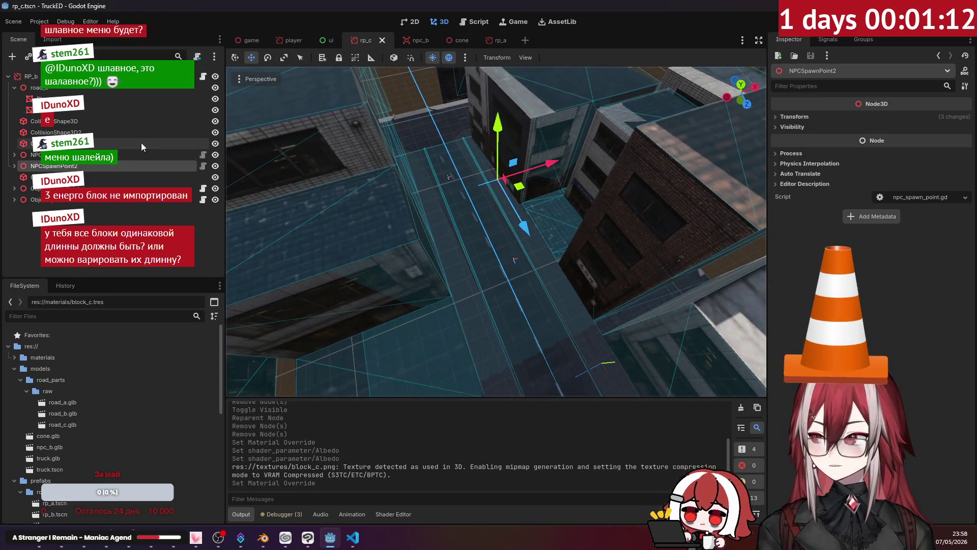
pyautogui.click(122, 152)
pyautogui.moveTo(427, 229); pyautogui.dragTo(586, 330, button='right')
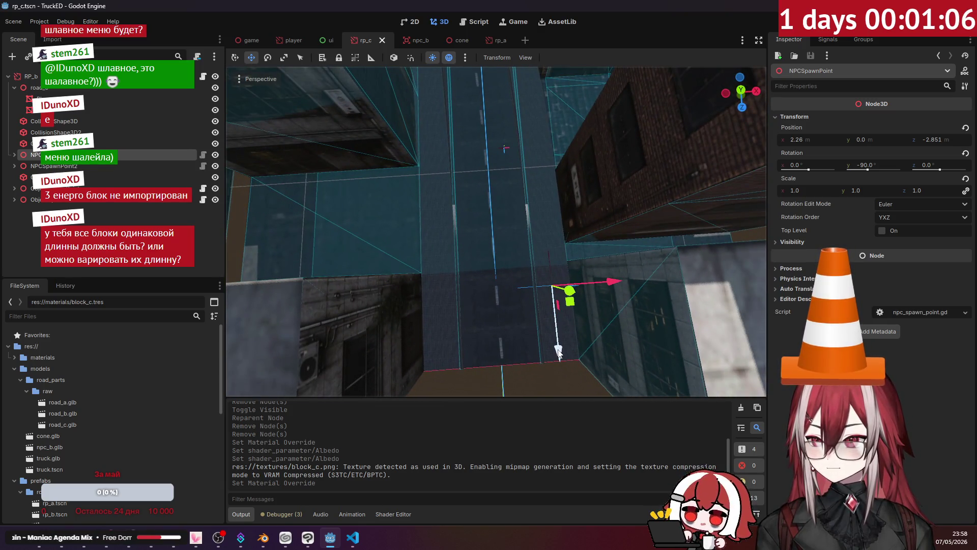
pyautogui.moveTo(541, 288); pyautogui.dragTo(540, 270)
pyautogui.moveTo(540, 271); pyautogui.dragTo(479, 172, button='right')
pyautogui.click(87, 166)
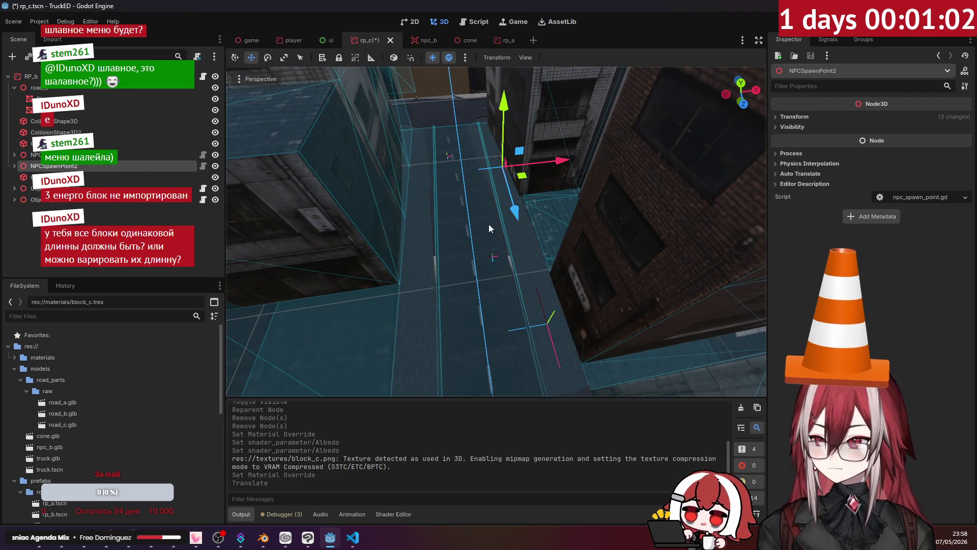
pyautogui.moveTo(545, 288); pyautogui.dragTo(550, 297)
pyautogui.moveTo(548, 297); pyautogui.dragTo(534, 283, button='right')
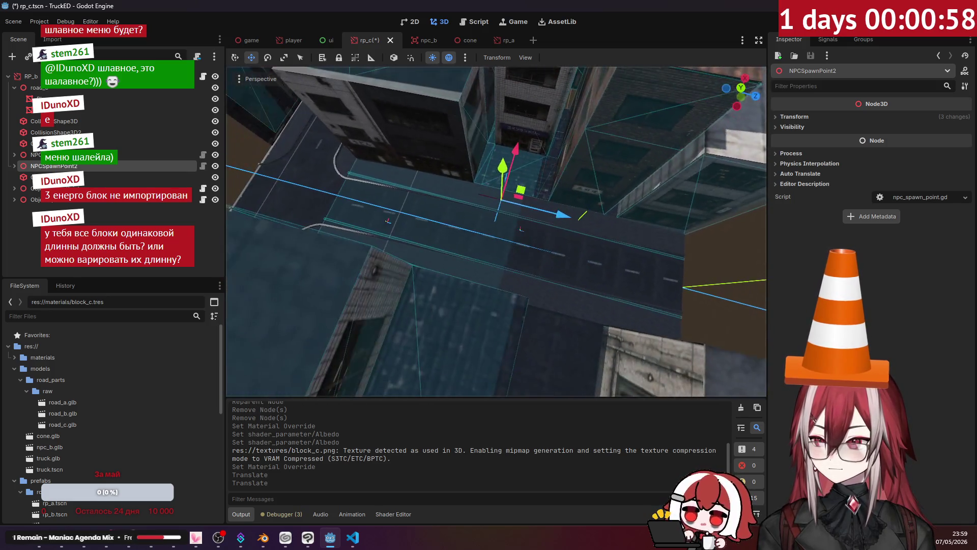
# Step: Move ObjectSpawnPoint to the other lane and place a duplicate further along the road
pyautogui.click(46, 154)
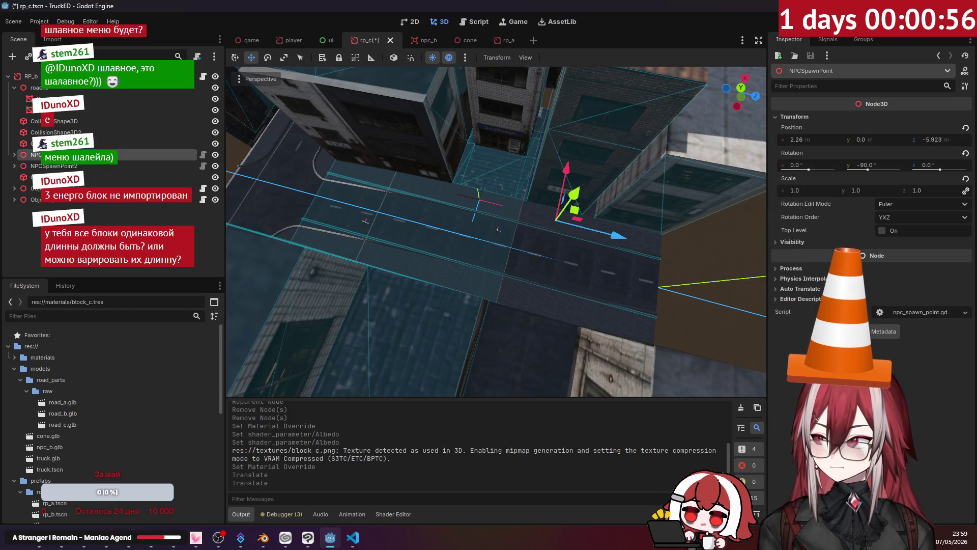
pyautogui.click(46, 187)
pyautogui.moveTo(555, 246); pyautogui.dragTo(603, 258)
pyautogui.moveTo(604, 259); pyautogui.dragTo(512, 223, button='middle')
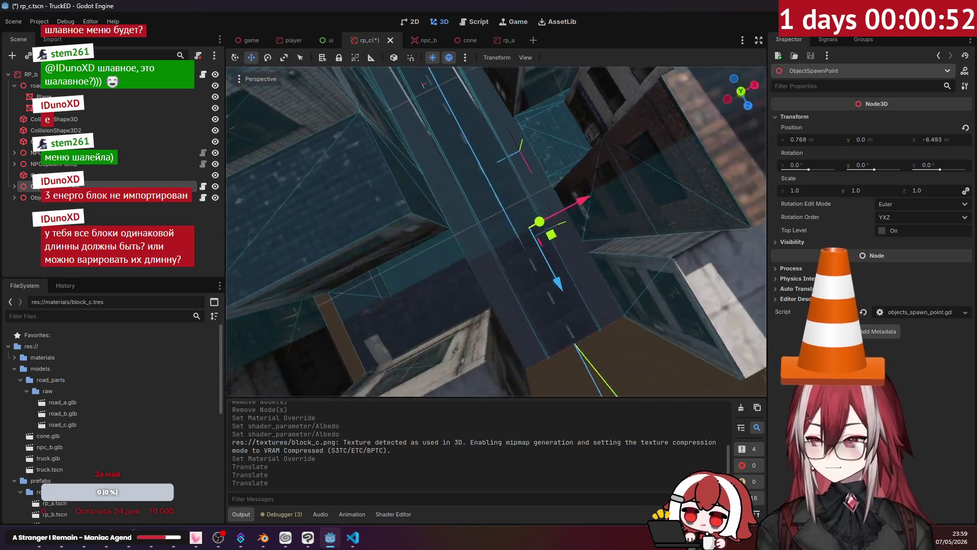
pyautogui.moveTo(512, 222); pyautogui.dragTo(407, 210)
pyautogui.hotkey('ctrl', 'd')
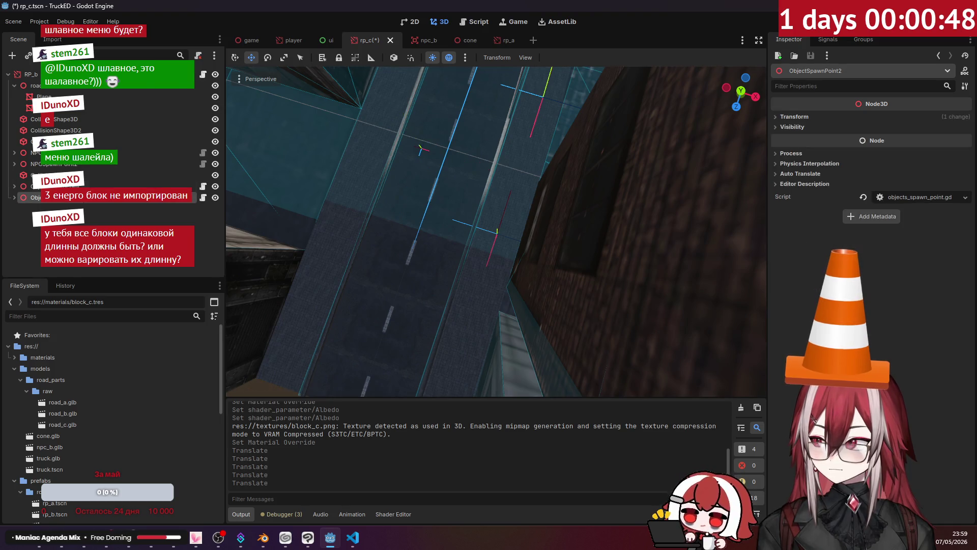
pyautogui.scroll(-5, 469, 137)
pyautogui.scroll(2, 490, 164)
pyautogui.moveTo(489, 165); pyautogui.dragTo(482, 129, button='middle')
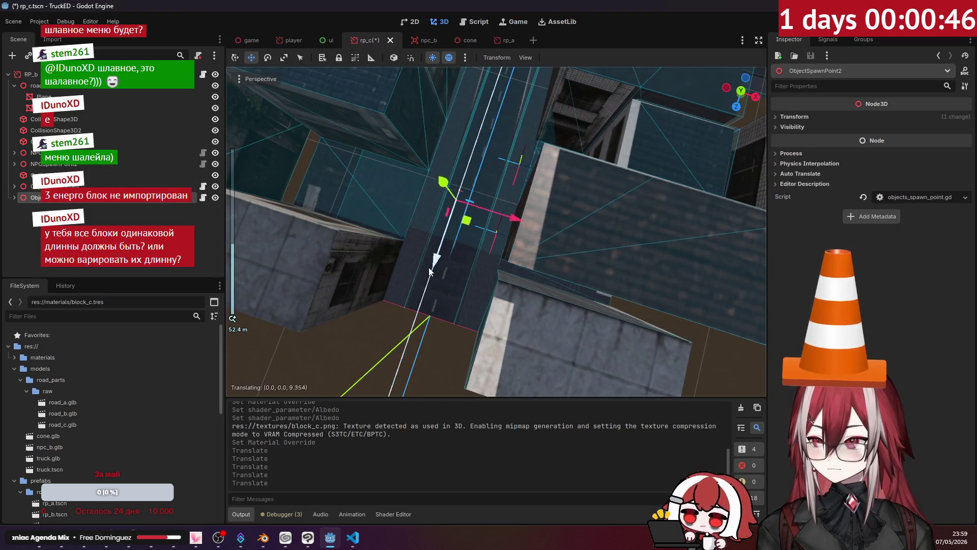
pyautogui.moveTo(417, 301); pyautogui.dragTo(418, 304)
pyautogui.moveTo(419, 304)
pyautogui.mouseDown(button='middle')
pyautogui.moveTo(458, 274)
pyautogui.moveTo(236, 229)
pyautogui.mouseUp(button='middle')
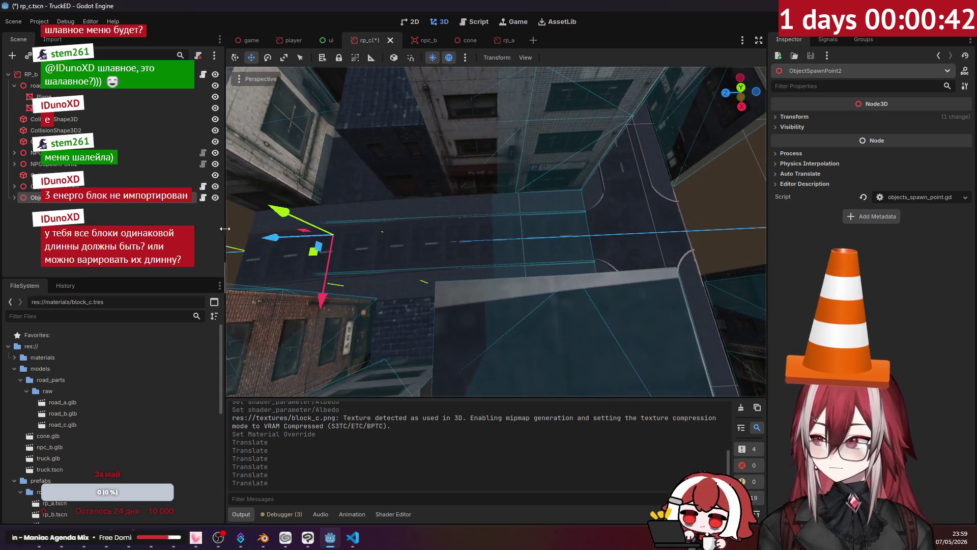
# Step: Duplicate two more object spawn points (ObjectSpawnPoint3, 4) spread along and across the road
pyautogui.hotkey('ctrl', 'd')
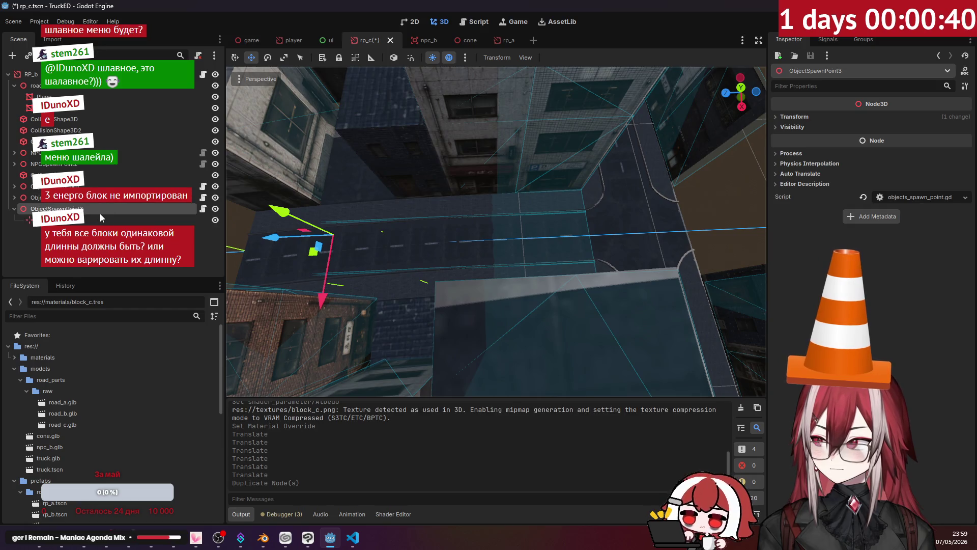
pyautogui.moveTo(278, 241); pyautogui.dragTo(527, 253)
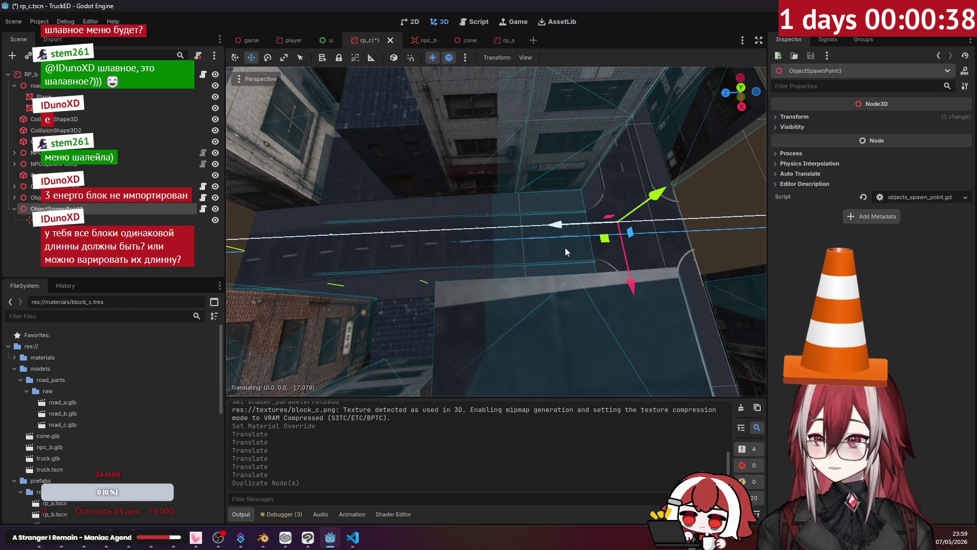
pyautogui.moveTo(565, 248)
pyautogui.mouseDown(button='middle')
pyautogui.moveTo(497, 229)
pyautogui.moveTo(321, 247)
pyautogui.mouseUp(button='middle')
pyautogui.scroll(-5, 497, 229)
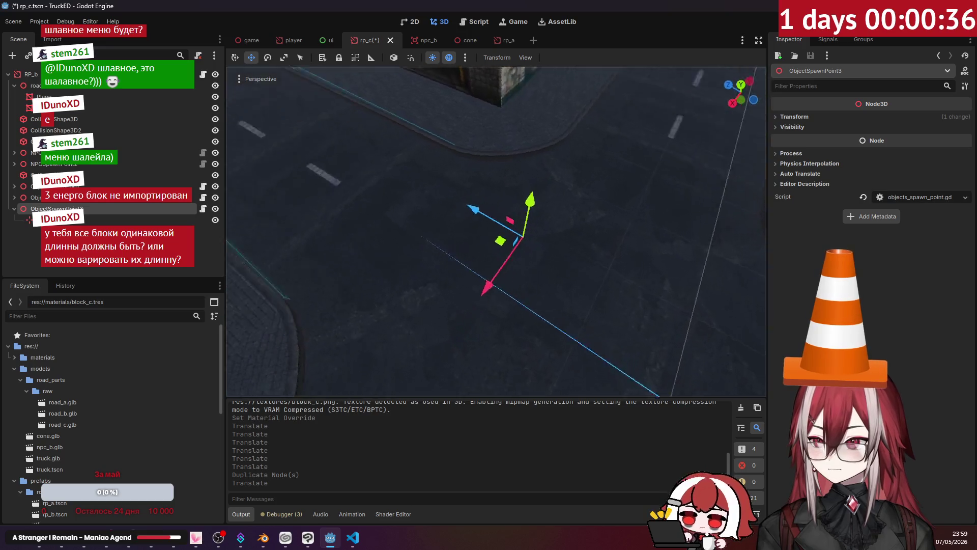
pyautogui.scroll(-3, 321, 247)
pyautogui.hotkey('ctrl', 'd')
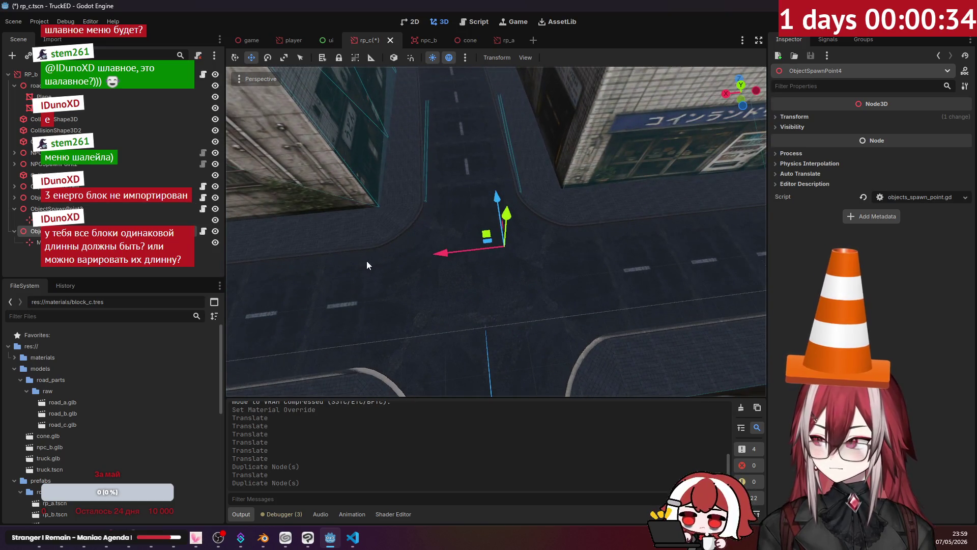
pyautogui.moveTo(425, 258); pyautogui.dragTo(380, 262)
pyautogui.moveTo(380, 262)
pyautogui.mouseDown(button='middle')
pyautogui.moveTo(496, 229)
pyautogui.moveTo(326, 361)
pyautogui.mouseUp(button='middle')
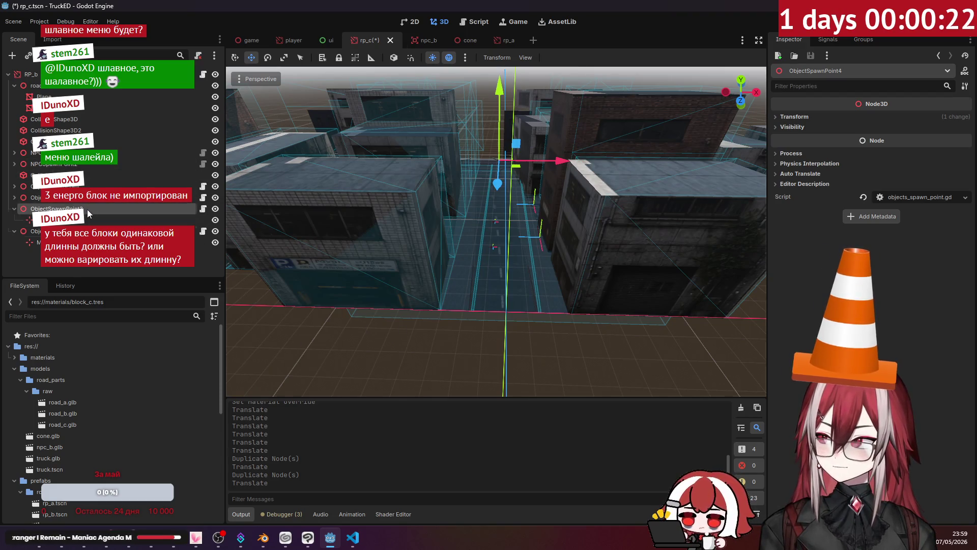
pyautogui.moveTo(497, 229); pyautogui.dragTo(497, 229, button='middle')
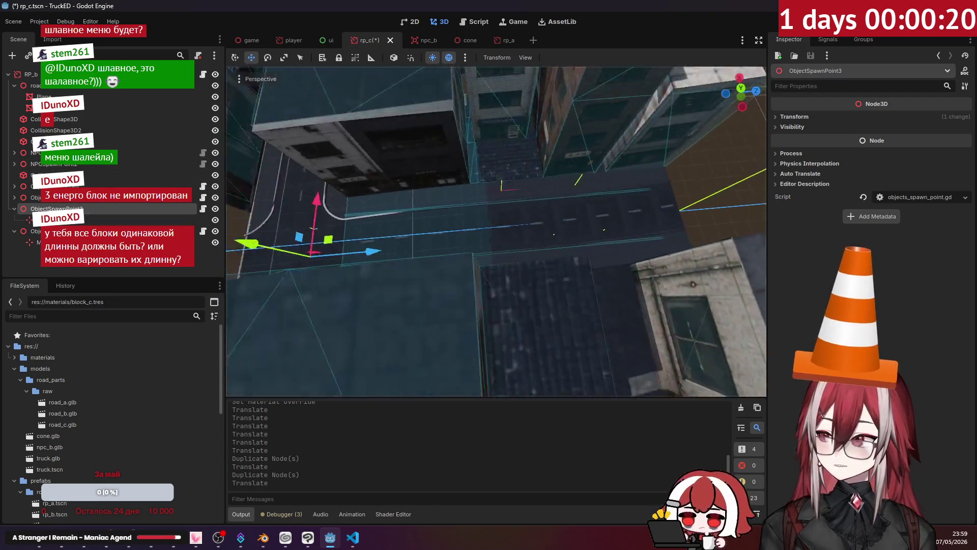
# Step: Duplicate NPCSpawnPoint2 into NPCSpawnPoint3 and NPCSpawnPoint4 placed near the intersection
pyautogui.click(53, 166)
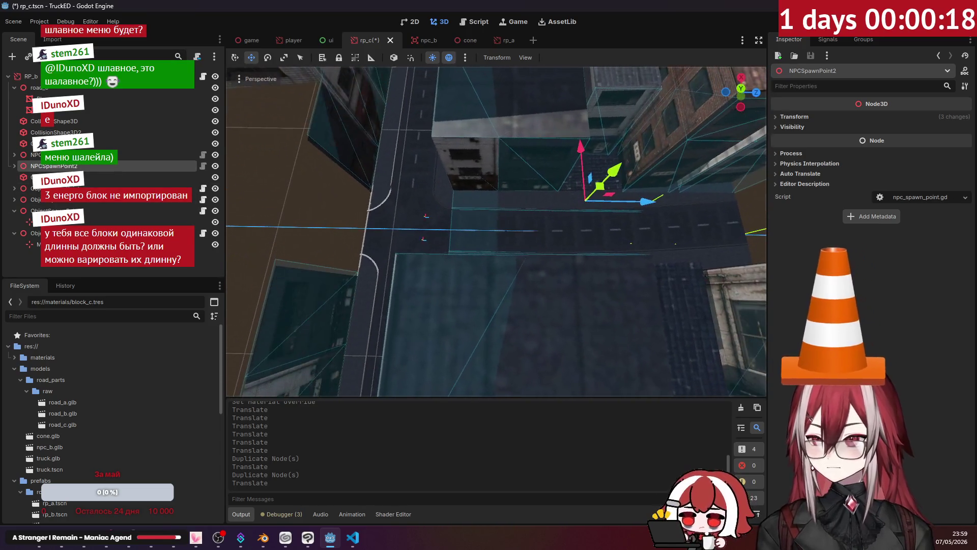
pyautogui.hotkey('ctrl', 'd')
pyautogui.moveTo(650, 214); pyautogui.dragTo(605, 205)
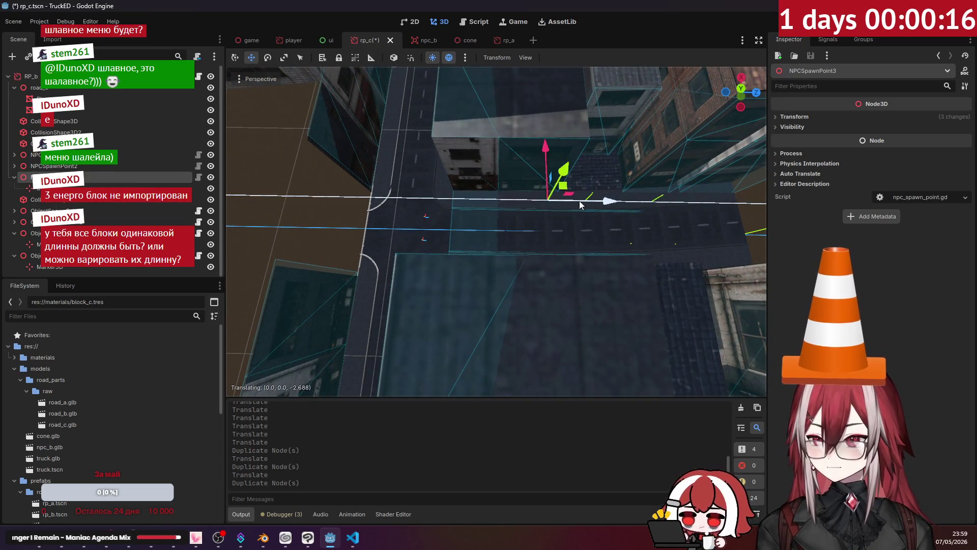
pyautogui.moveTo(509, 208); pyautogui.dragTo(508, 209)
pyautogui.moveTo(508, 209); pyautogui.dragTo(435, 242, button='middle')
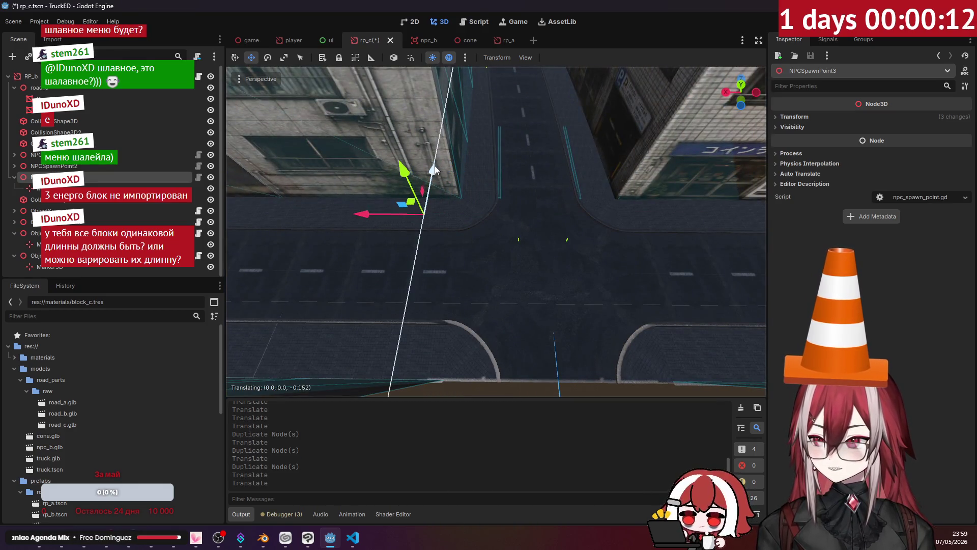
pyautogui.moveTo(535, 227); pyautogui.dragTo(216, 183, button='middle')
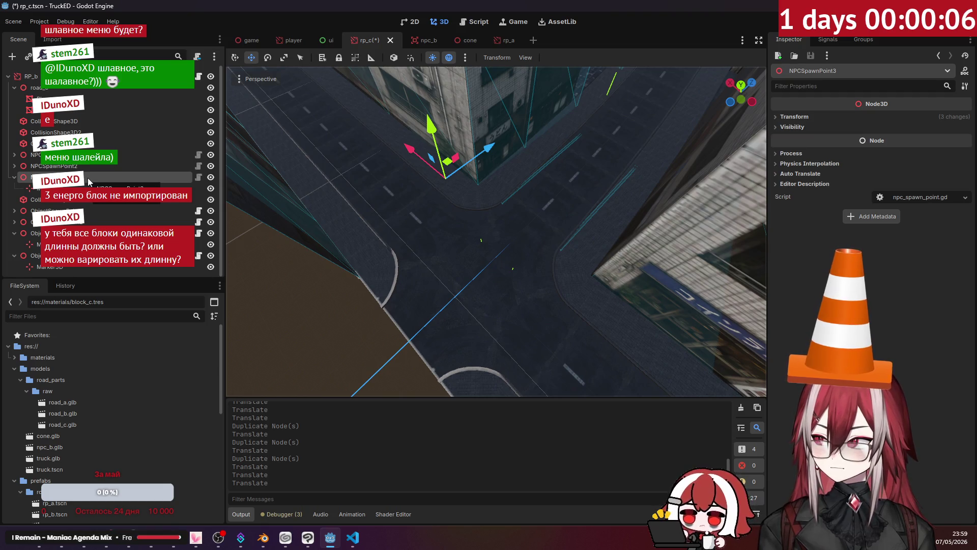
pyautogui.hotkey('ctrl', 'd')
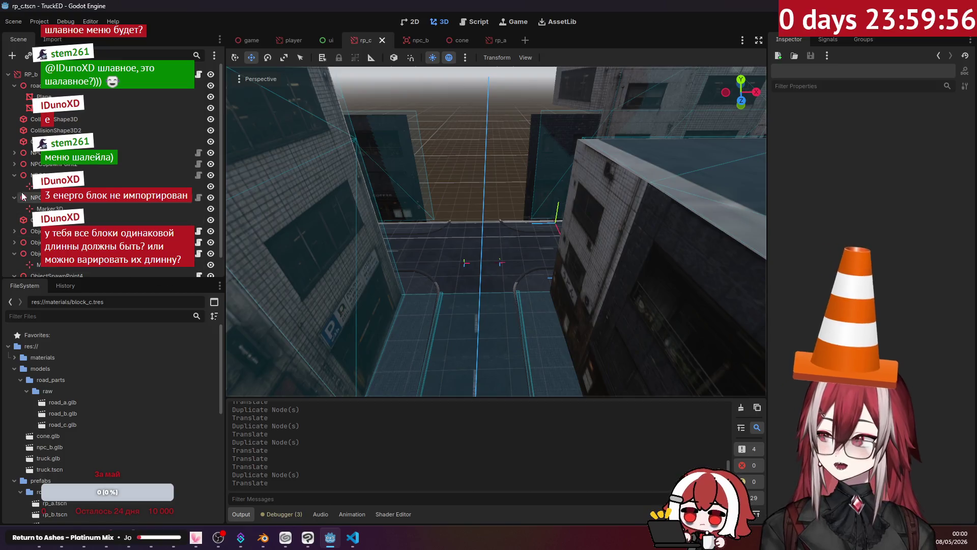
# Step: Review the new NPCSpawnPoint3, NPCSpawnPoint4 and ObjectSpawnPoint4 nodes in the scene tree
pyautogui.click(16, 180)
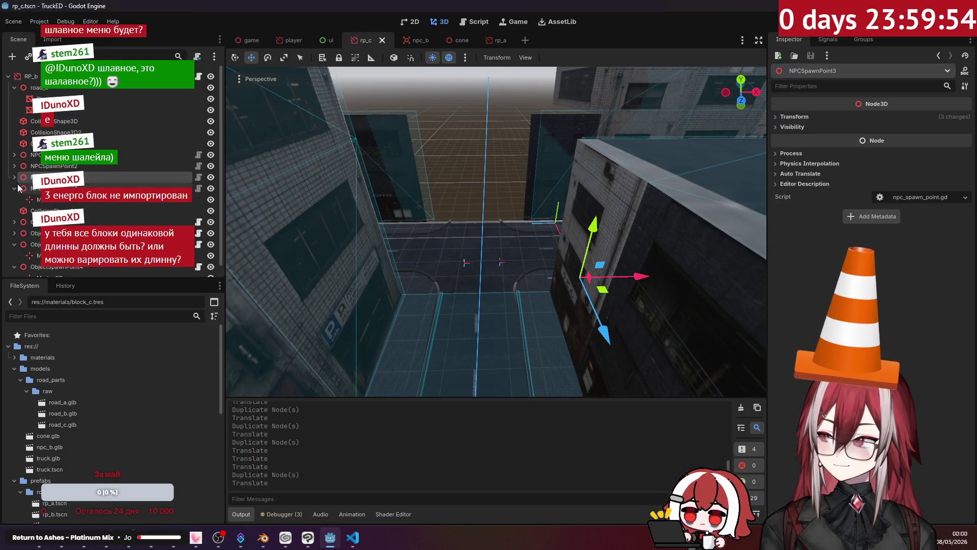
pyautogui.click(17, 187)
pyautogui.click(16, 233)
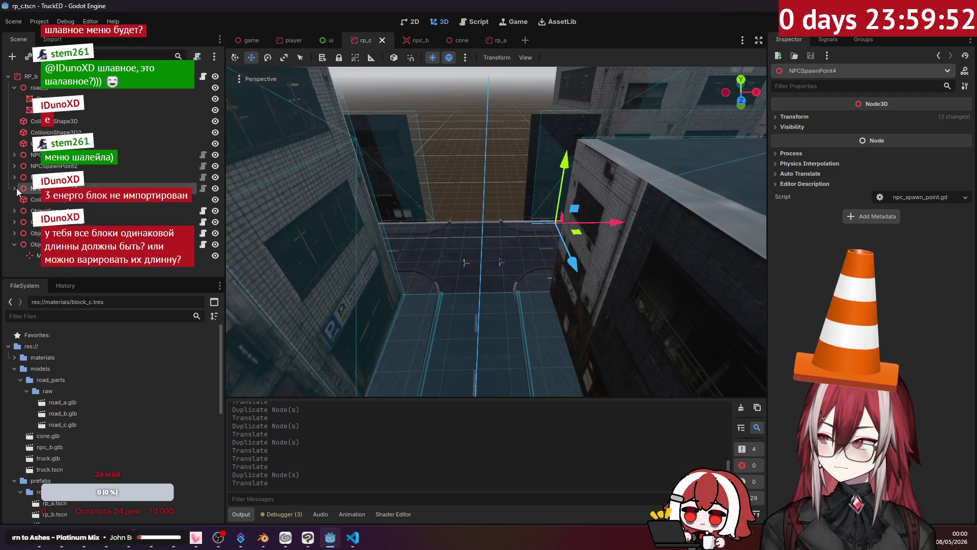
pyautogui.click(35, 242)
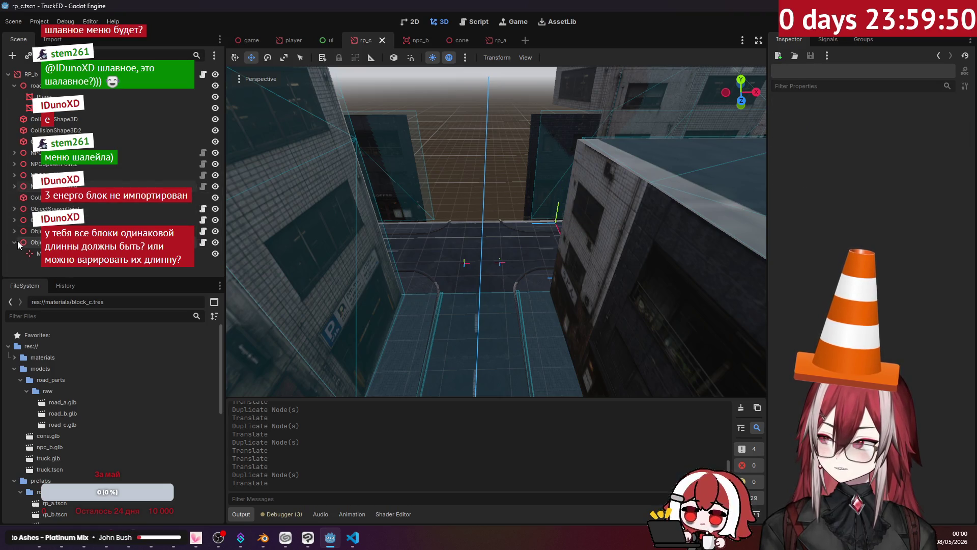
# Step: Add rp_c.tscn as the third element of the Road node's parts array in the game scene
pyautogui.click(246, 41)
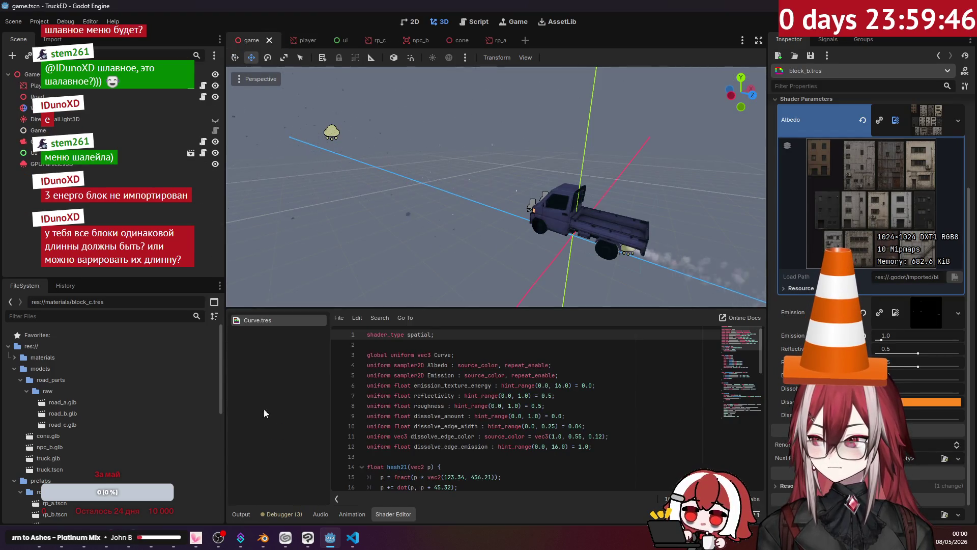
pyautogui.click(247, 517)
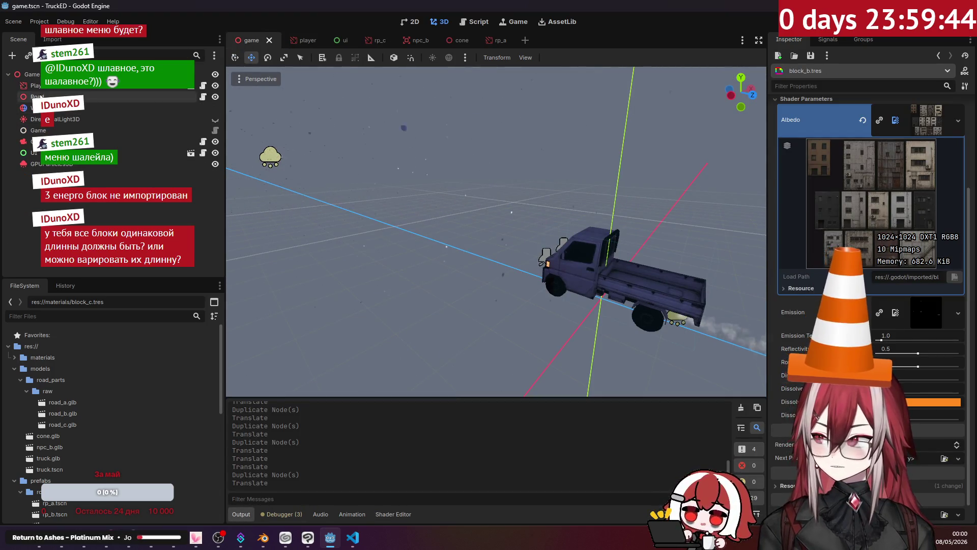
pyautogui.click(37, 96)
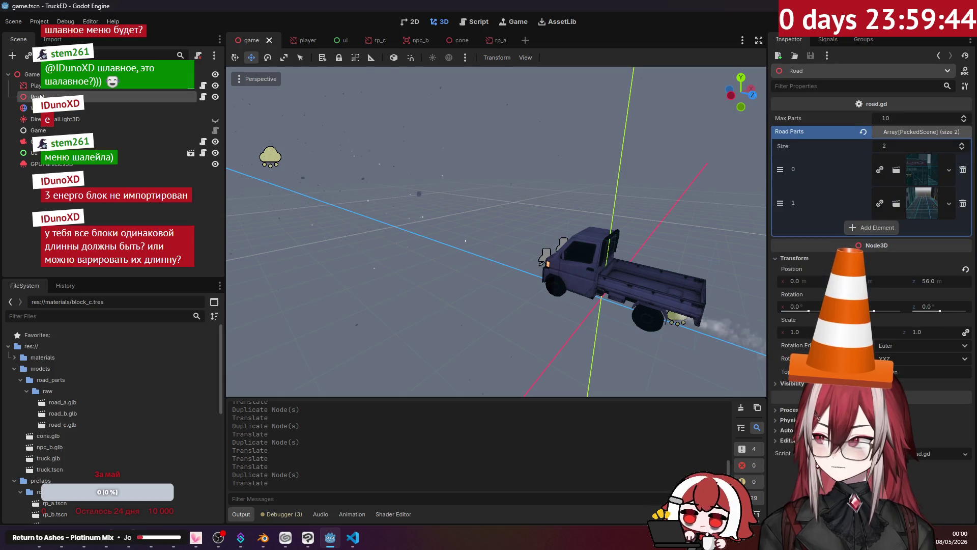
pyautogui.click(866, 228)
pyautogui.scroll(-2, 120, 383)
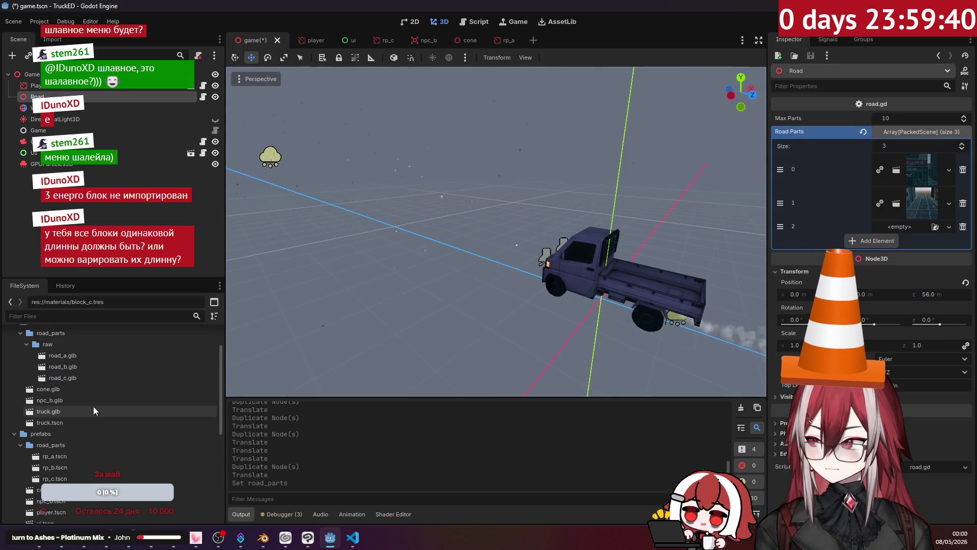
pyautogui.scroll(-2, 93, 411)
pyautogui.moveTo(50, 431); pyautogui.dragTo(915, 231)
# Step: Save the game scene and test-run it with the new road part, then stop
pyautogui.click(194, 183)
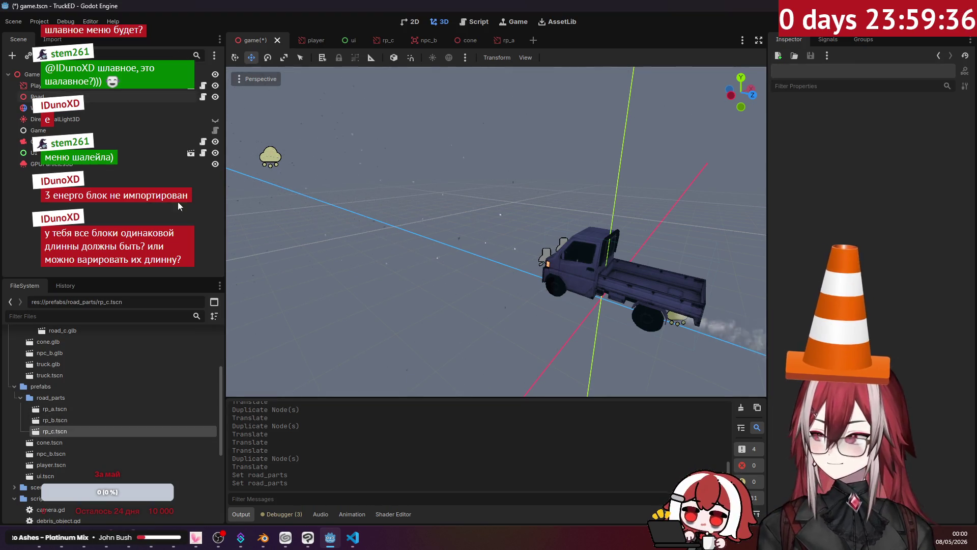
pyautogui.hotkey('ctrl', 's')
pyautogui.press('F5')
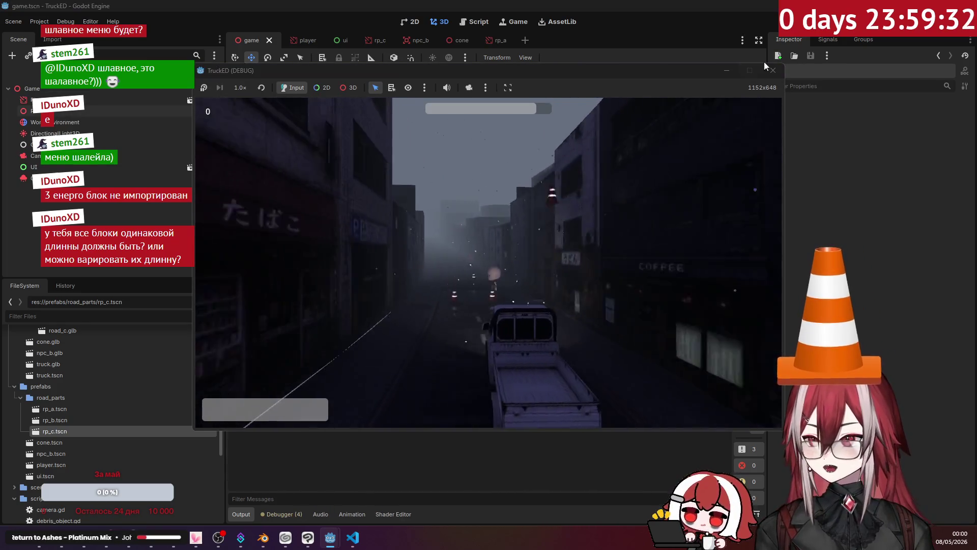
pyautogui.press('F8')
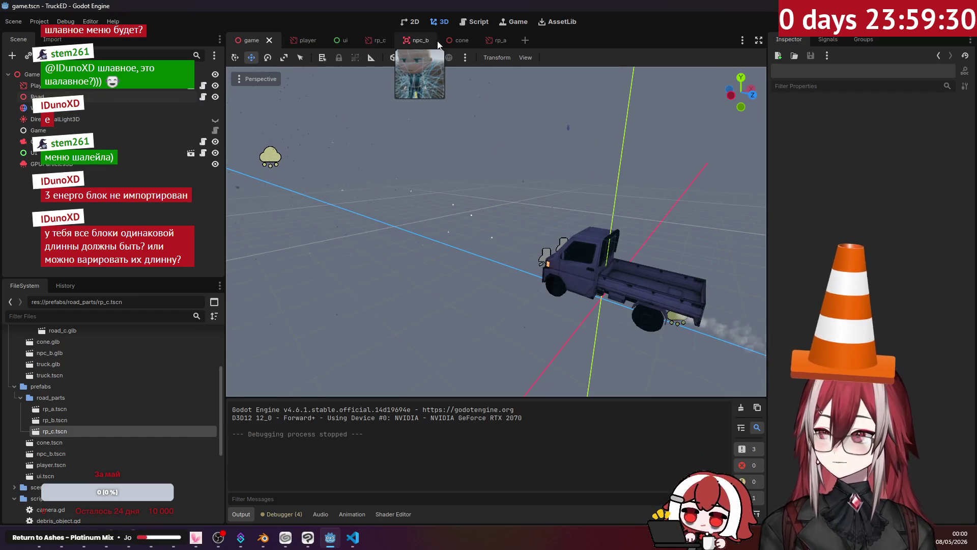
# Step: Inspect rp_c's object and NPC spawn points and their transforms in the Inspector
pyautogui.click(374, 42)
pyautogui.moveTo(443, 229); pyautogui.dragTo(466, 270, button='middle')
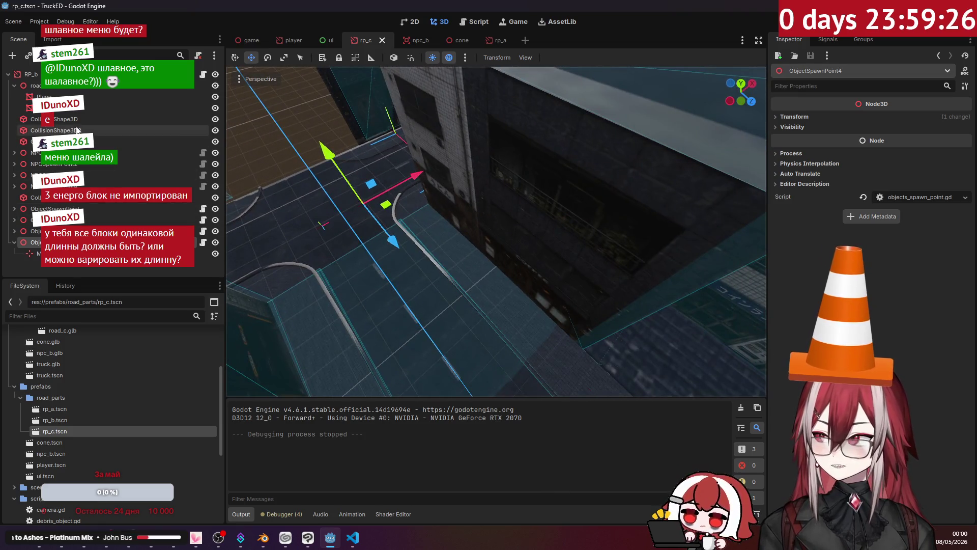
pyautogui.click(323, 225)
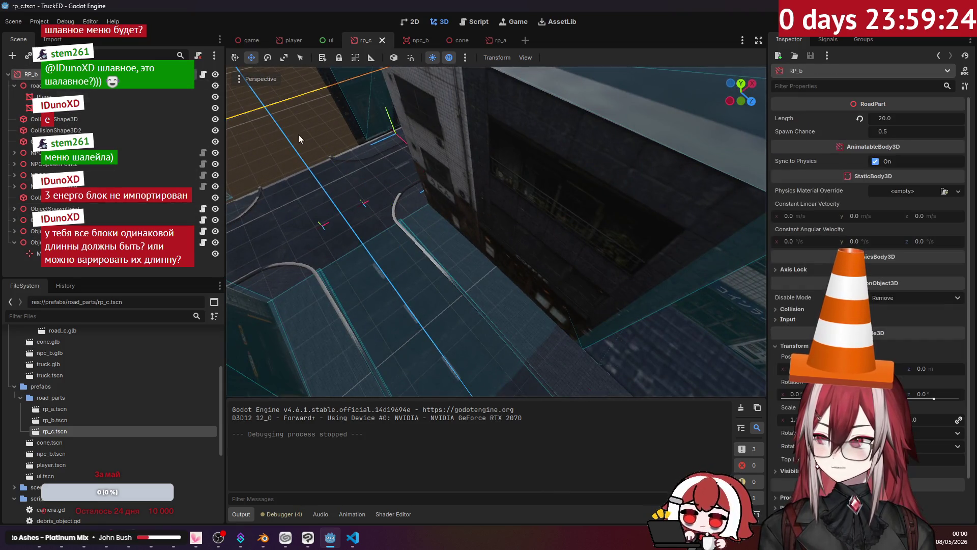
pyautogui.moveTo(323, 225); pyautogui.dragTo(458, 253, button='middle')
pyautogui.scroll(5, 572, 225)
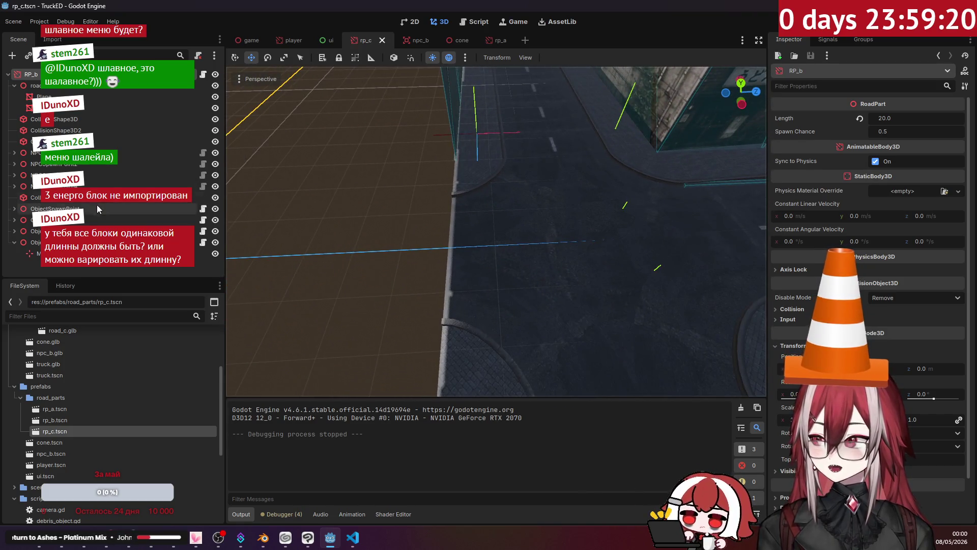
pyautogui.click(35, 231)
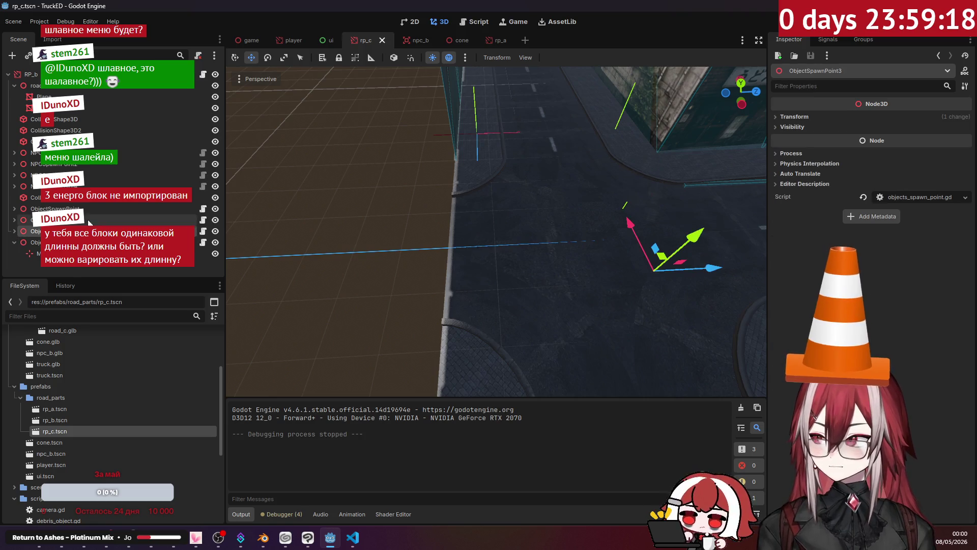
pyautogui.click(34, 188)
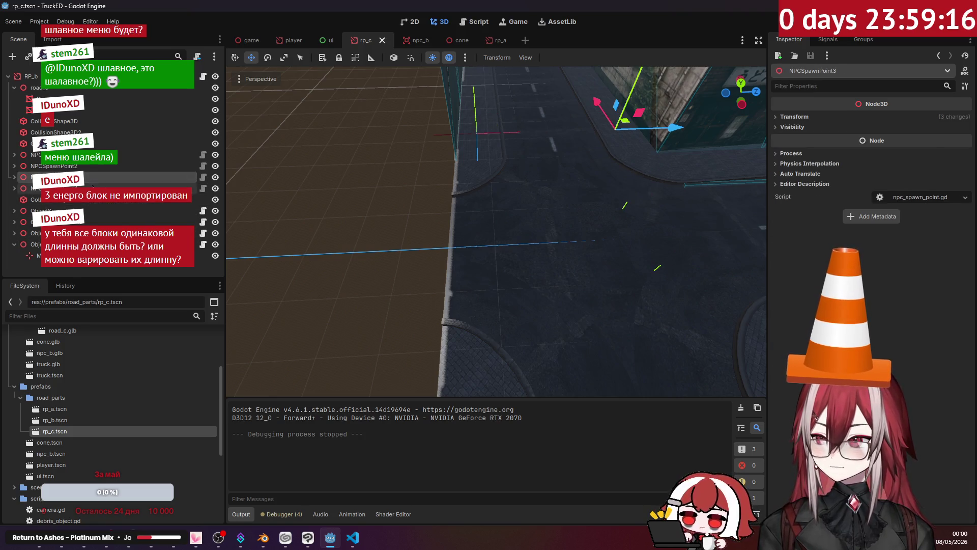
pyautogui.click(822, 155)
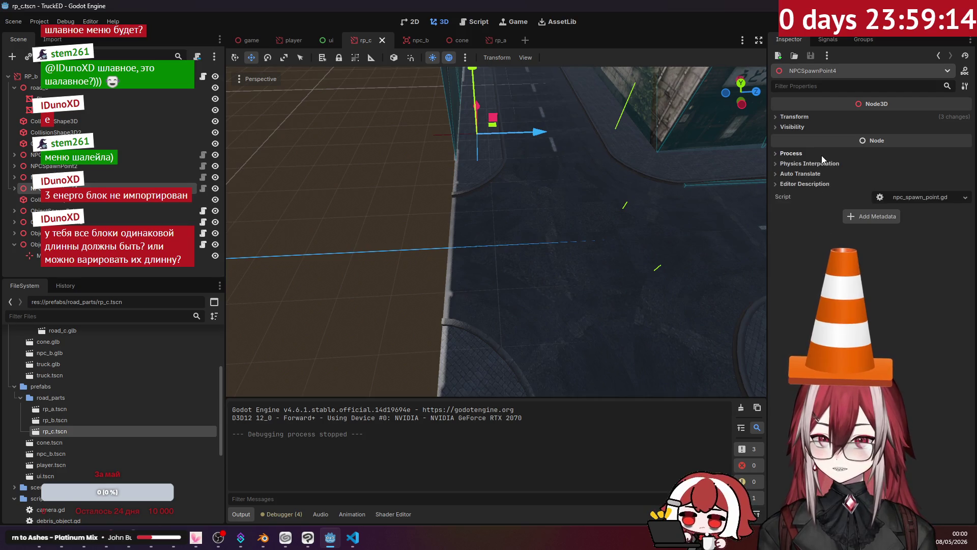
pyautogui.click(795, 117)
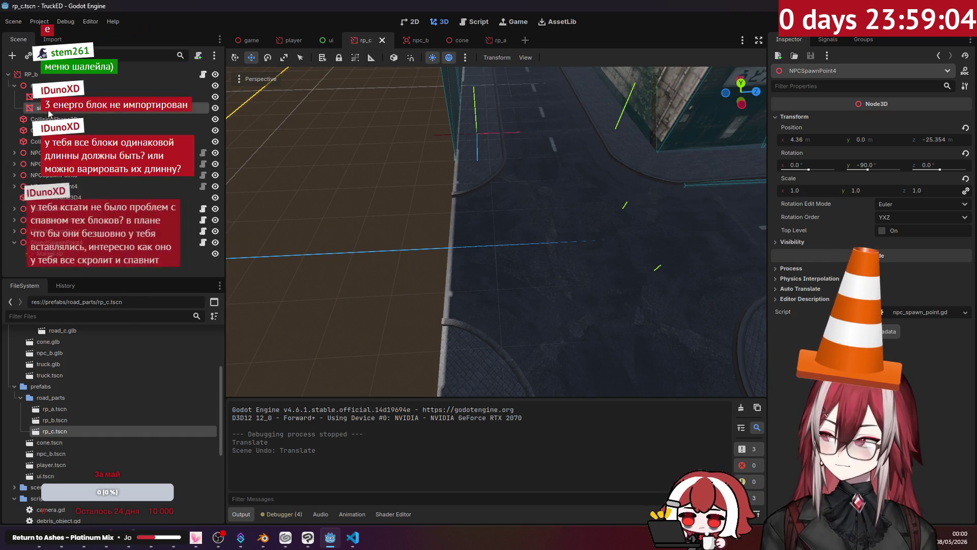
# Step: Change the rp_c road part's Length from 20 to 26 and save the scene
pyautogui.click(518, 123)
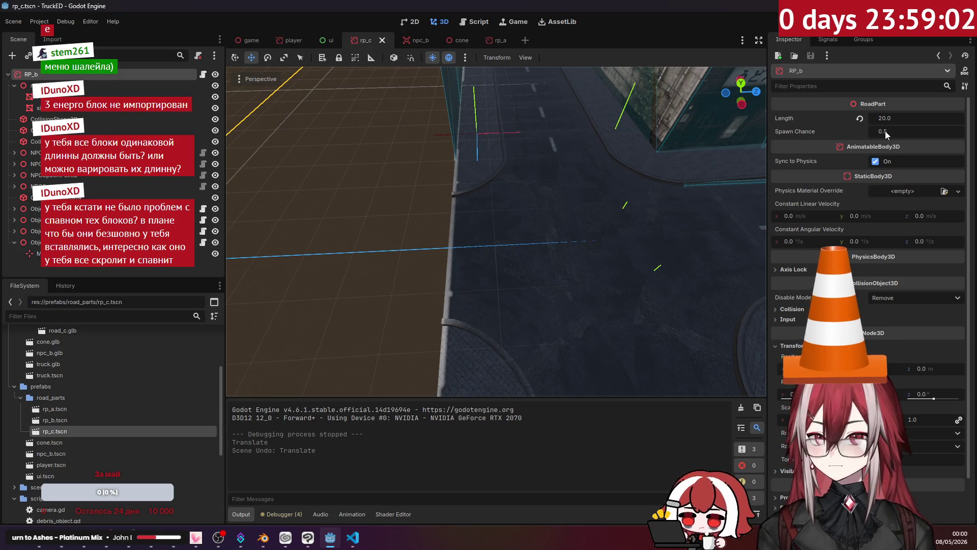
pyautogui.write('26')
pyautogui.press('Return')
pyautogui.moveTo(423, 207); pyautogui.dragTo(422, 208, button='right')
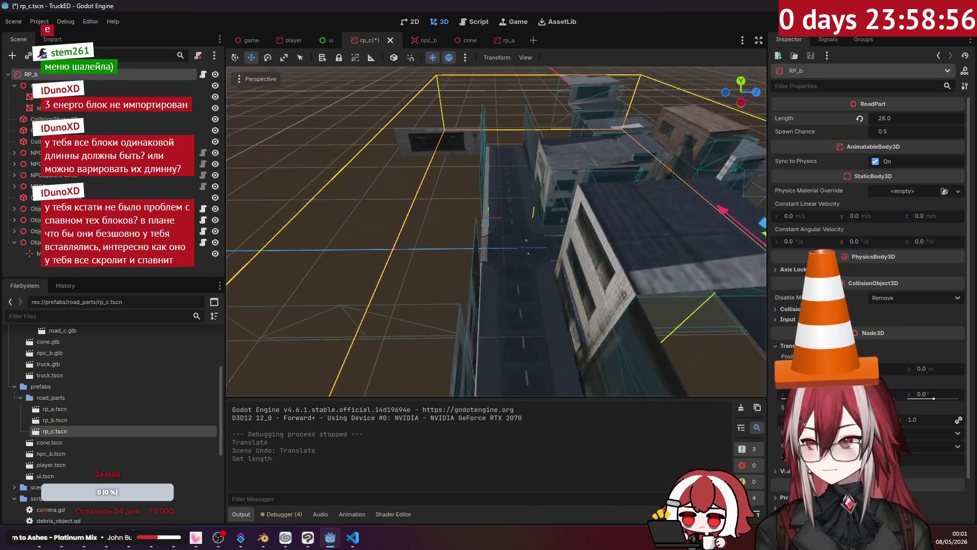
pyautogui.moveTo(422, 207); pyautogui.dragTo(451, 172, button='right')
pyautogui.hotkey('ctrl', 's')
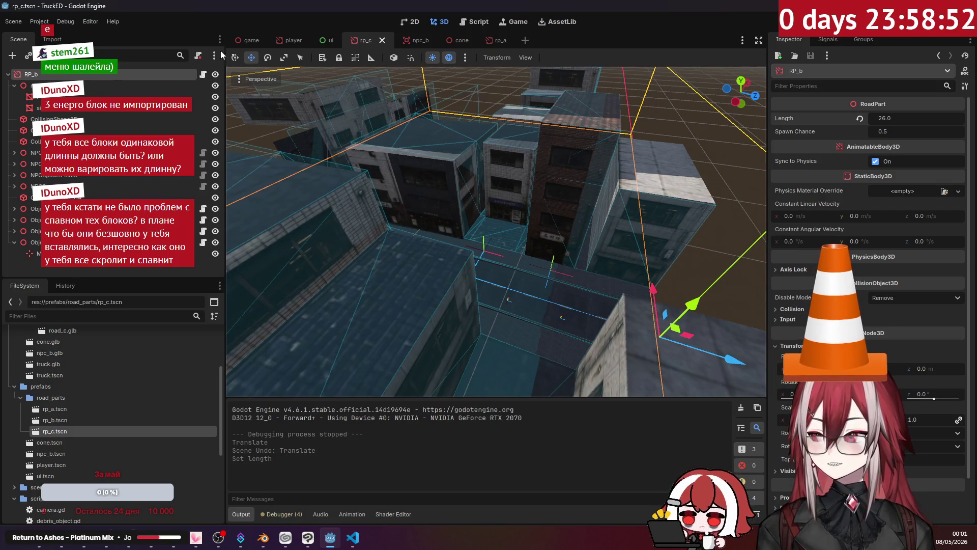
pyautogui.click(244, 40)
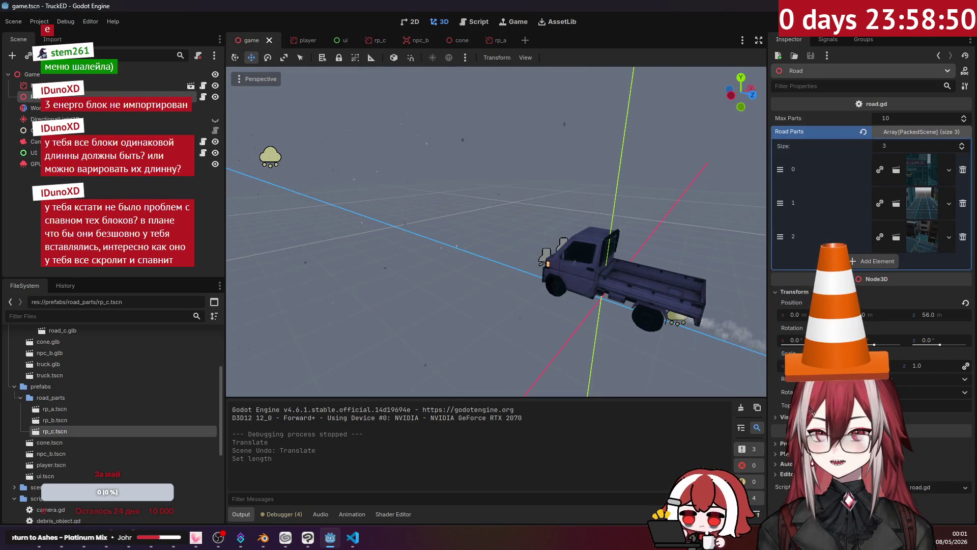
# Step: Test-run the game with three road parts, then open the rp_a scene
pyautogui.press('F5')
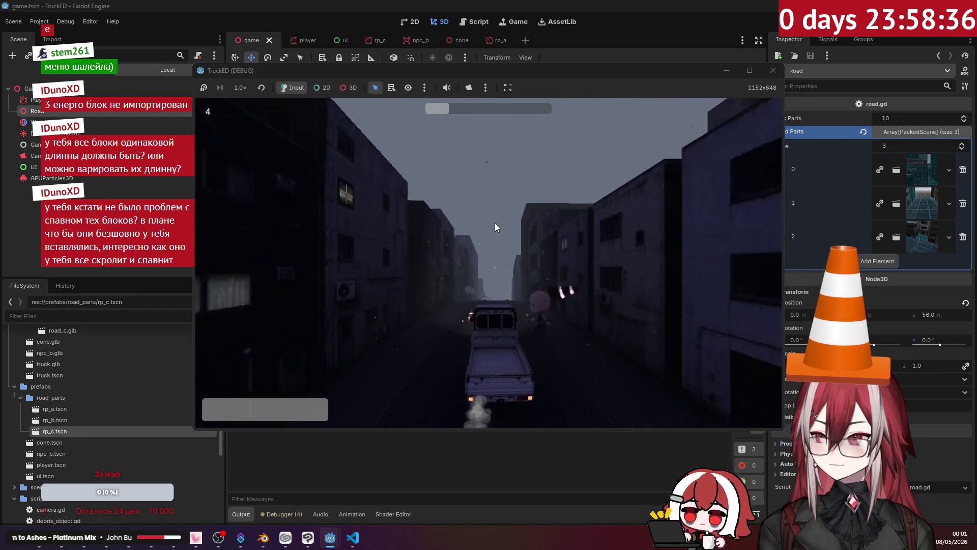
pyautogui.press('F8')
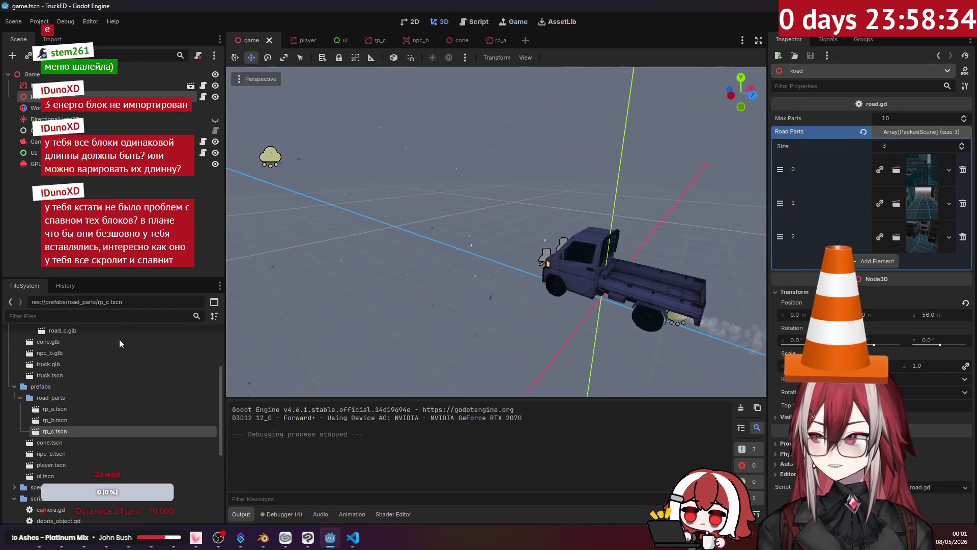
pyautogui.doubleClick(68, 411)
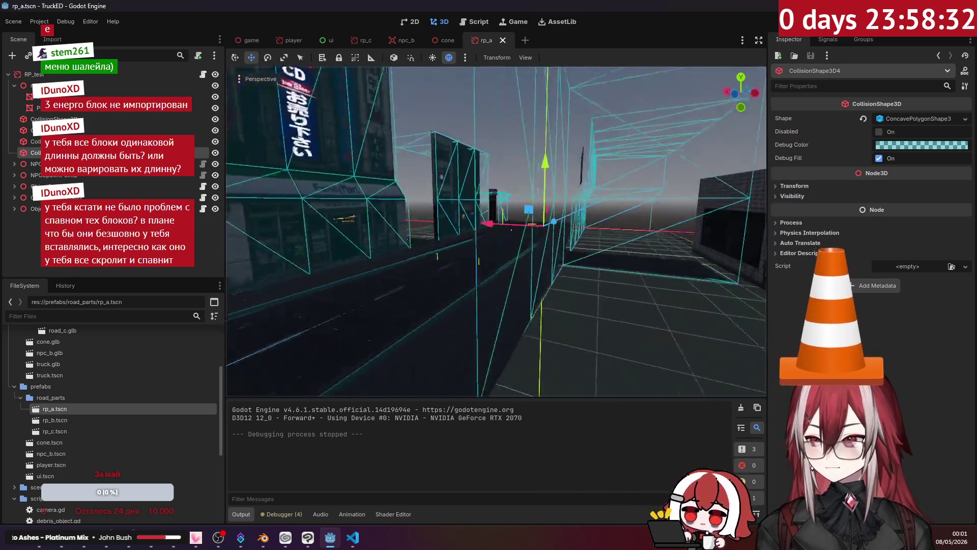
# Step: Fly along the rp_a street, then view the rp_b road part's buildings
pyautogui.moveTo(496, 229); pyautogui.dragTo(497, 230, button='right')
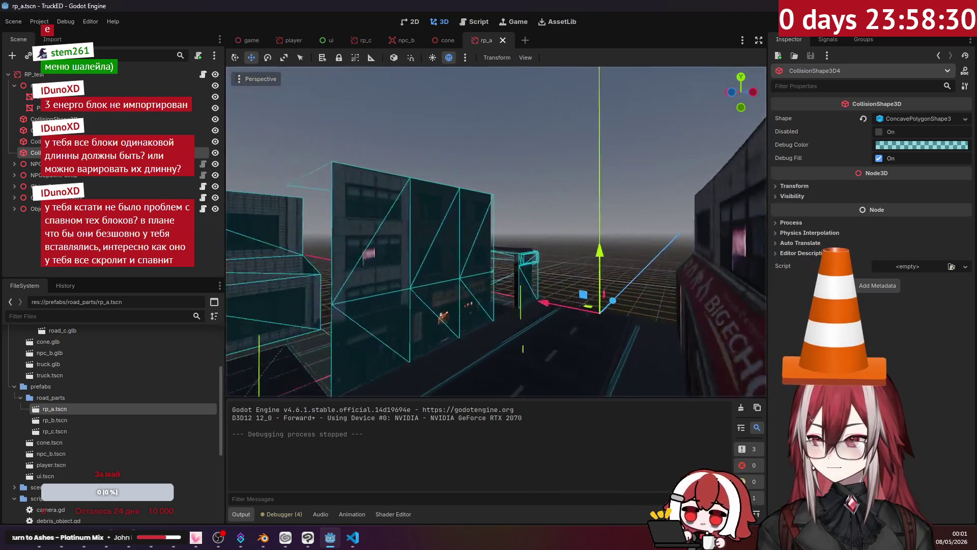
pyautogui.moveTo(277, 233); pyautogui.dragTo(277, 234, button='right')
pyautogui.doubleClick(49, 422)
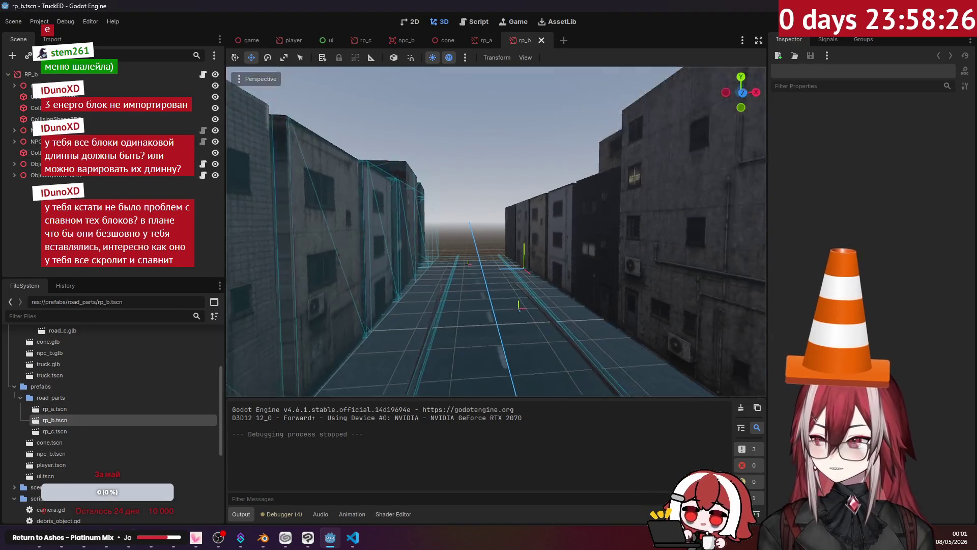
pyautogui.moveTo(496, 229); pyautogui.dragTo(497, 229, button='right')
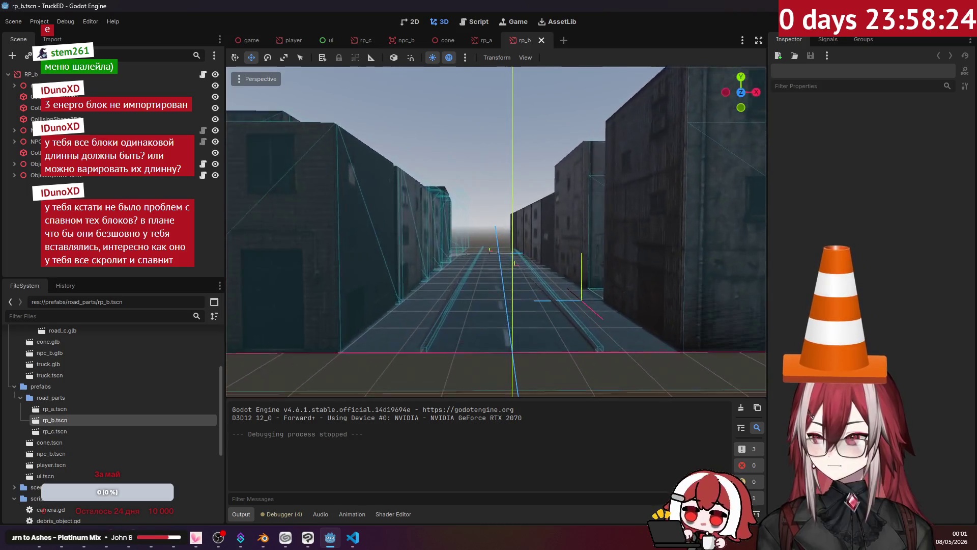
# Step: Inspect the rp_c street from along and above it, then run the game to test
pyautogui.doubleClick(78, 433)
pyautogui.moveTo(429, 299); pyautogui.dragTo(429, 299, button='right')
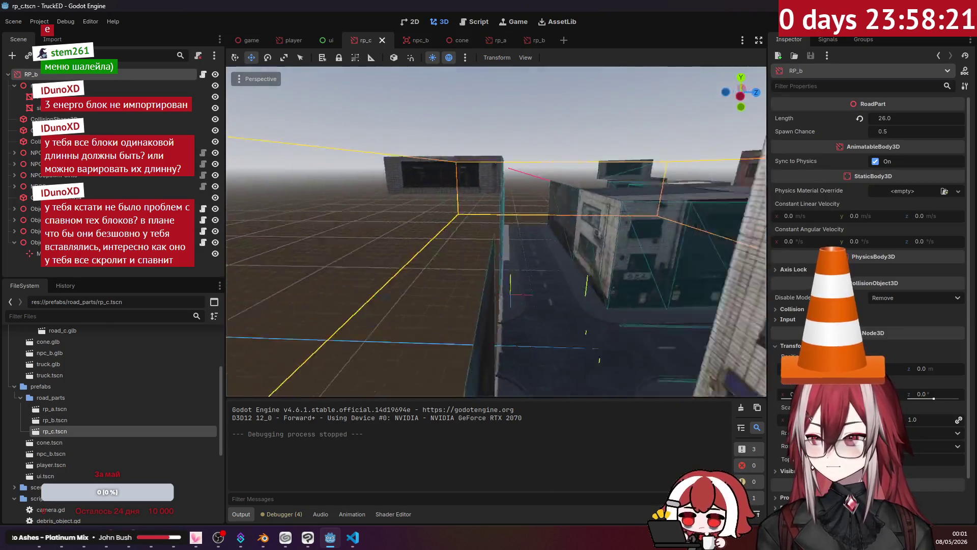
pyautogui.moveTo(496, 230); pyautogui.dragTo(496, 229, button='right')
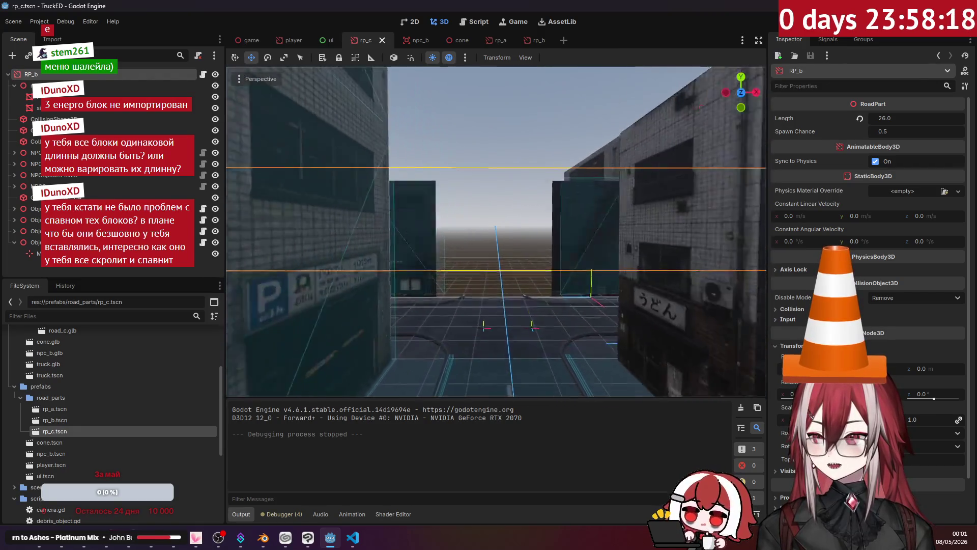
pyautogui.moveTo(480, 169); pyautogui.dragTo(493, 174, button='right')
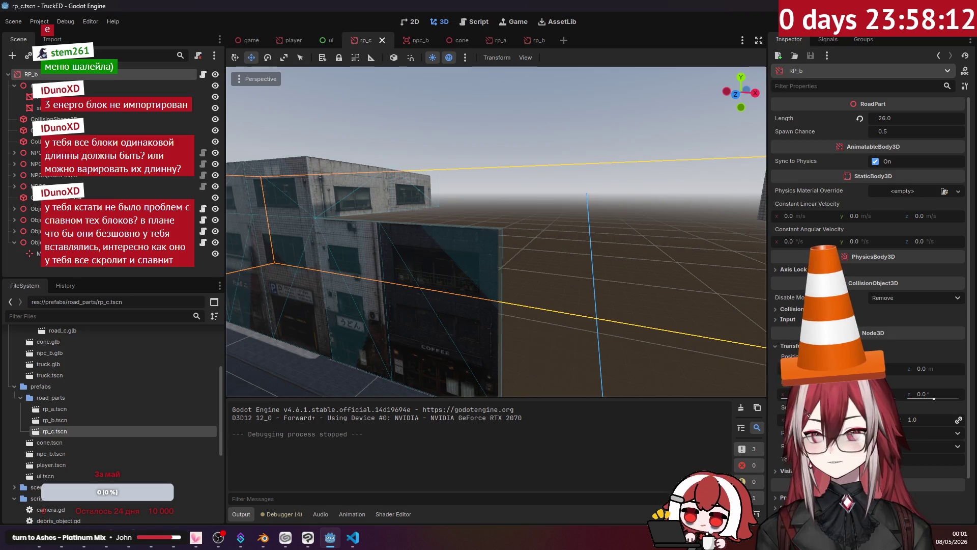
pyautogui.press('F5')
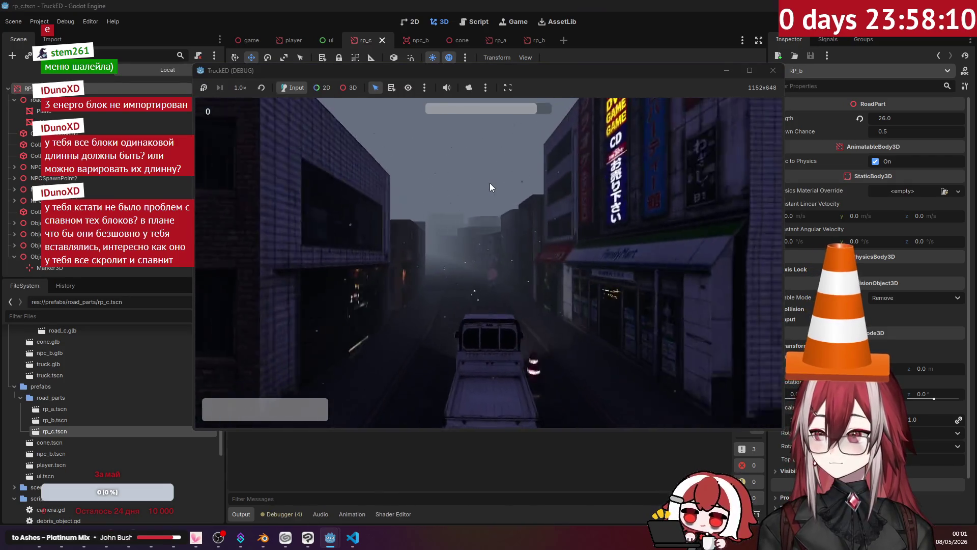